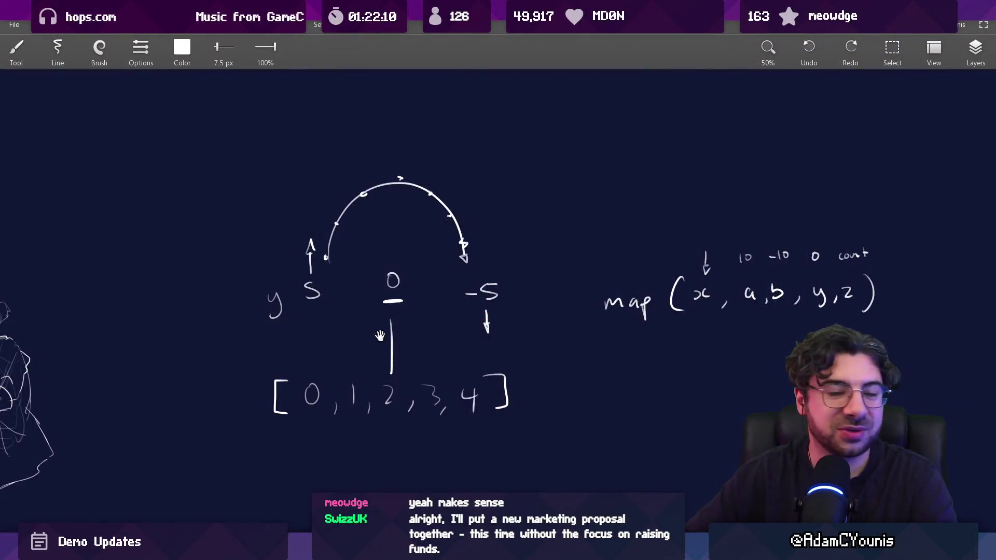
Step: On empty board space, draw the L-shaped timeline axis with a tall release-day marker
{"action": "left_click_drag", "start_coordinate": [384, 512], "coordinate": [383, 251]}
{"action": "left_click_drag", "start_coordinate": [333, 371], "coordinate": [712, 371]}
{"action": "left_click_drag", "start_coordinate": [736, 155], "coordinate": [736, 390]}
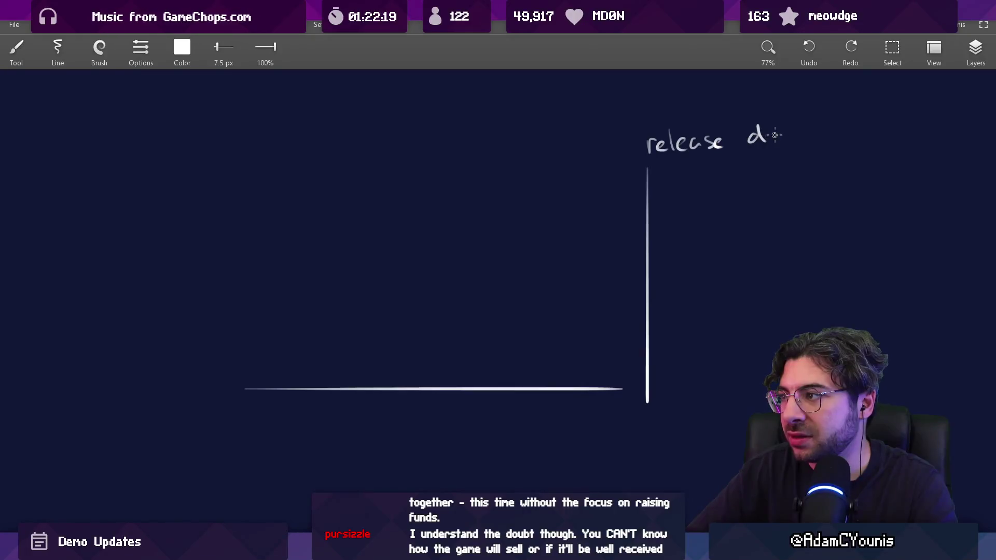
Step: Draw the long bracket beneath the timeline
{"action": "left_click_drag", "start_coordinate": [711, 213], "coordinate": [689, 215]}
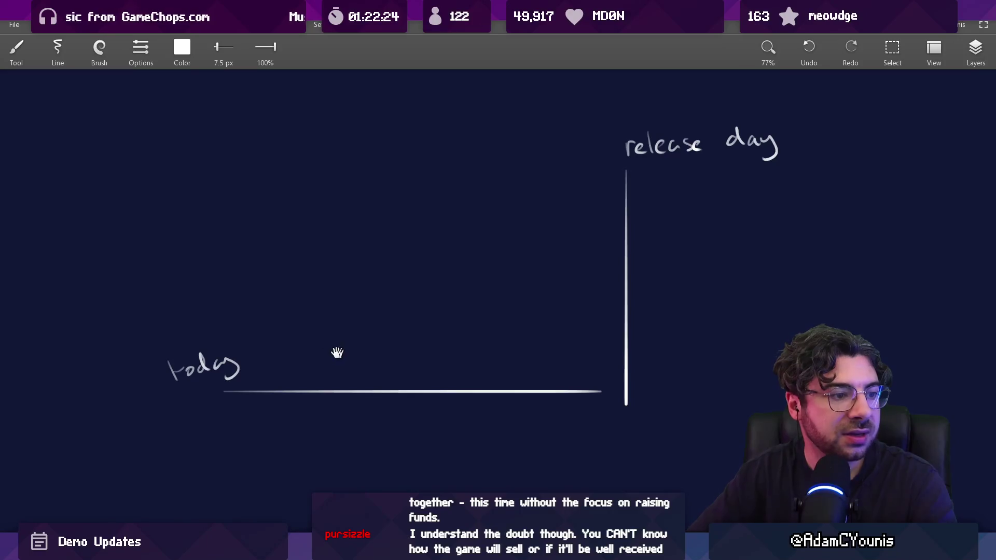
{"action": "scroll", "coordinate": [342, 352], "scroll_direction": "up", "scroll_amount": 5}
{"action": "left_click_drag", "start_coordinate": [362, 359], "coordinate": [386, 335]}
{"action": "mouse_move", "coordinate": [260, 365]}
{"action": "left_mouse_down"}
{"action": "mouse_move", "coordinate": [313, 278]}
{"action": "mouse_move", "coordinate": [269, 330]}
{"action": "mouse_move", "coordinate": [885, 331]}
{"action": "left_mouse_up"}
{"action": "left_click_drag", "start_coordinate": [893, 295], "coordinate": [892, 329]}
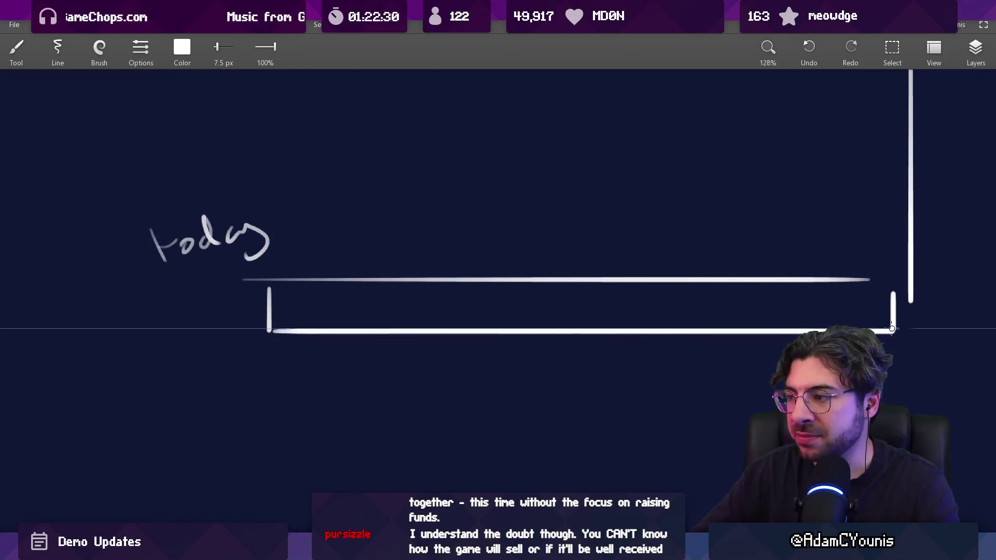
Step: Undo the stray dashes below the bracket and start writing 'posts' beside '100'
{"action": "left_click_drag", "start_coordinate": [611, 390], "coordinate": [625, 329]}
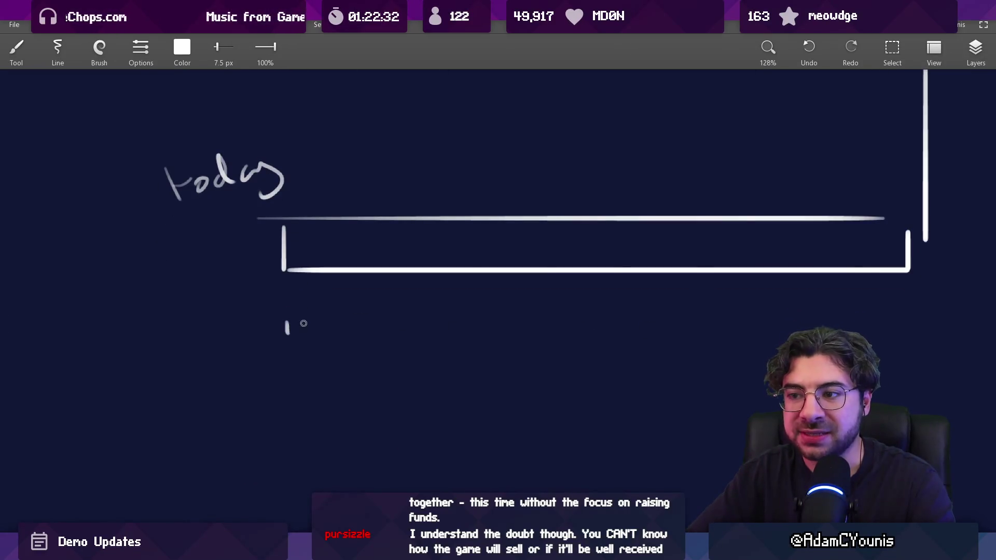
{"action": "left_click_drag", "start_coordinate": [400, 326], "coordinate": [336, 328]}
{"action": "key", "text": "ctrl+z"}
{"action": "key", "text": "ctrl+z"}
{"action": "key", "text": "ctrl+z"}
{"action": "scroll", "coordinate": [356, 196], "scroll_direction": "up", "scroll_amount": 6}
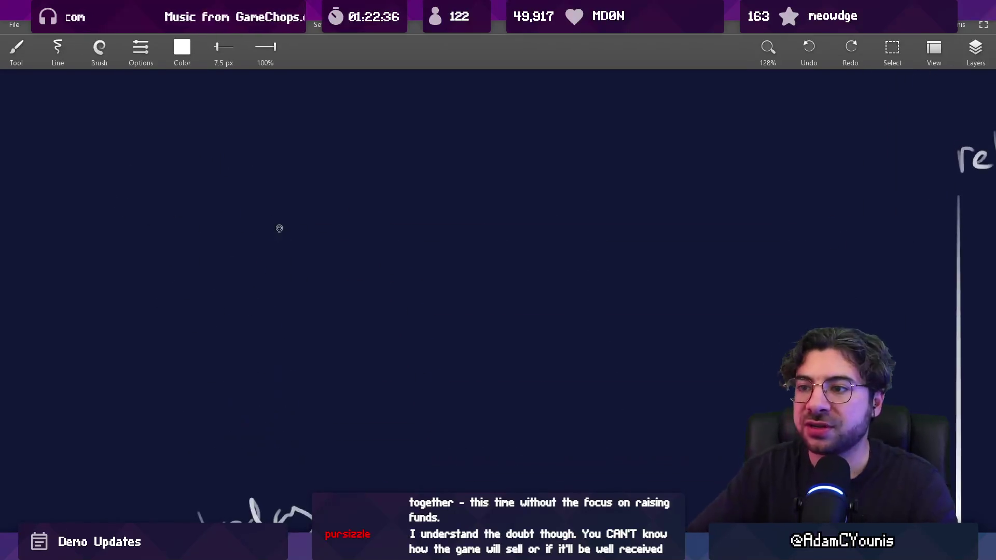
{"action": "mouse_move", "coordinate": [349, 237]}
{"action": "left_mouse_down"}
{"action": "mouse_move", "coordinate": [362, 221]}
{"action": "mouse_move", "coordinate": [403, 220]}
{"action": "left_mouse_up"}
Step: Handwrite '100 posts' and '100 days before release' above the timeline, then reframe the view
{"action": "scroll", "coordinate": [276, 221], "scroll_direction": "down", "scroll_amount": 1}
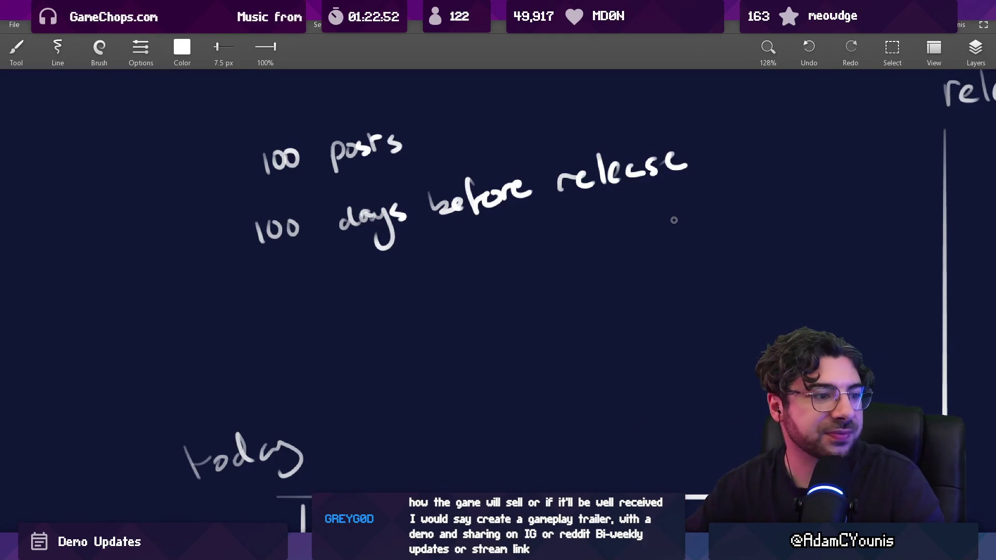
{"action": "scroll", "coordinate": [423, 221], "scroll_direction": "down", "scroll_amount": 3}
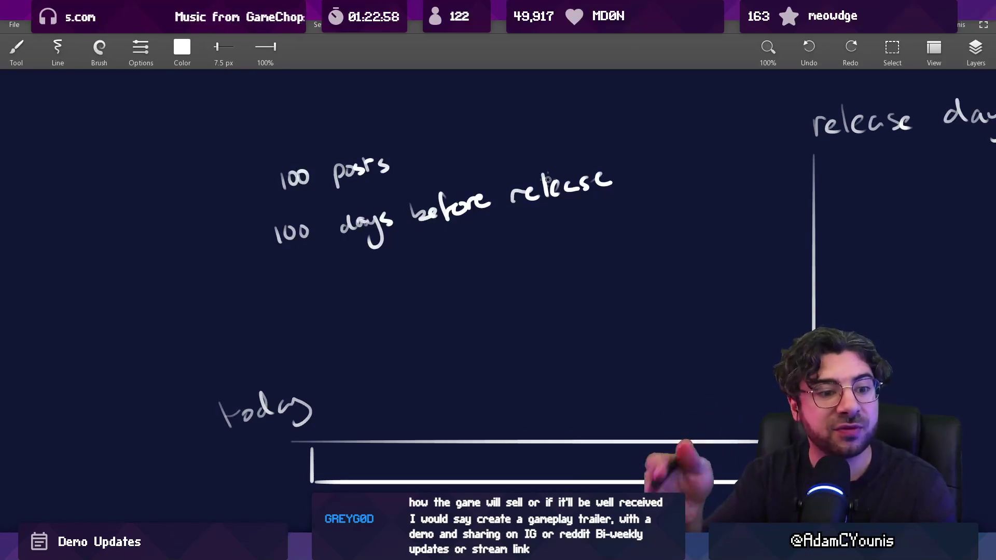
{"action": "mouse_move", "coordinate": [303, 247]}
{"action": "left_mouse_down"}
{"action": "mouse_move", "coordinate": [323, 301]}
{"action": "mouse_move", "coordinate": [311, 286]}
{"action": "mouse_move", "coordinate": [326, 285]}
{"action": "left_mouse_up"}
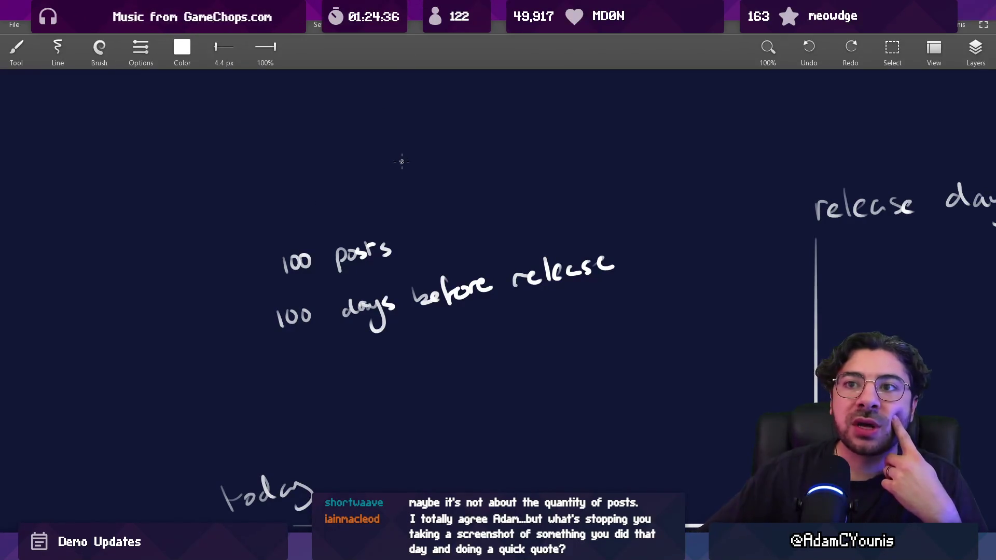
Step: Reduce the brush size from 7.5 px to 4.4 px
{"action": "scroll", "coordinate": [426, 220], "scroll_direction": "down", "scroll_amount": 10}
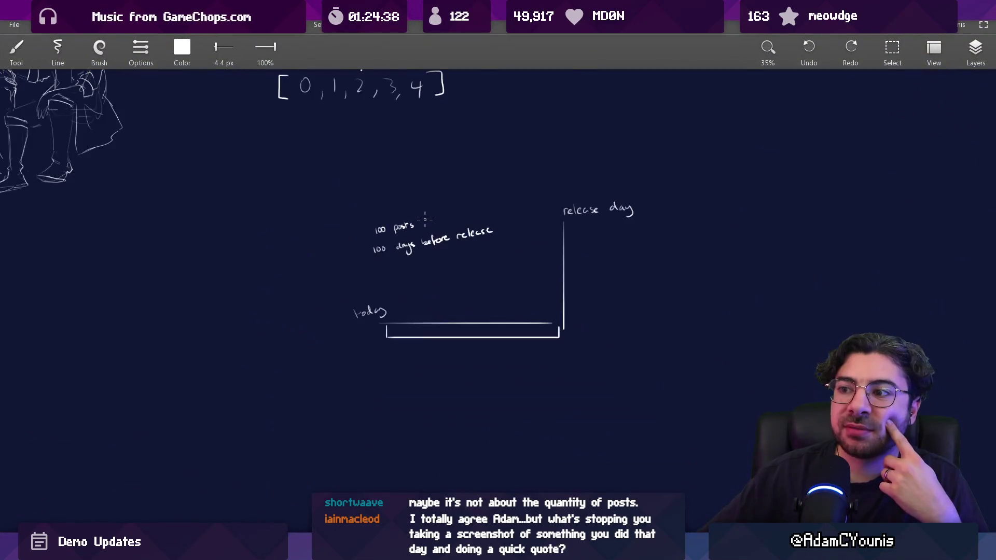
{"action": "scroll", "coordinate": [556, 296], "scroll_direction": "up", "scroll_amount": 2}
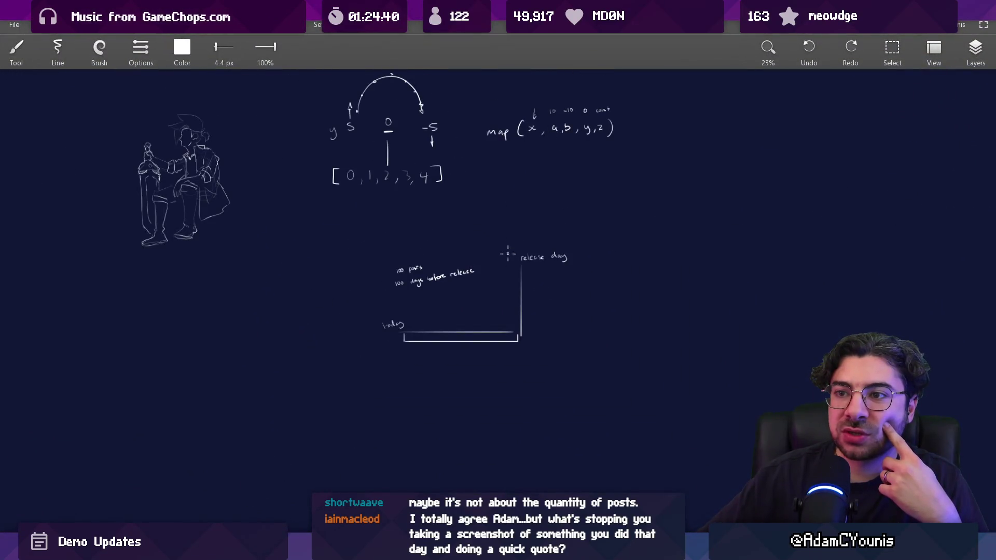
{"action": "scroll", "coordinate": [514, 285], "scroll_direction": "up", "scroll_amount": 3}
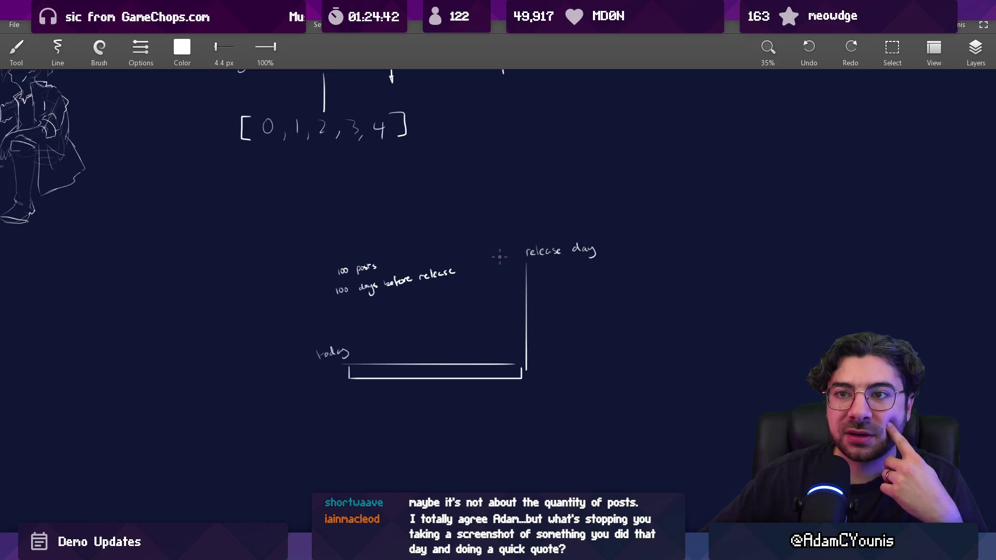
{"action": "scroll", "coordinate": [499, 256], "scroll_direction": "up", "scroll_amount": 5}
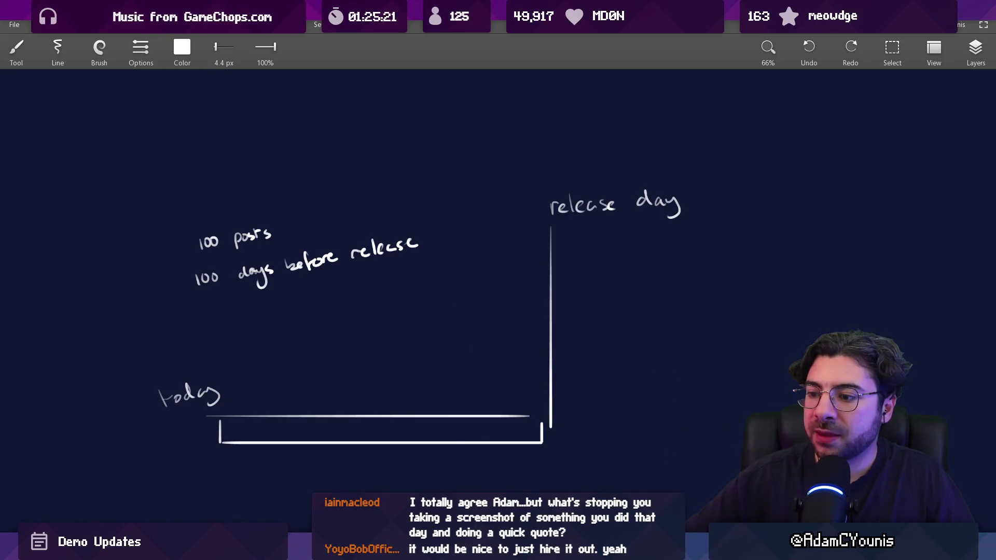
{"action": "mouse_move", "coordinate": [350, 550]}
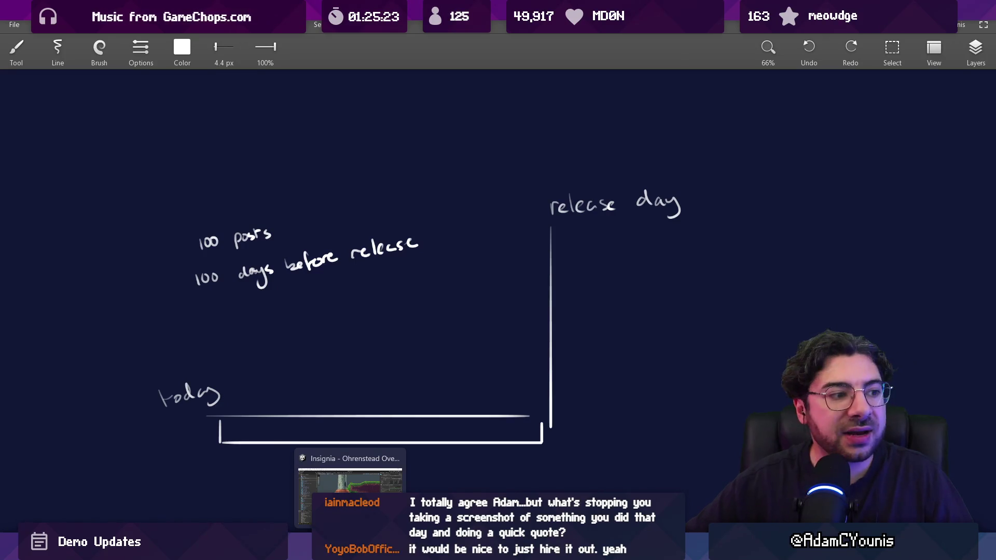
{"action": "left_click", "coordinate": [350, 550]}
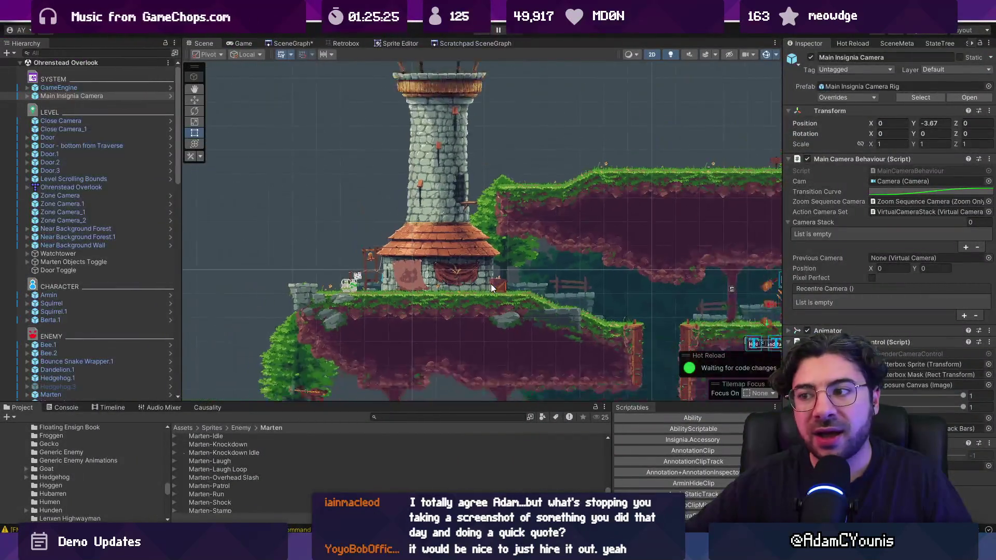
Step: Pan and zoom around the Ohrenstead Overlook level, then switch to the pixel-art village artwork
{"action": "mouse_move", "coordinate": [493, 280]}
{"action": "left_mouse_down"}
{"action": "mouse_move", "coordinate": [552, 233]}
{"action": "mouse_move", "coordinate": [541, 223]}
{"action": "mouse_move", "coordinate": [513, 245]}
{"action": "left_mouse_up"}
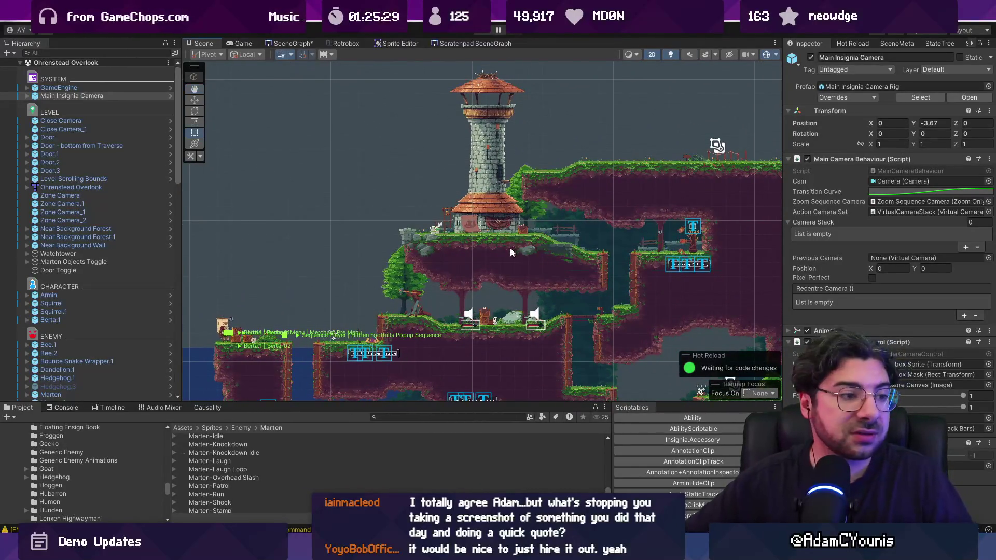
{"action": "mouse_move", "coordinate": [505, 267]}
{"action": "left_mouse_down"}
{"action": "mouse_move", "coordinate": [493, 262]}
{"action": "mouse_move", "coordinate": [493, 283]}
{"action": "left_mouse_up"}
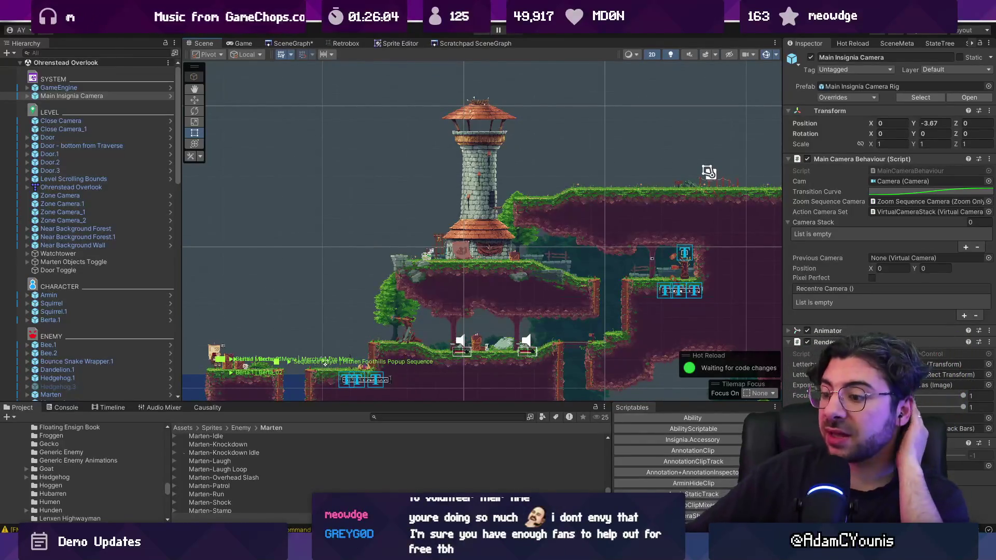
{"action": "scroll", "coordinate": [434, 299], "scroll_direction": "down", "scroll_amount": 3}
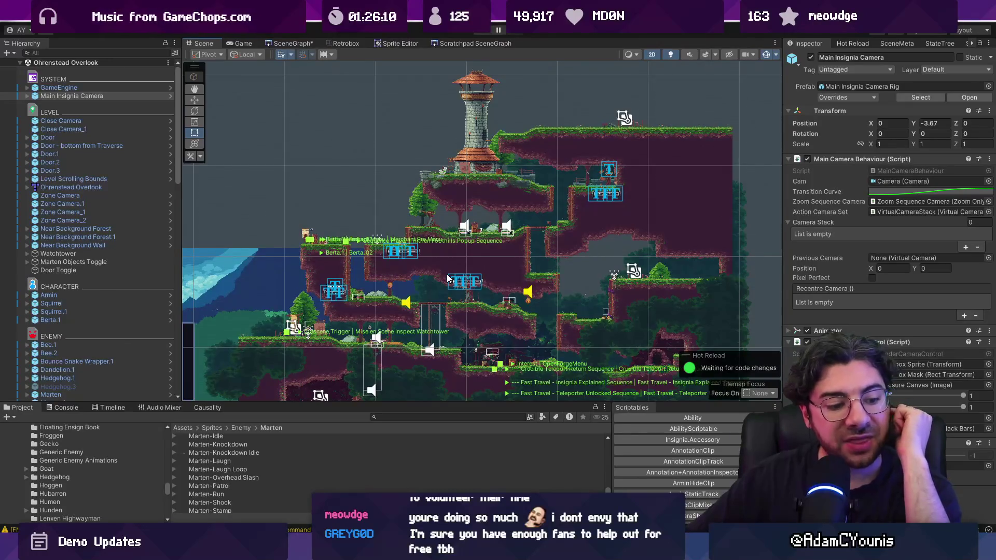
{"action": "scroll", "coordinate": [447, 279], "scroll_direction": "up", "scroll_amount": 3}
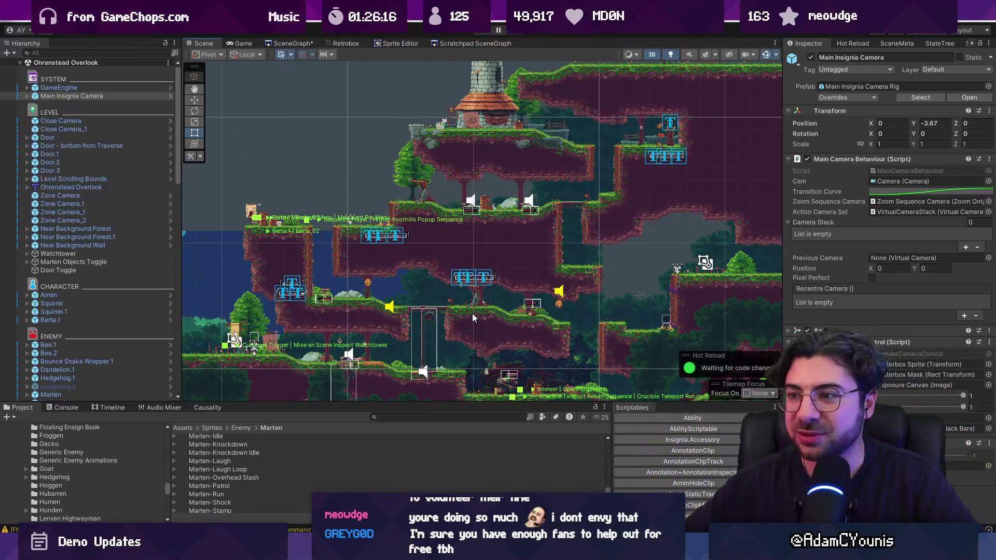
{"action": "key", "text": "alt+Tab"}
{"action": "left_click", "coordinate": [473, 268]}
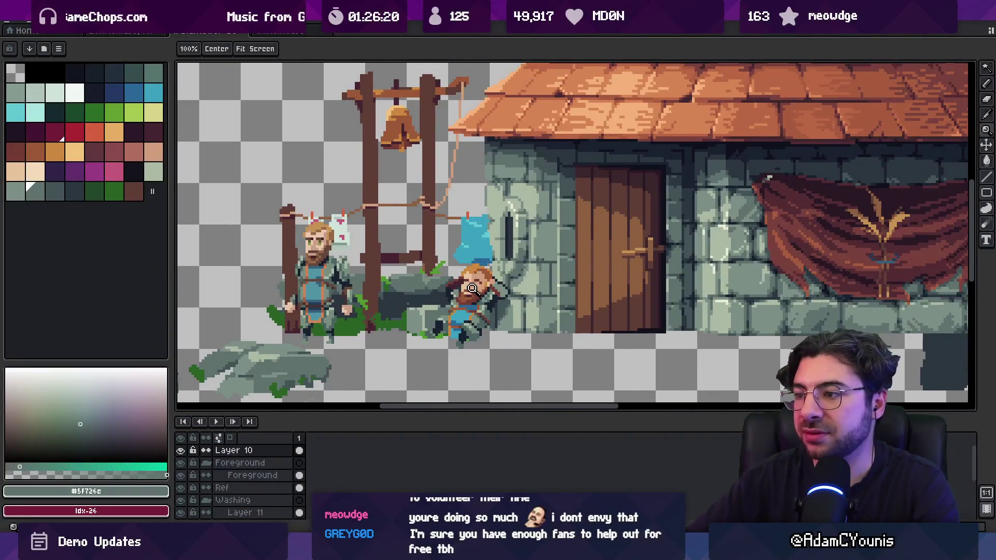
Step: Zoom in on the bearded character's face and paint dark navy pixels along the eyebrow edge
{"action": "left_click", "coordinate": [472, 268]}
{"action": "left_click", "coordinate": [435, 253], "text": "alt"}
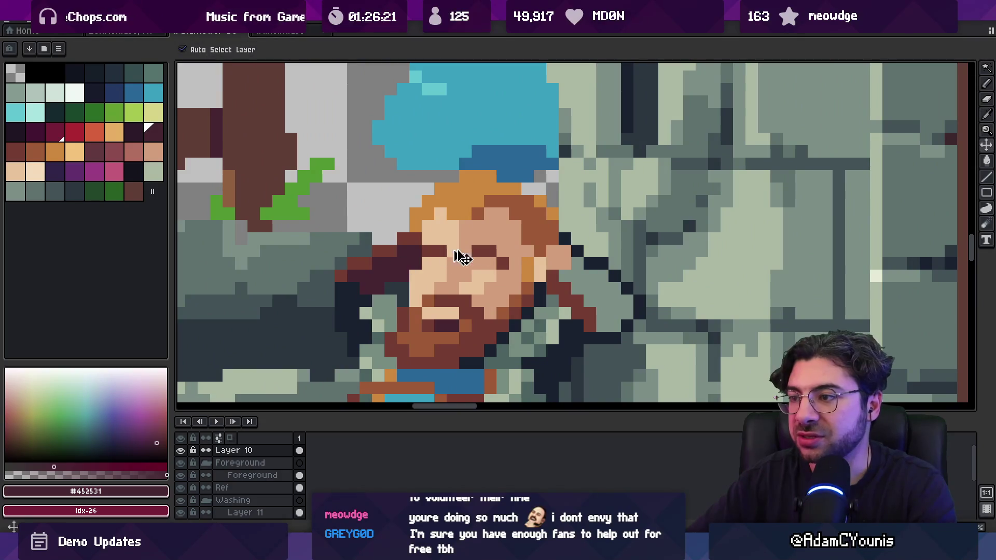
{"action": "scroll", "coordinate": [454, 254], "scroll_direction": "down", "scroll_amount": 5}
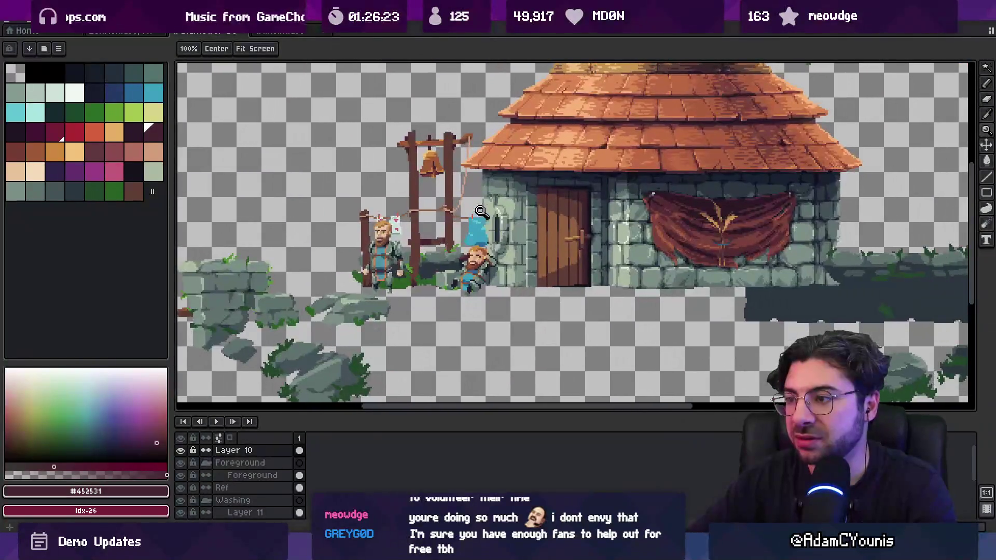
{"action": "scroll", "coordinate": [454, 254], "scroll_direction": "up", "scroll_amount": 5}
{"action": "scroll", "coordinate": [447, 242], "scroll_direction": "down", "scroll_amount": 2}
{"action": "scroll", "coordinate": [447, 242], "scroll_direction": "down", "scroll_amount": 4}
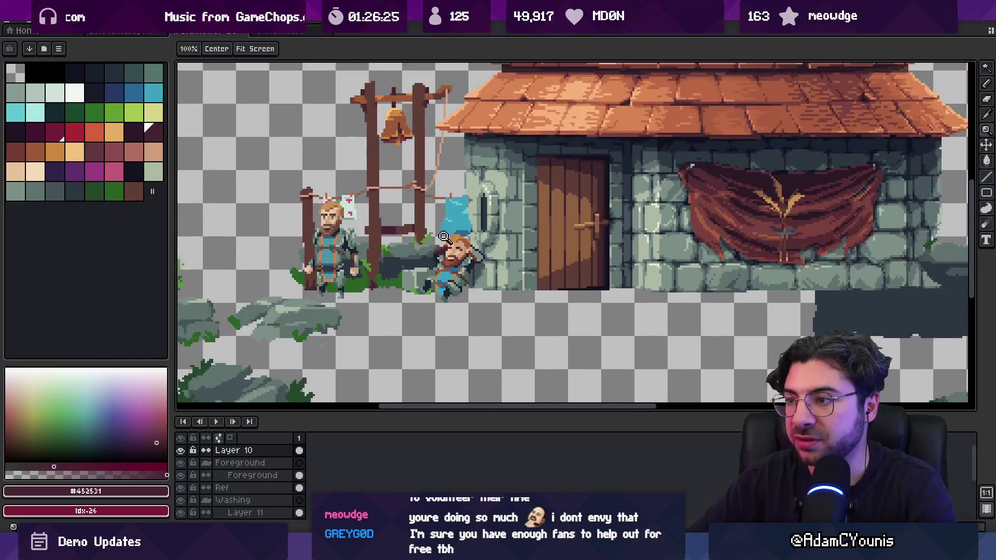
{"action": "scroll", "coordinate": [447, 242], "scroll_direction": "up", "scroll_amount": 5}
{"action": "key", "text": "b"}
{"action": "left_click", "coordinate": [447, 294], "text": "alt"}
{"action": "left_click_drag", "start_coordinate": [446, 295], "coordinate": [463, 259]}
Step: Sample reddish-brown #743c33 and dark maroon #452531, then paint a maroon stroke left of the face
{"action": "key", "text": "alt"}
{"action": "left_click", "coordinate": [454, 272], "text": "alt"}
{"action": "left_click", "coordinate": [450, 271], "text": "alt"}
{"action": "scroll", "coordinate": [450, 271], "scroll_direction": "down", "scroll_amount": 4}
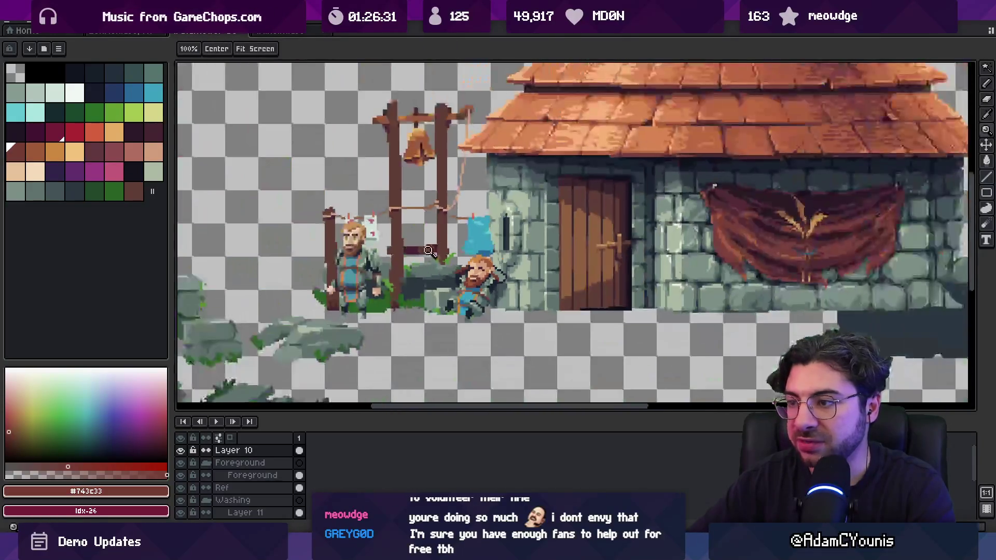
{"action": "scroll", "coordinate": [454, 267], "scroll_direction": "up", "scroll_amount": 4}
{"action": "left_click", "coordinate": [457, 265], "text": "alt"}
{"action": "key", "text": "z"}
{"action": "scroll", "coordinate": [457, 263], "scroll_direction": "down", "scroll_amount": 1}
{"action": "scroll", "coordinate": [458, 264], "scroll_direction": "down", "scroll_amount": 2}
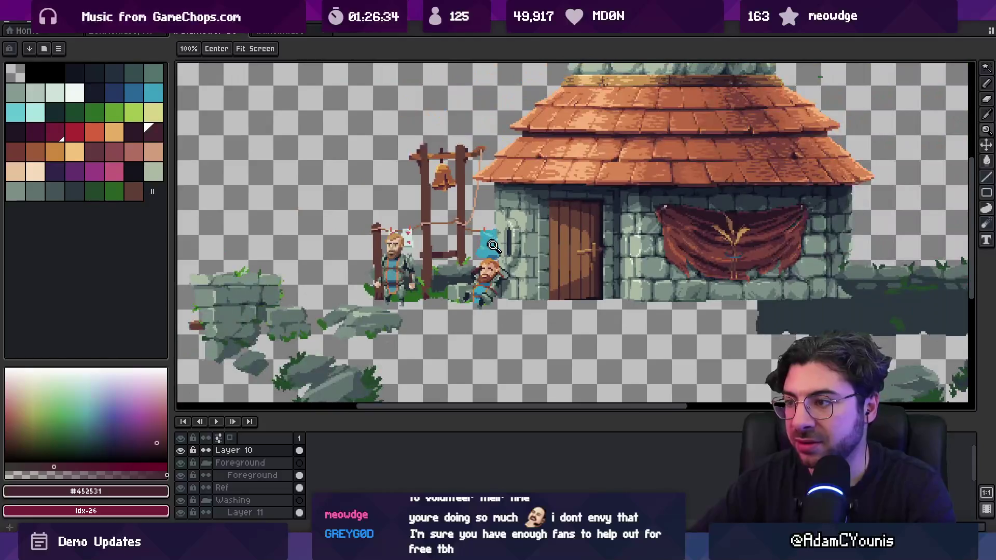
{"action": "scroll", "coordinate": [476, 270], "scroll_direction": "up", "scroll_amount": 5}
{"action": "key", "text": "b"}
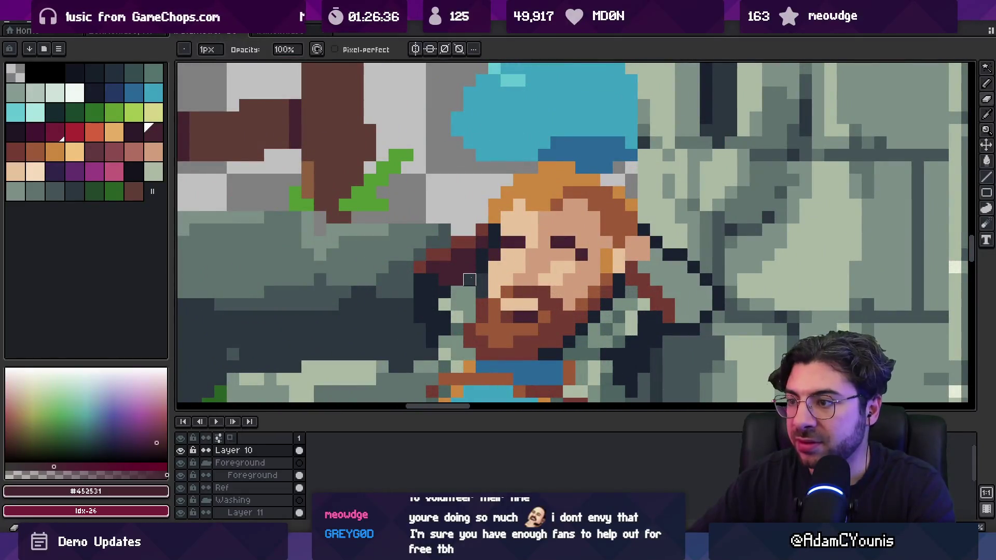
{"action": "key", "text": "v"}
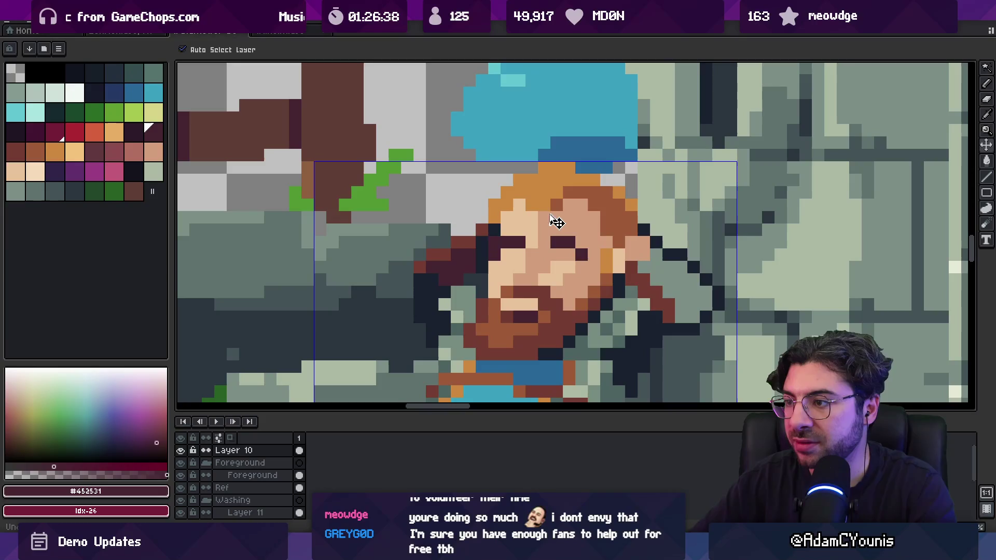
{"action": "key", "text": "b"}
{"action": "left_click_drag", "start_coordinate": [482, 230], "coordinate": [437, 256]}
Step: Sample the grey-green #7c9087 and dark #452531 colours from the sprite
{"action": "key", "text": "z"}
{"action": "scroll", "coordinate": [527, 268], "scroll_direction": "down", "scroll_amount": 3}
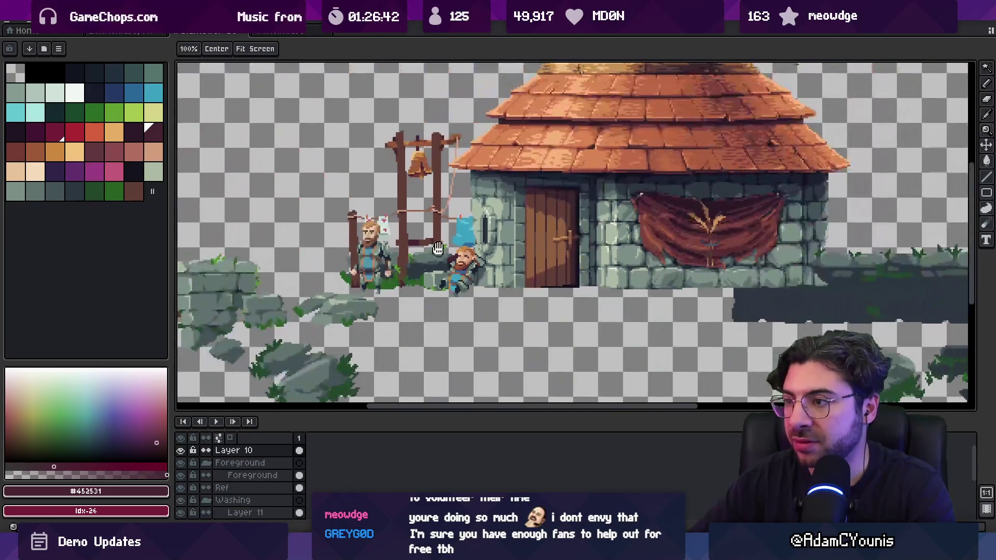
{"action": "scroll", "coordinate": [527, 268], "scroll_direction": "up", "scroll_amount": 3}
{"action": "key", "text": "b"}
{"action": "left_click", "coordinate": [425, 274], "text": "alt"}
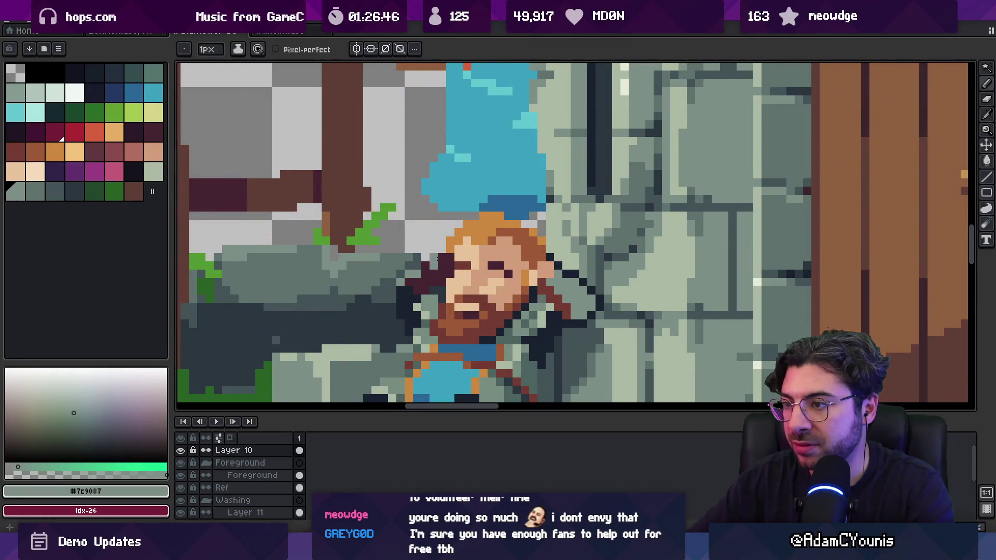
{"action": "key", "text": "z"}
{"action": "scroll", "coordinate": [441, 258], "scroll_direction": "down", "scroll_amount": 2}
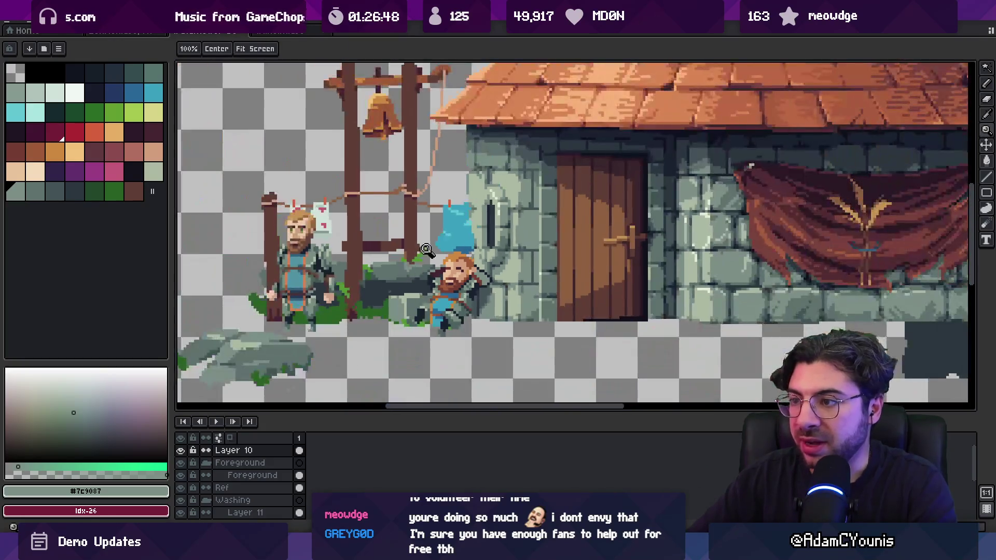
{"action": "scroll", "coordinate": [450, 258], "scroll_direction": "up", "scroll_amount": 3}
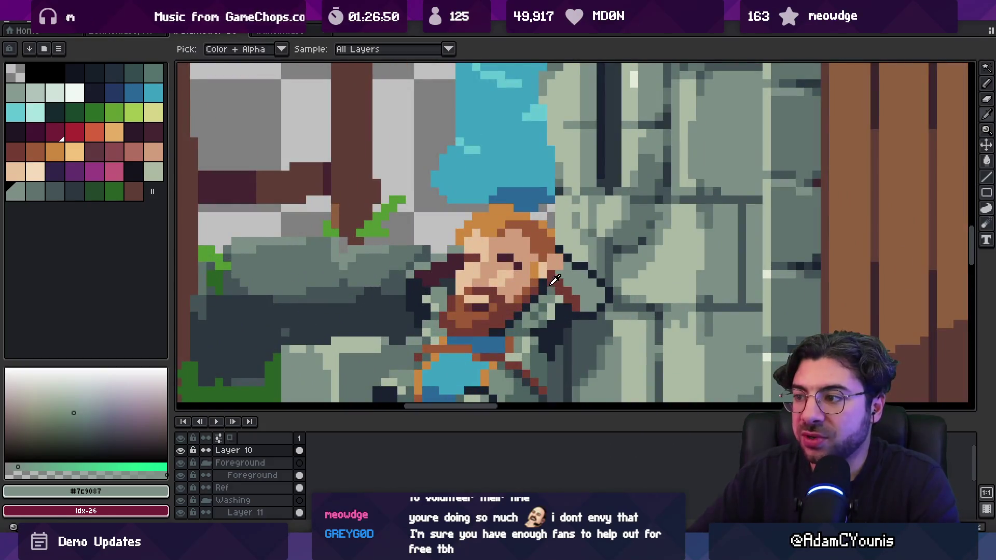
{"action": "left_click", "coordinate": [462, 264], "text": "alt"}
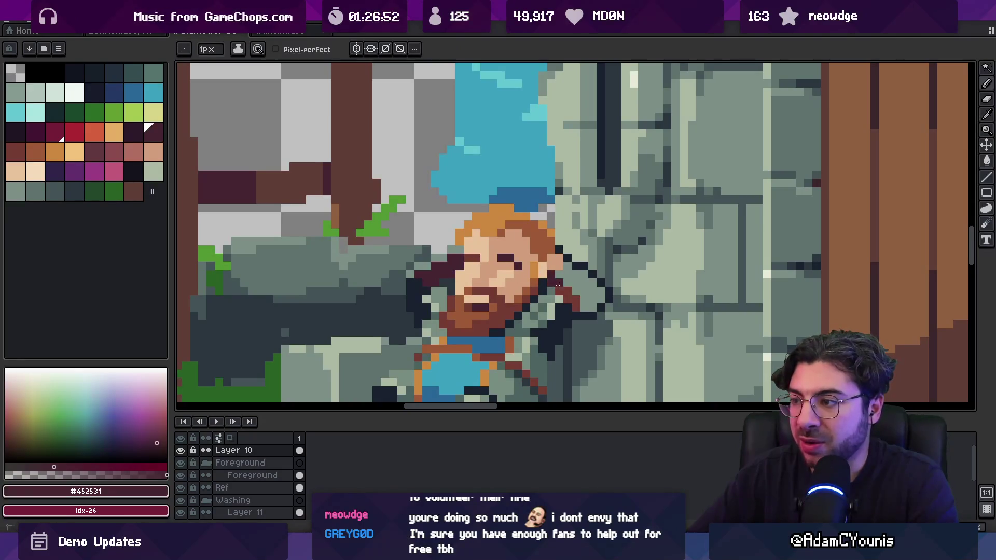
{"action": "key", "text": "z"}
{"action": "scroll", "coordinate": [557, 275], "scroll_direction": "down", "scroll_amount": 3}
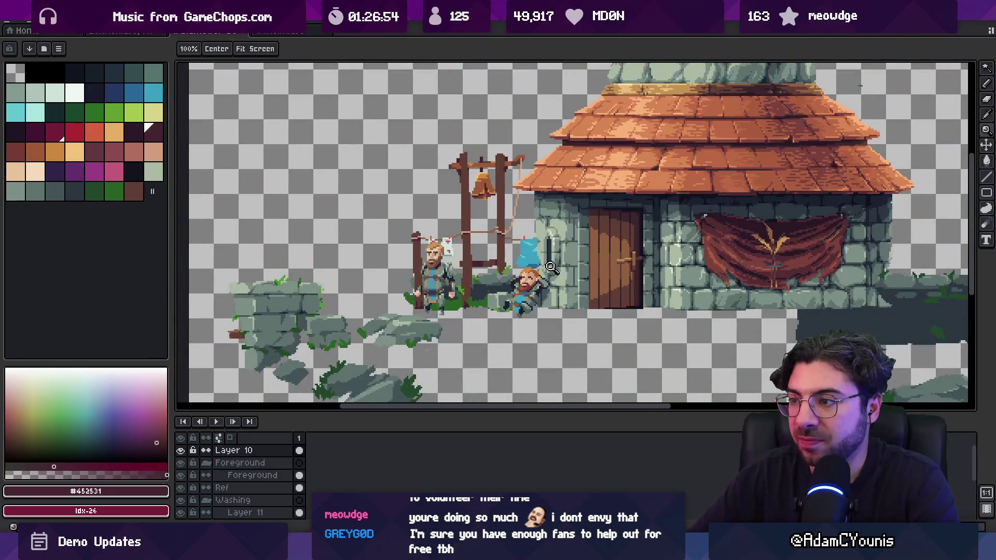
{"action": "scroll", "coordinate": [556, 271], "scroll_direction": "up", "scroll_amount": 3}
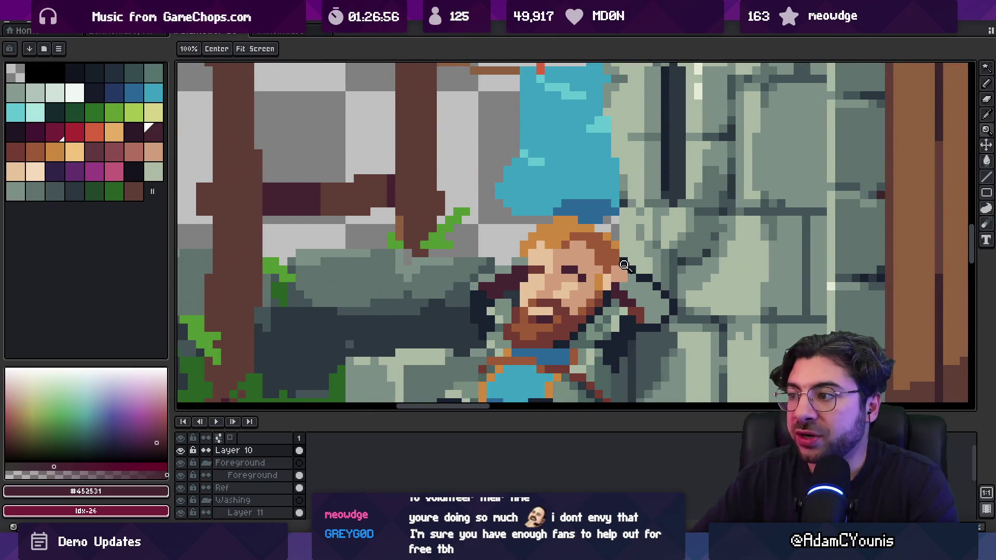
Step: Pick up the #4c6361 clothing colour and apply it to the outfit pixels
{"action": "scroll", "coordinate": [591, 236], "scroll_direction": "down", "scroll_amount": 3}
{"action": "left_click_drag", "start_coordinate": [592, 236], "coordinate": [519, 226]}
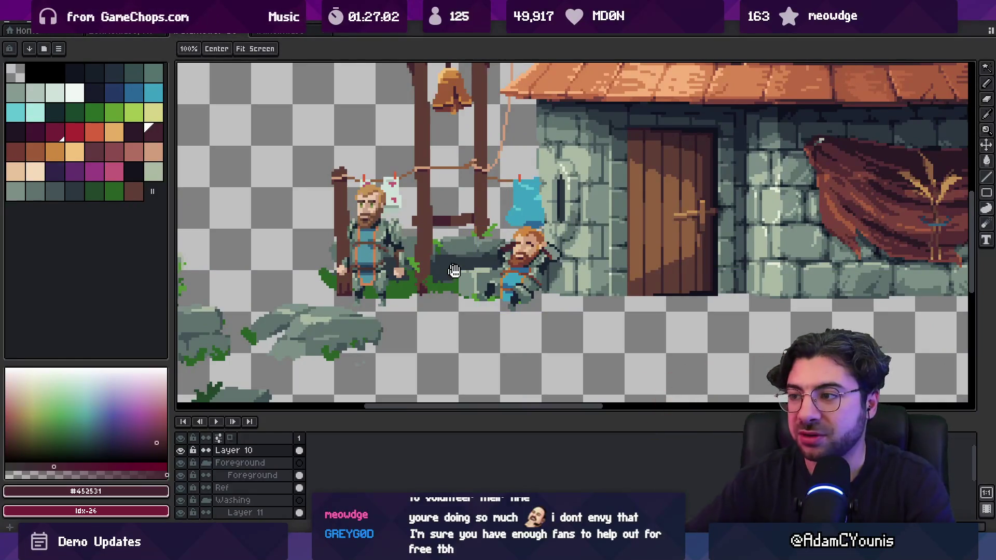
{"action": "scroll", "coordinate": [498, 234], "scroll_direction": "up", "scroll_amount": 1}
{"action": "scroll", "coordinate": [492, 275], "scroll_direction": "down", "scroll_amount": 1}
{"action": "scroll", "coordinate": [490, 280], "scroll_direction": "up", "scroll_amount": 4}
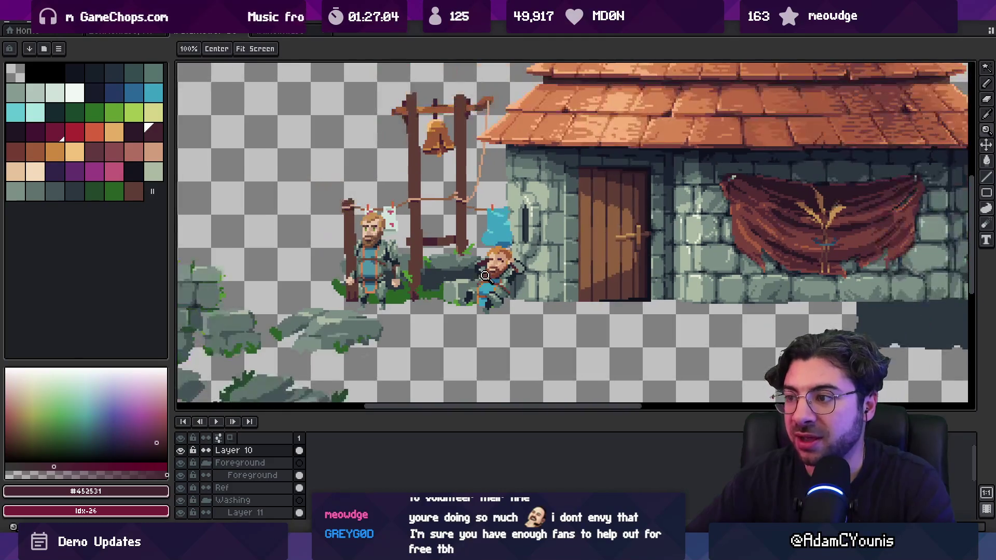
{"action": "scroll", "coordinate": [485, 281], "scroll_direction": "up", "scroll_amount": 1}
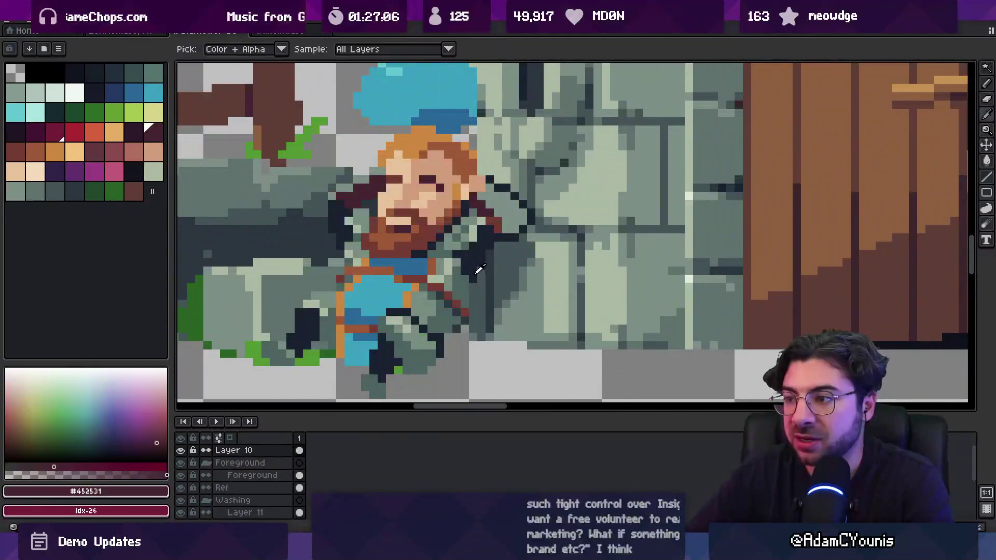
{"action": "scroll", "coordinate": [441, 247], "scroll_direction": "down", "scroll_amount": 4}
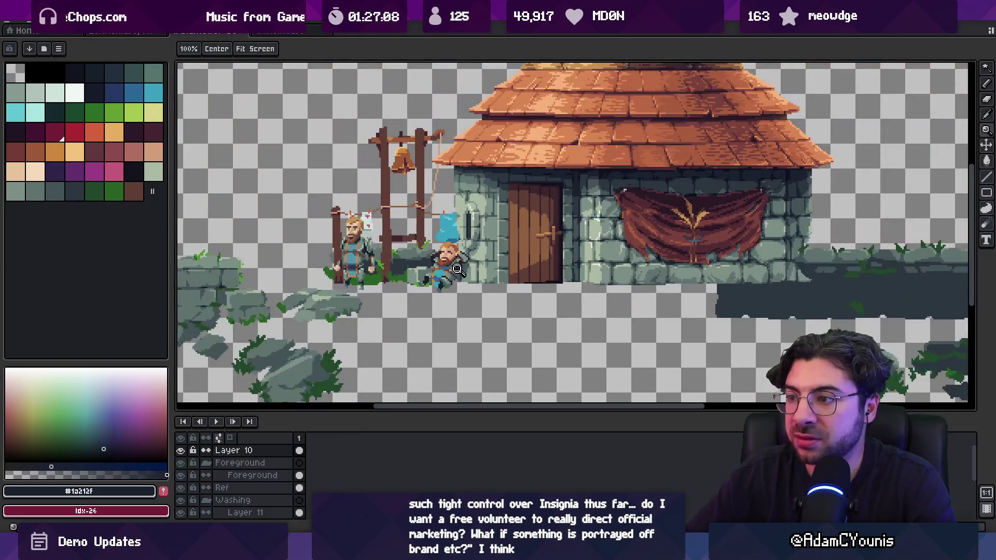
{"action": "scroll", "coordinate": [443, 254], "scroll_direction": "up", "scroll_amount": 5}
{"action": "key", "text": "b"}
{"action": "left_click", "coordinate": [450, 275], "text": "alt"}
{"action": "left_click", "coordinate": [450, 264], "text": "alt"}
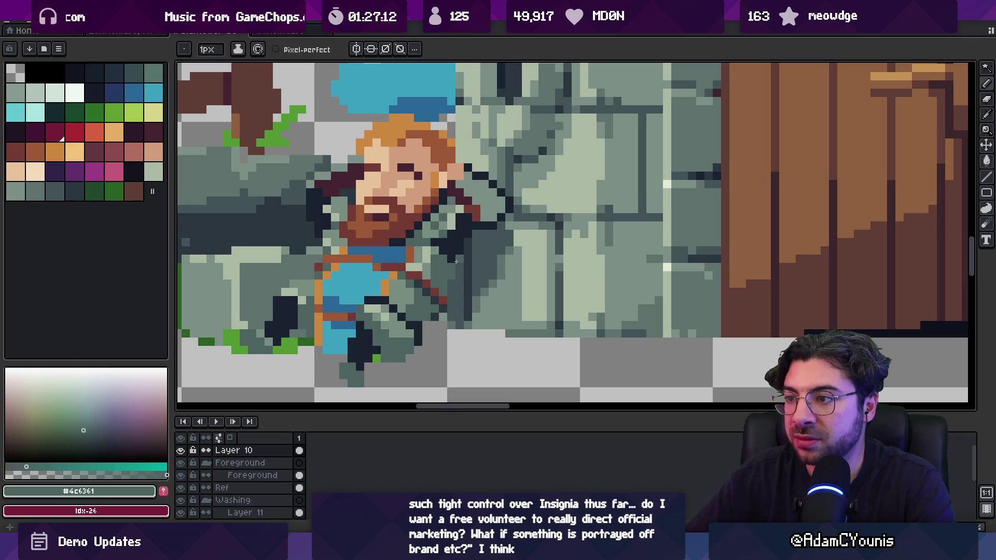
{"action": "scroll", "coordinate": [455, 262], "scroll_direction": "down", "scroll_amount": 5}
Step: Sample the dark #1a212f colour from the character
{"action": "key", "text": "ctrl"}
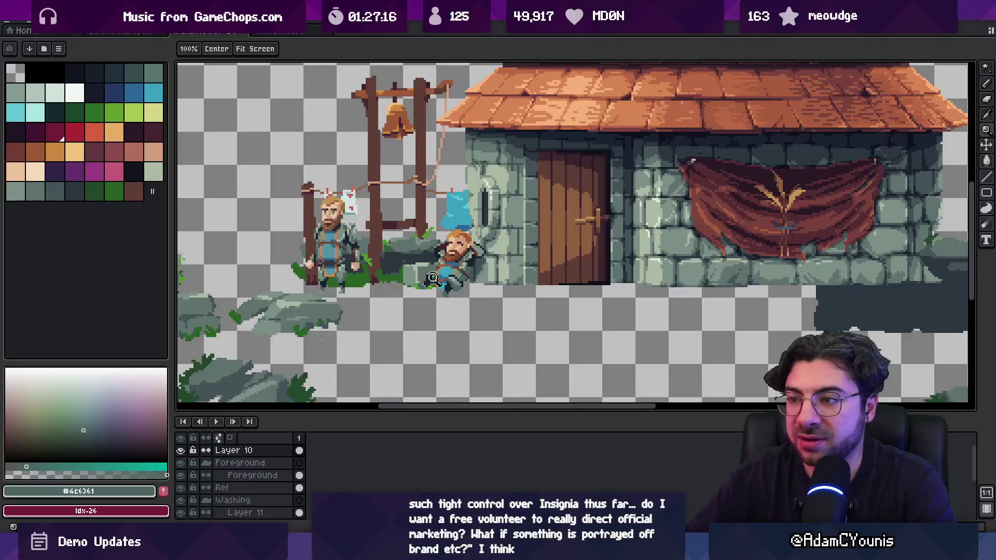
{"action": "scroll", "coordinate": [433, 280], "scroll_direction": "up", "scroll_amount": 2}
{"action": "key", "text": "i"}
{"action": "left_click", "coordinate": [423, 279]}
{"action": "key", "text": "z"}
{"action": "scroll", "coordinate": [441, 295], "scroll_direction": "down", "scroll_amount": 2}
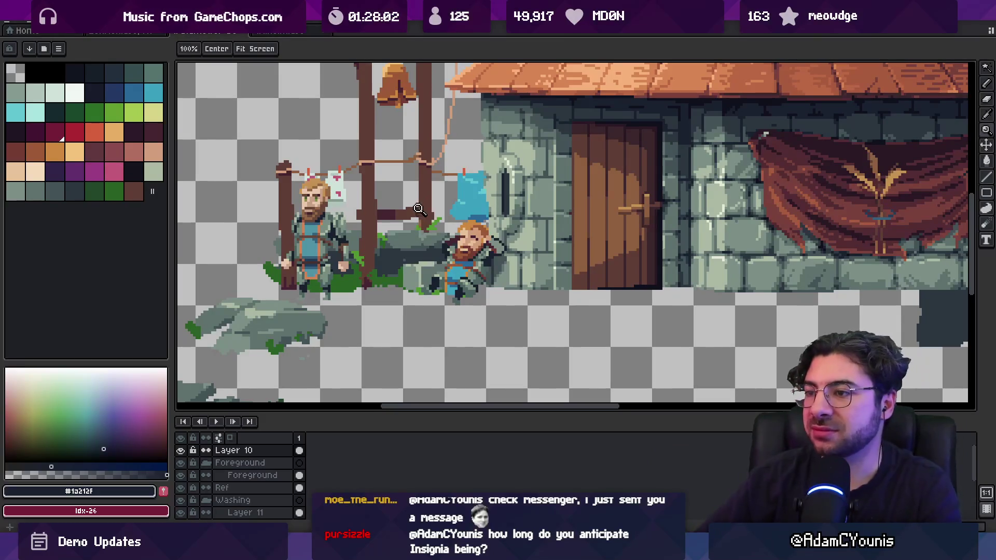
Step: Select an oval around the dozing character, then switch to the bearded character's animated sprite
{"action": "scroll", "coordinate": [414, 251], "scroll_direction": "down", "scroll_amount": 1}
{"action": "scroll", "coordinate": [410, 254], "scroll_direction": "down", "scroll_amount": 1}
{"action": "scroll", "coordinate": [420, 265], "scroll_direction": "up", "scroll_amount": 2}
{"action": "key", "text": "v"}
{"action": "key", "text": "shift+m"}
{"action": "mouse_move", "coordinate": [353, 355]}
{"action": "left_mouse_down"}
{"action": "mouse_move", "coordinate": [501, 205]}
{"action": "mouse_move", "coordinate": [503, 189]}
{"action": "left_mouse_up"}
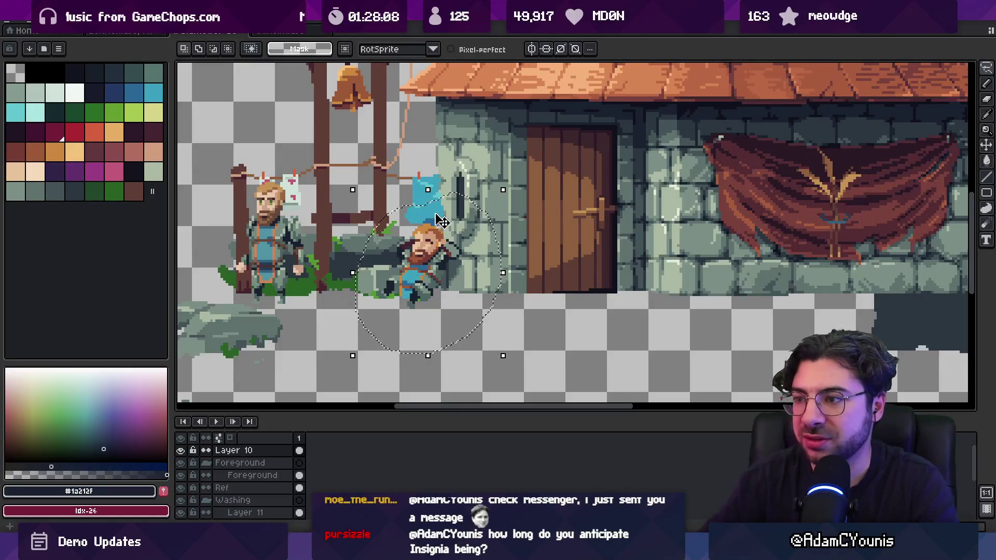
{"action": "left_click", "coordinate": [270, 32]}
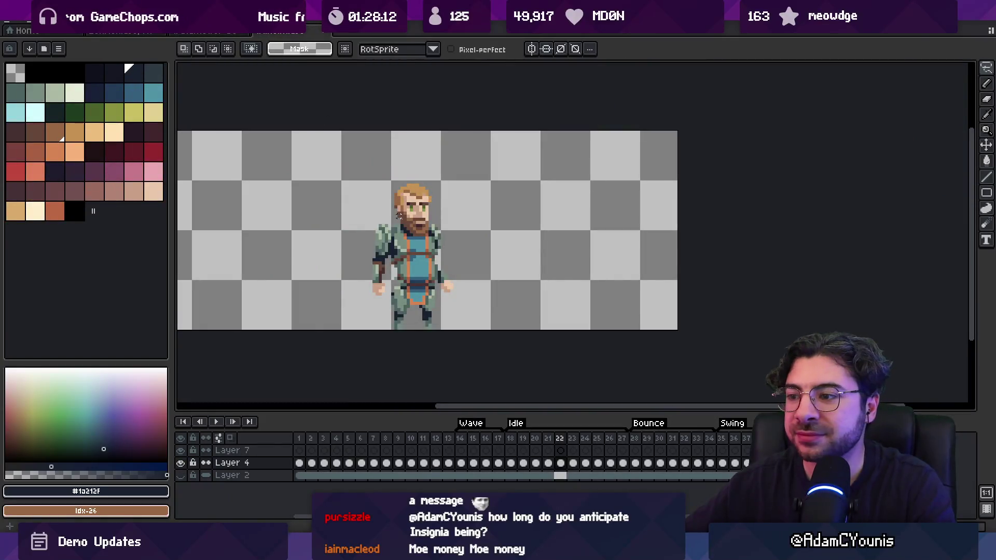
Step: Insert a new empty frame 14 after frame 13, clearing its Layer 4 cel
{"action": "key", "text": "minus"}
{"action": "left_click_drag", "start_coordinate": [448, 439], "coordinate": [747, 438]}
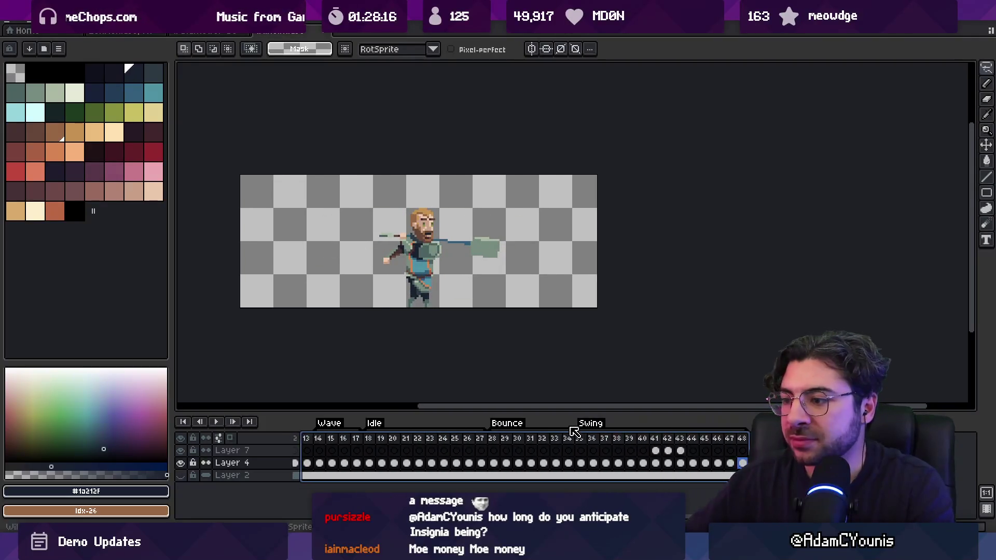
{"action": "key", "text": "Escape"}
{"action": "left_click", "coordinate": [449, 438]}
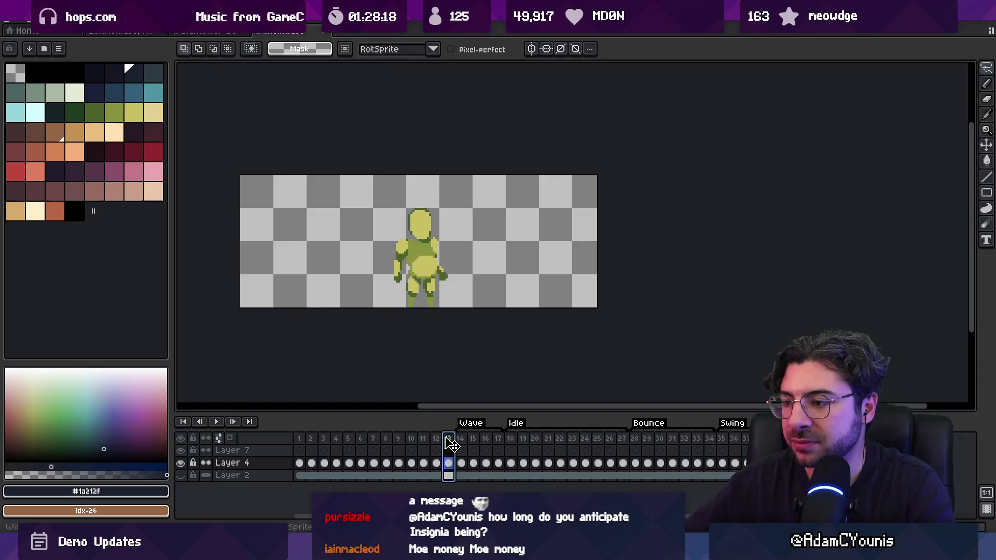
{"action": "key", "text": "alt+n"}
{"action": "left_click", "coordinate": [462, 463]}
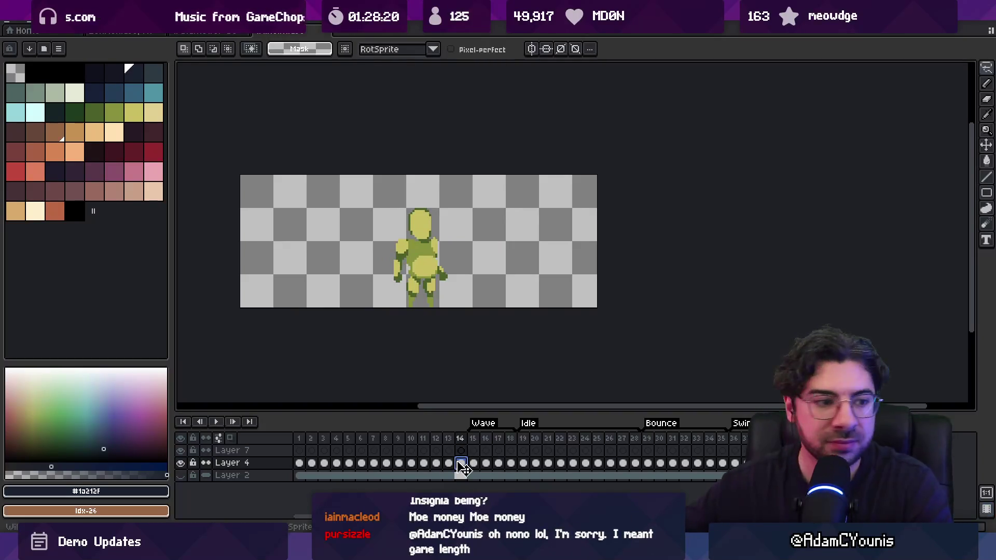
{"action": "key", "text": "Delete"}
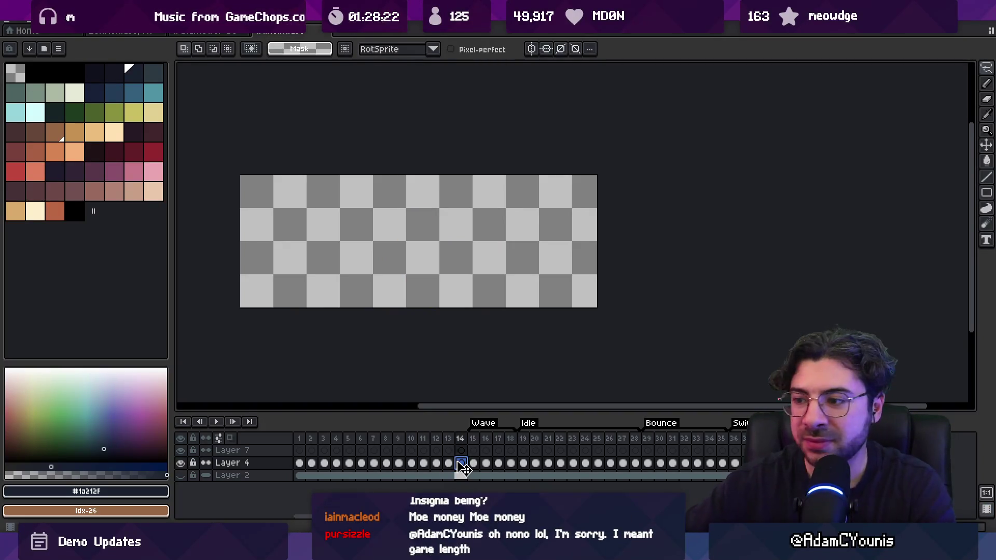
Step: Add a 'Snooze' tag on frame 14 and paste the dozing character into it
{"action": "right_click", "coordinate": [460, 439]}
{"action": "left_click", "coordinate": [512, 484]}
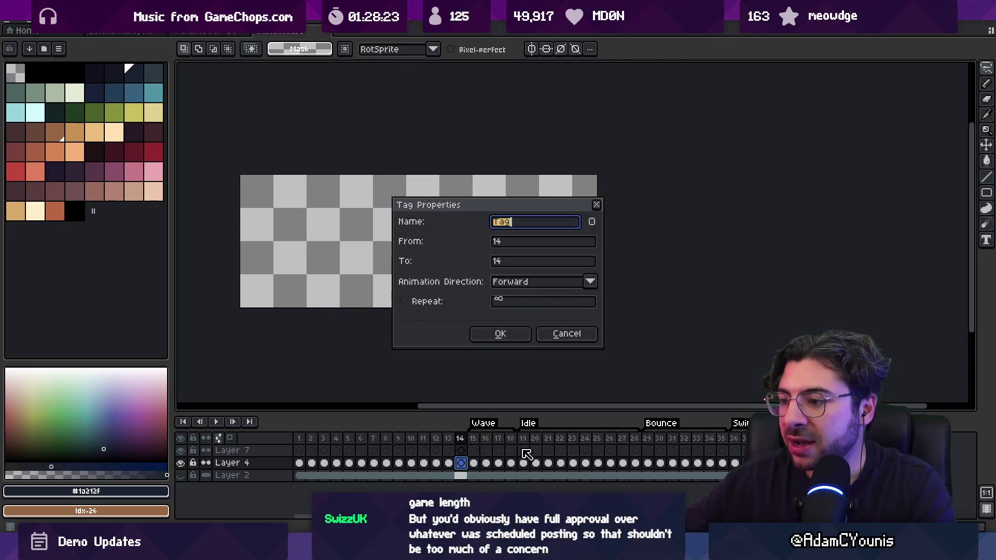
{"action": "type", "text": "Sno"}
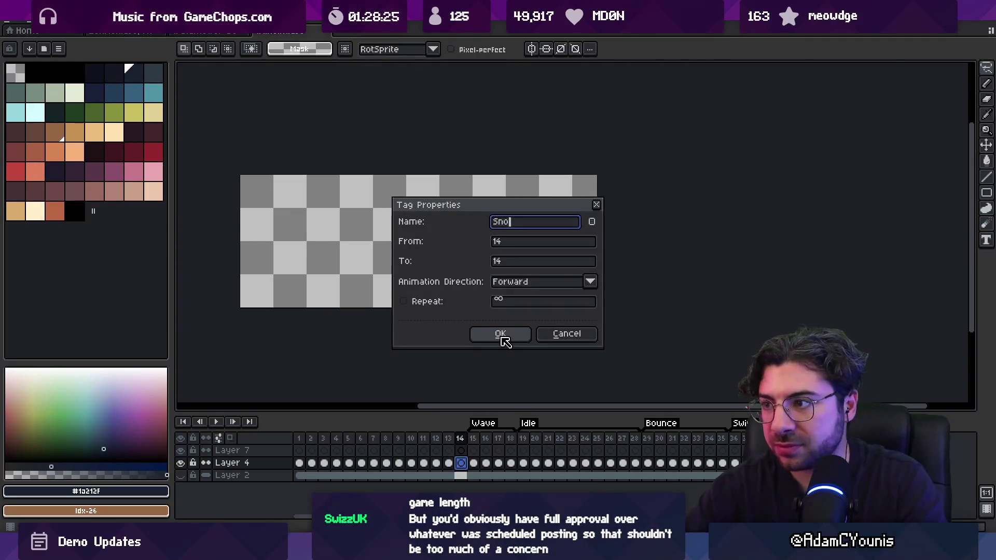
{"action": "type", "text": "oze"}
{"action": "left_click", "coordinate": [500, 335]}
{"action": "key", "text": "ctrl+v"}
Step: Centre the pasted dozing character on the canvas and commit it in frame 14
{"action": "left_click_drag", "start_coordinate": [665, 240], "coordinate": [426, 260]}
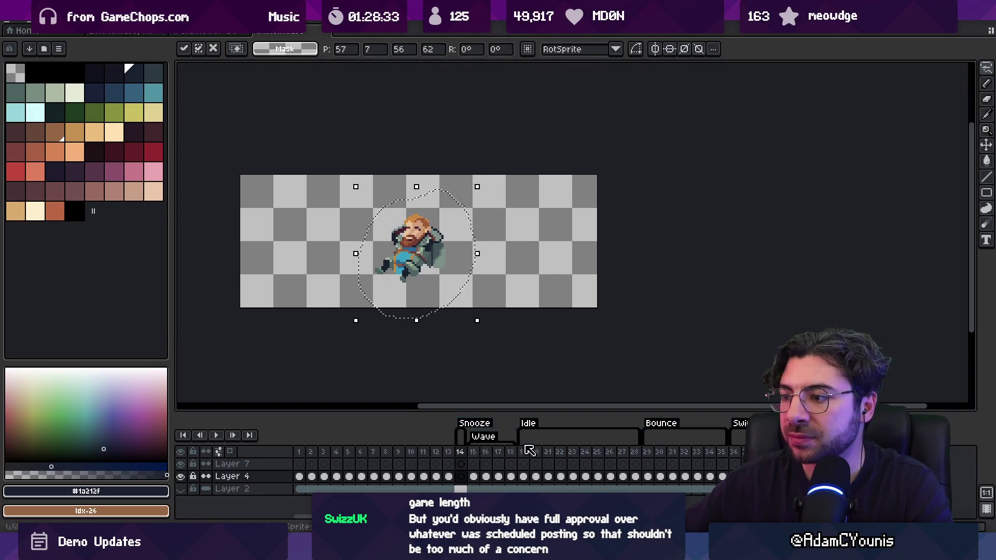
{"action": "left_click", "coordinate": [478, 451]}
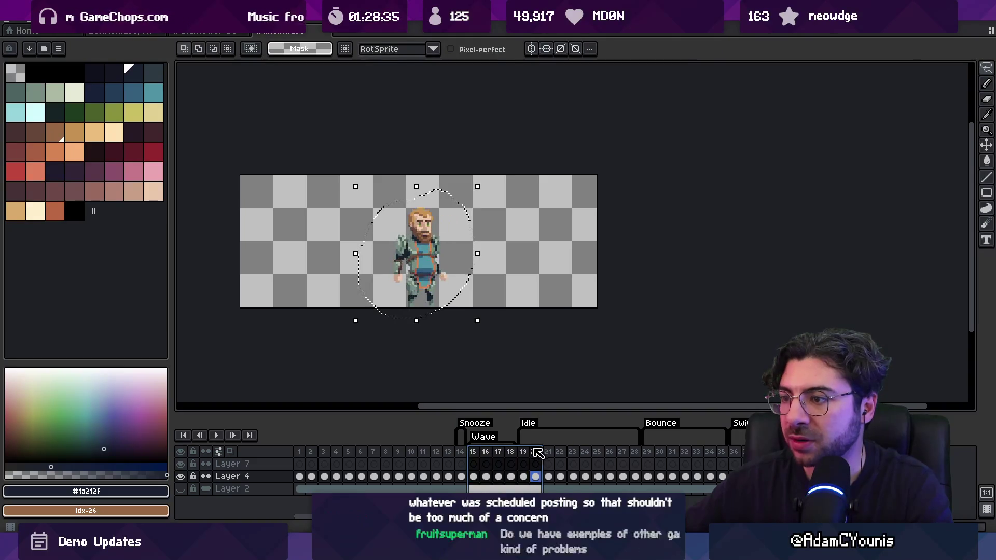
{"action": "key", "text": "ctrl+d"}
{"action": "left_click", "coordinate": [461, 453]}
{"action": "key", "text": "v"}
{"action": "left_click_drag", "start_coordinate": [423, 256], "coordinate": [432, 279]}
Step: Flip the character horizontally and nudge it about 20 px right
{"action": "left_click", "coordinate": [60, 26]}
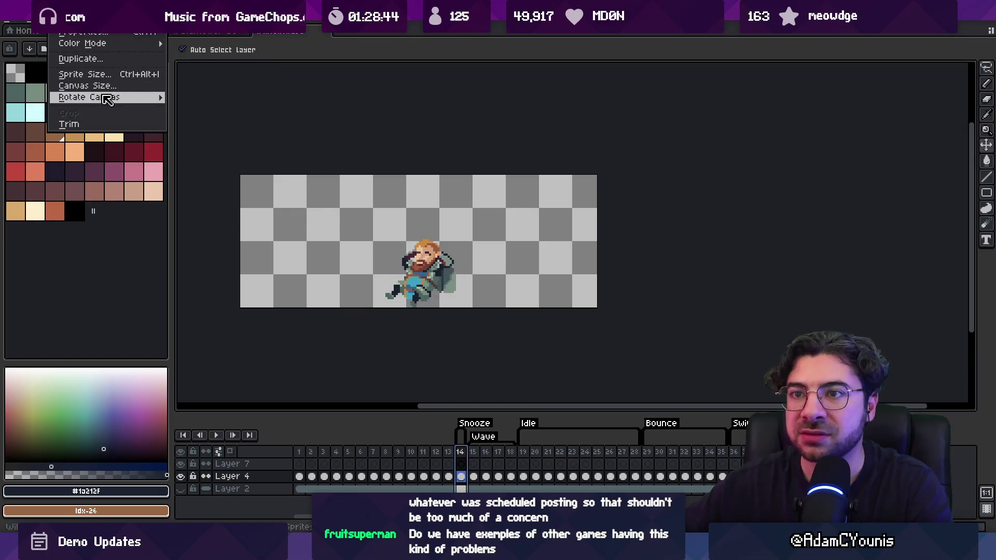
{"action": "mouse_move", "coordinate": [89, 97]}
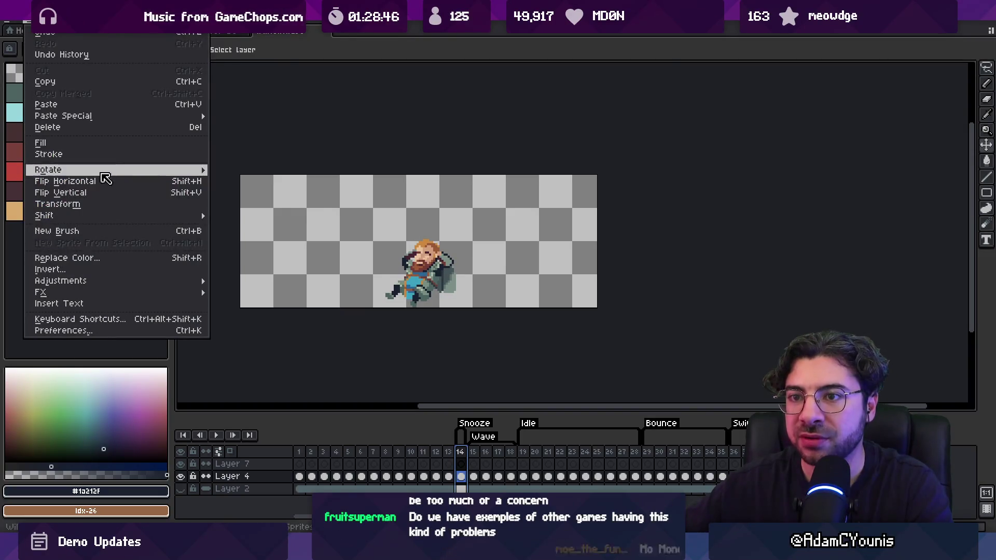
{"action": "left_click", "coordinate": [107, 179]}
{"action": "left_click_drag", "start_coordinate": [413, 279], "coordinate": [424, 279]}
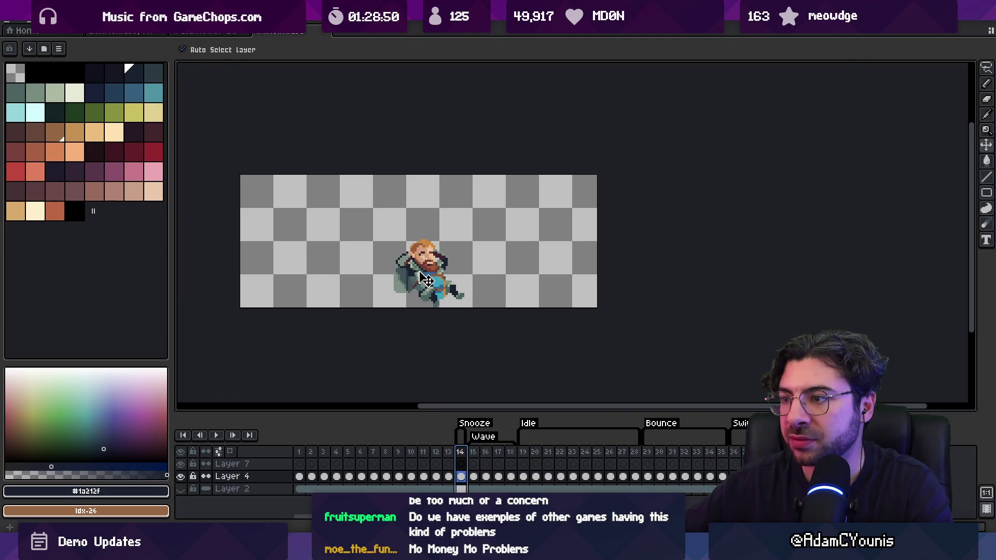
{"action": "scroll", "coordinate": [432, 243], "scroll_direction": "up", "scroll_amount": 3}
Step: Shift the bearded character's head one pixel to the left
{"action": "key", "text": "b"}
{"action": "left_click", "coordinate": [440, 299], "text": "alt"}
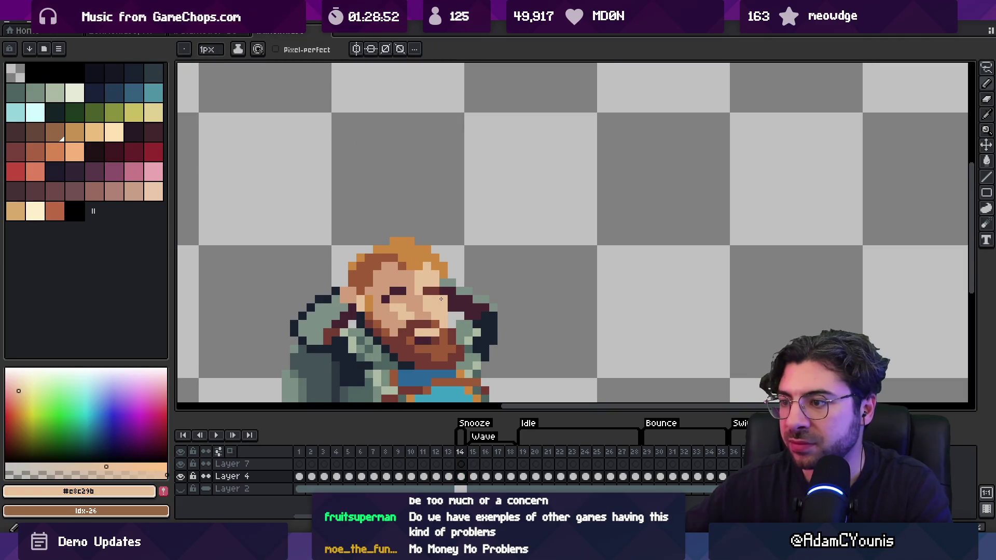
{"action": "key", "text": "v"}
{"action": "scroll", "coordinate": [465, 310], "scroll_direction": "down", "scroll_amount": 3}
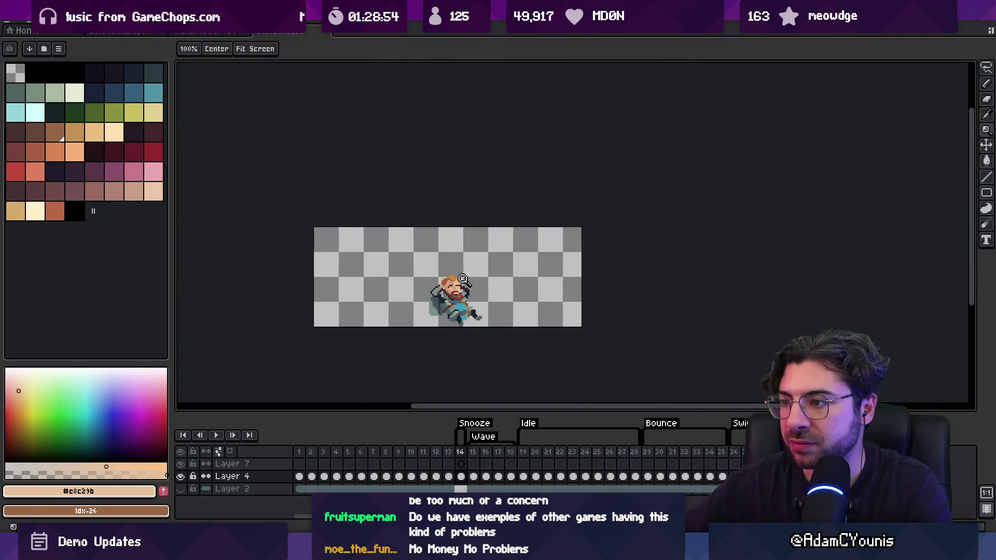
{"action": "scroll", "coordinate": [438, 288], "scroll_direction": "up", "scroll_amount": 4}
{"action": "key", "text": "m"}
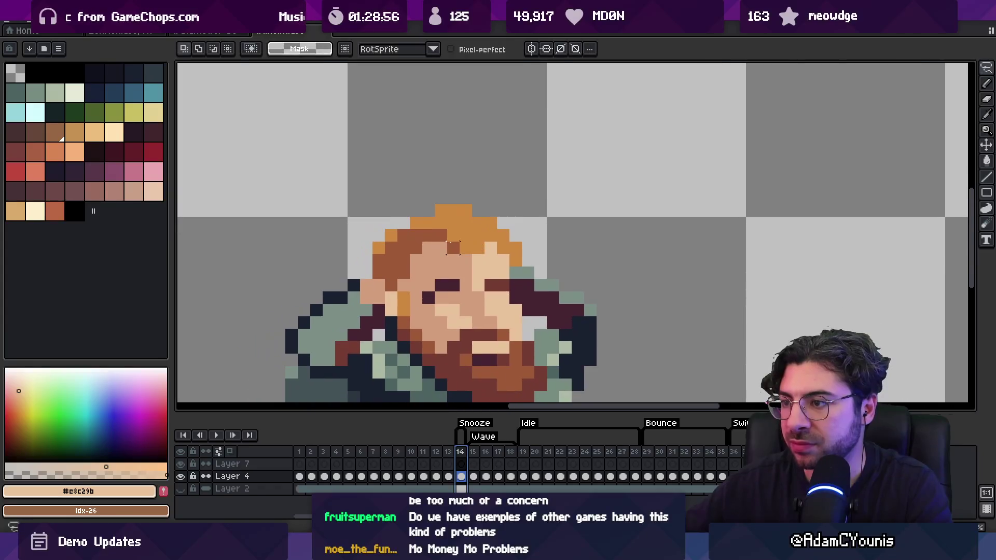
{"action": "mouse_move", "coordinate": [359, 266]}
{"action": "left_mouse_down"}
{"action": "mouse_move", "coordinate": [423, 272]}
{"action": "mouse_move", "coordinate": [525, 254]}
{"action": "mouse_move", "coordinate": [524, 189]}
{"action": "left_mouse_up"}
{"action": "left_click_drag", "start_coordinate": [449, 255], "coordinate": [437, 255]}
{"action": "key", "text": "Return"}
Step: Mirror the sprite horizontally with Edit > Flip Horizontal
{"action": "key", "text": "b"}
{"action": "scroll", "coordinate": [490, 247], "scroll_direction": "down", "scroll_amount": 4}
{"action": "scroll", "coordinate": [490, 246], "scroll_direction": "up", "scroll_amount": 4}
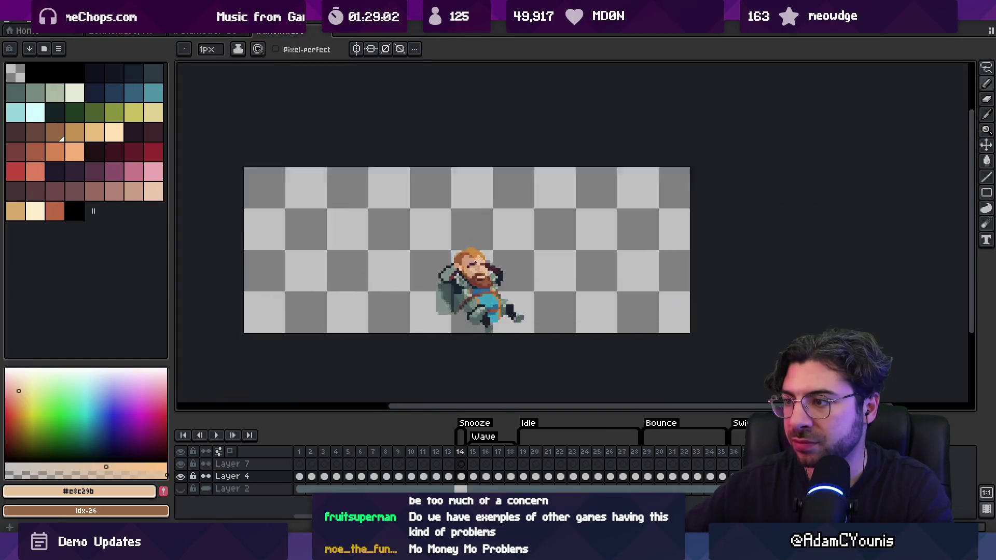
{"action": "left_click", "coordinate": [467, 238], "text": "alt"}
{"action": "scroll", "coordinate": [470, 254], "scroll_direction": "down", "scroll_amount": 3}
{"action": "scroll", "coordinate": [467, 244], "scroll_direction": "down", "scroll_amount": 1}
{"action": "left_click", "coordinate": [29, 20]}
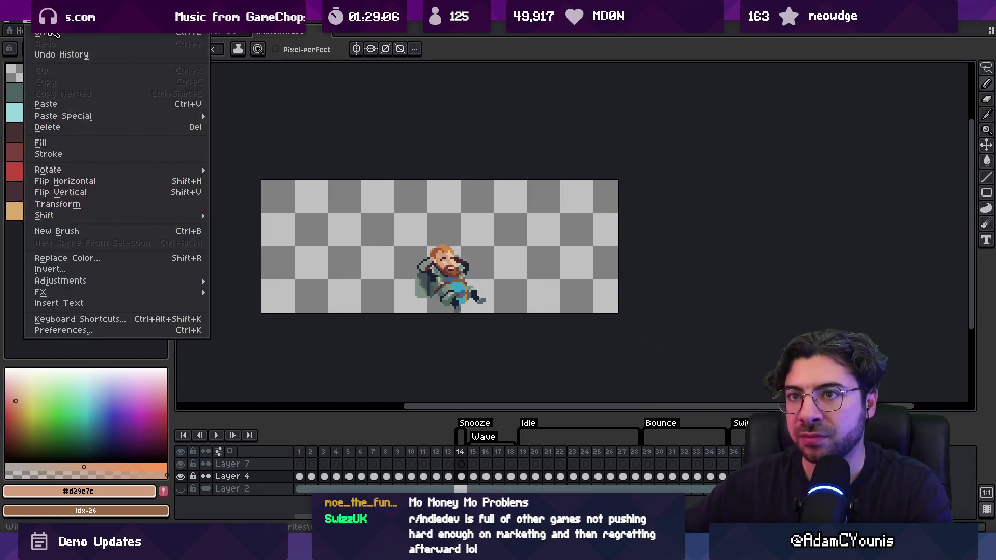
{"action": "left_click", "coordinate": [125, 186]}
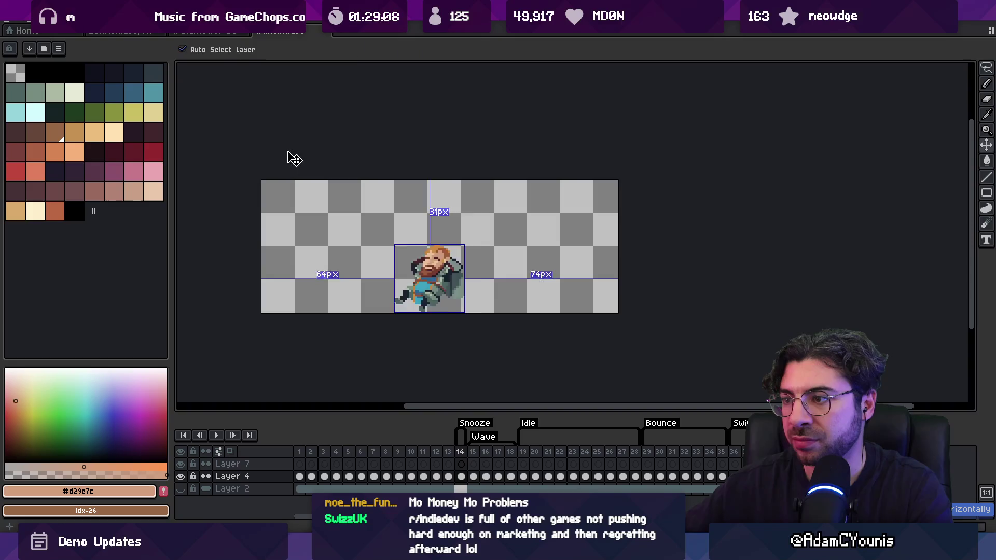
Step: Paint a brown hair-coloured pixel onto the face
{"action": "scroll", "coordinate": [410, 249], "scroll_direction": "up", "scroll_amount": 3}
{"action": "scroll", "coordinate": [466, 264], "scroll_direction": "up", "scroll_amount": 1}
{"action": "left_click", "coordinate": [458, 270], "text": "alt"}
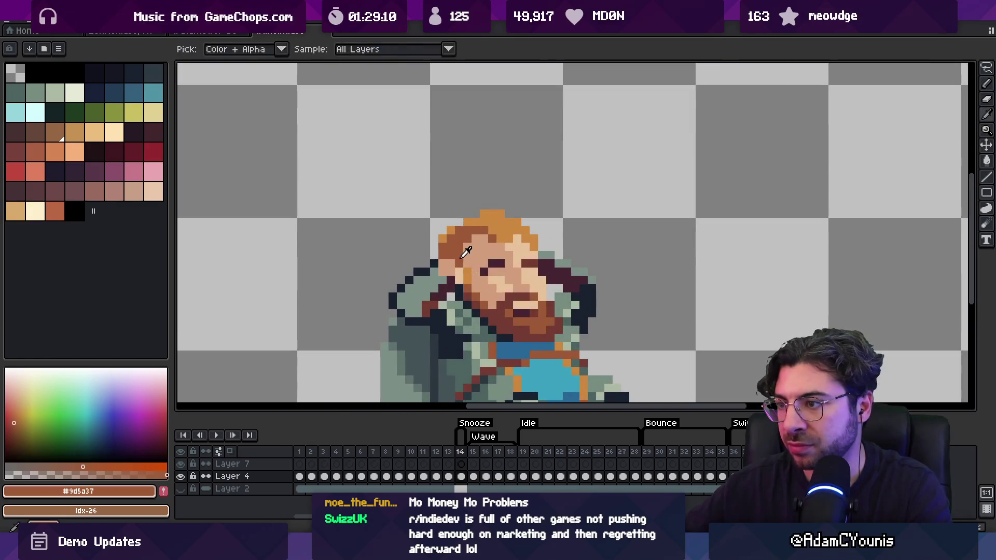
{"action": "left_click", "coordinate": [465, 280]}
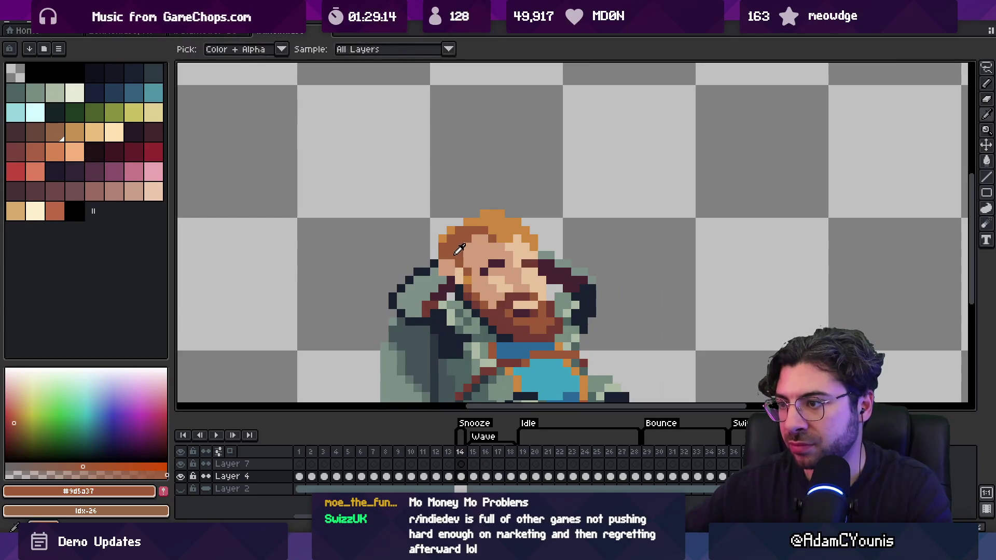
{"action": "left_click", "coordinate": [464, 270], "text": "alt"}
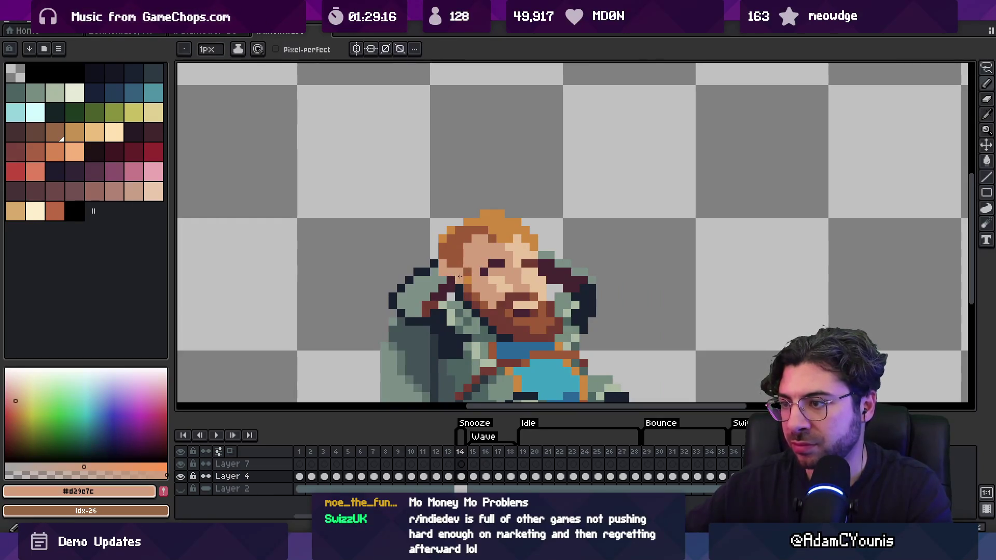
Step: Repaint pixels on the coat in grey-green
{"action": "left_click", "coordinate": [440, 274], "text": "alt"}
{"action": "scroll", "coordinate": [447, 272], "scroll_direction": "down", "scroll_amount": 3}
{"action": "scroll", "coordinate": [470, 252], "scroll_direction": "up", "scroll_amount": 2}
{"action": "scroll", "coordinate": [470, 252], "scroll_direction": "up", "scroll_amount": 1}
{"action": "left_click", "coordinate": [474, 259], "text": "alt"}
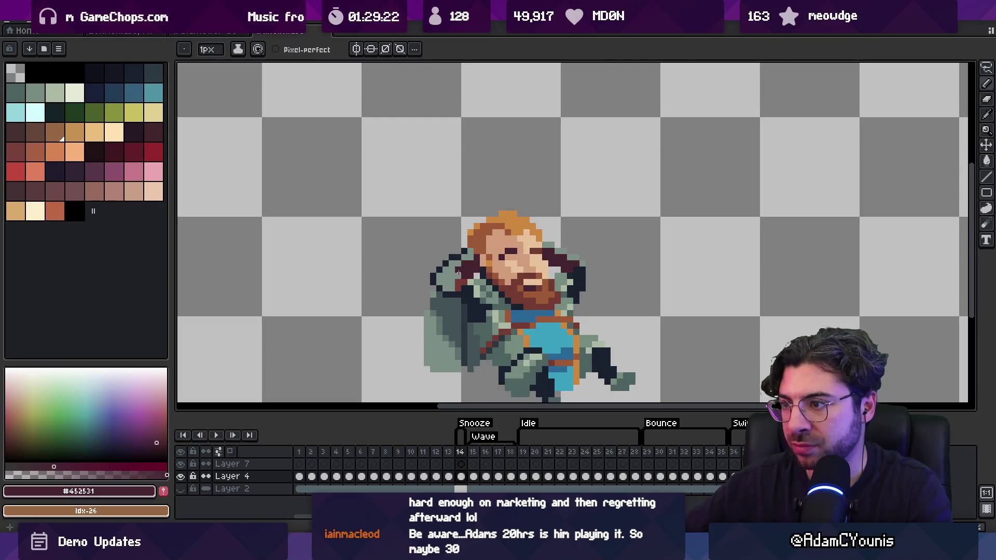
{"action": "left_click", "coordinate": [459, 273], "text": "alt"}
{"action": "scroll", "coordinate": [468, 253], "scroll_direction": "down", "scroll_amount": 2}
{"action": "scroll", "coordinate": [468, 254], "scroll_direction": "up", "scroll_amount": 2}
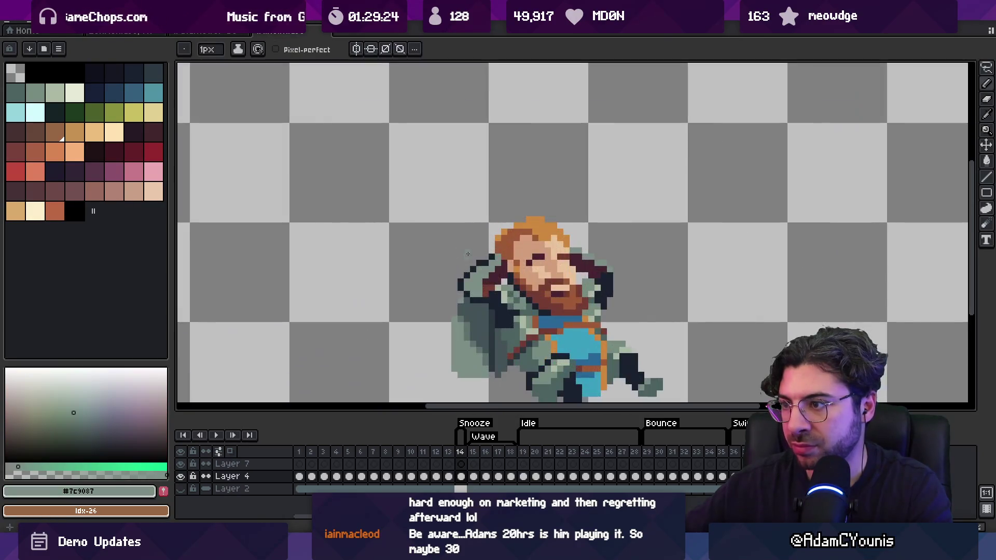
{"action": "left_click", "coordinate": [479, 262], "text": "alt"}
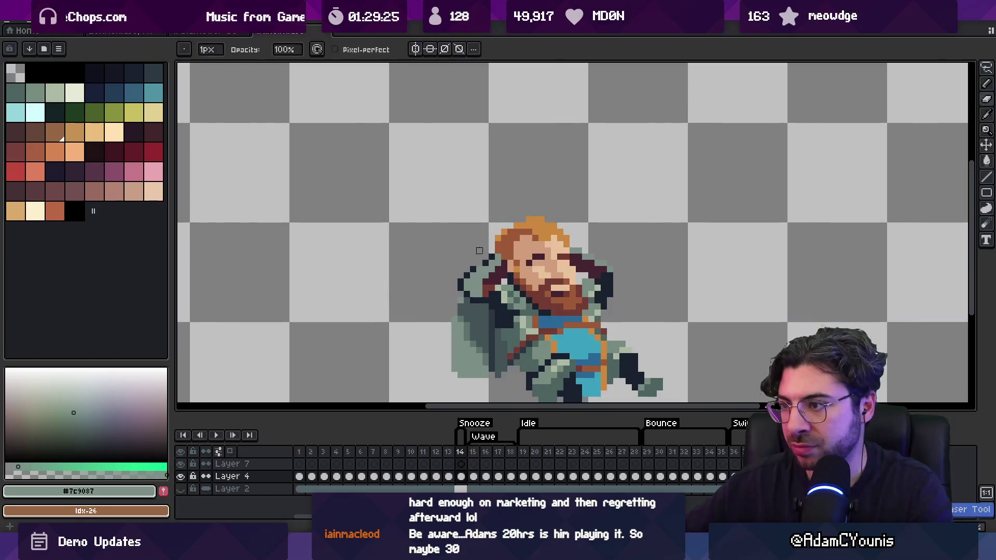
Step: Rework the cloak pixels using the dark navy, muted teal and grey-green colours
{"action": "scroll", "coordinate": [475, 259], "scroll_direction": "down", "scroll_amount": 2}
{"action": "scroll", "coordinate": [482, 262], "scroll_direction": "up", "scroll_amount": 2}
{"action": "scroll", "coordinate": [493, 251], "scroll_direction": "up", "scroll_amount": 2}
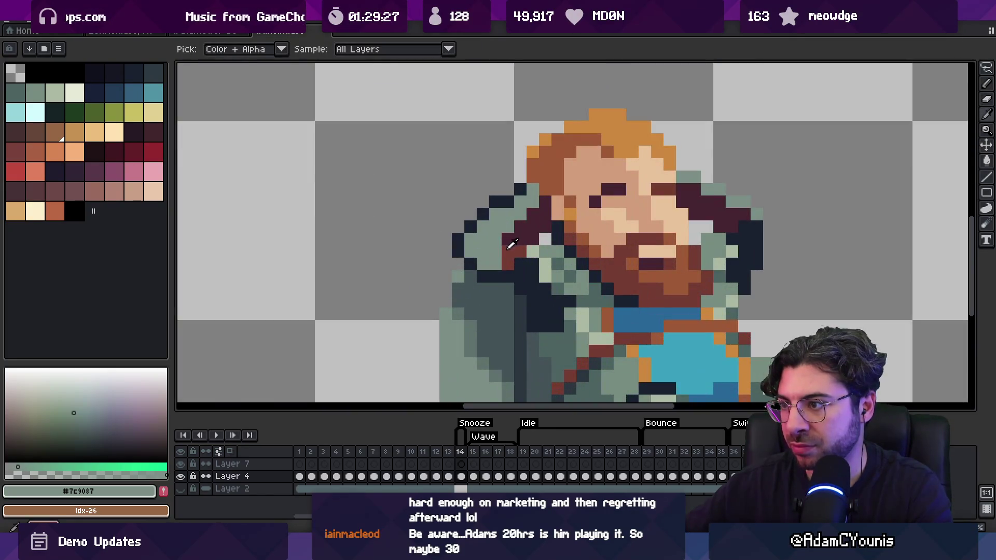
{"action": "left_click", "coordinate": [514, 247], "text": "alt"}
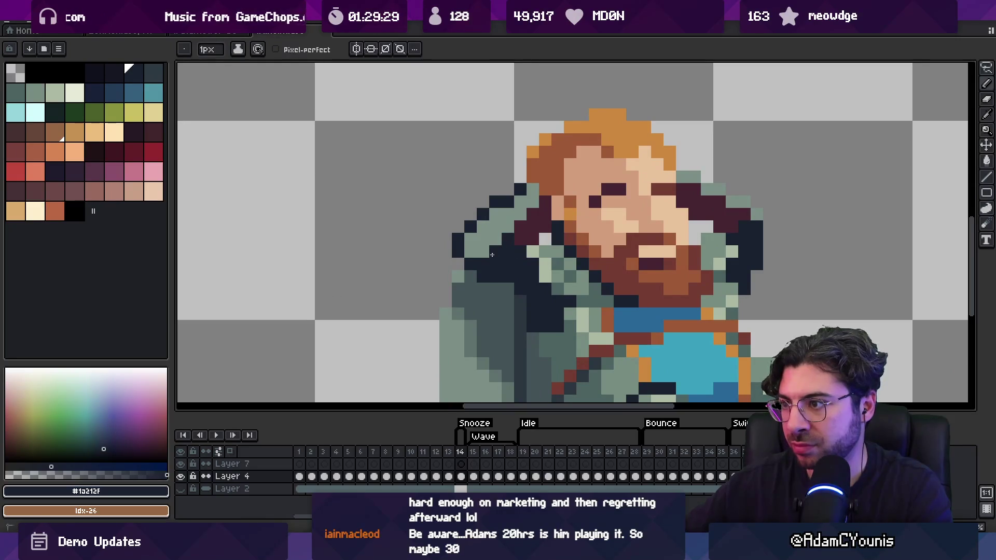
{"action": "scroll", "coordinate": [495, 249], "scroll_direction": "down", "scroll_amount": 4}
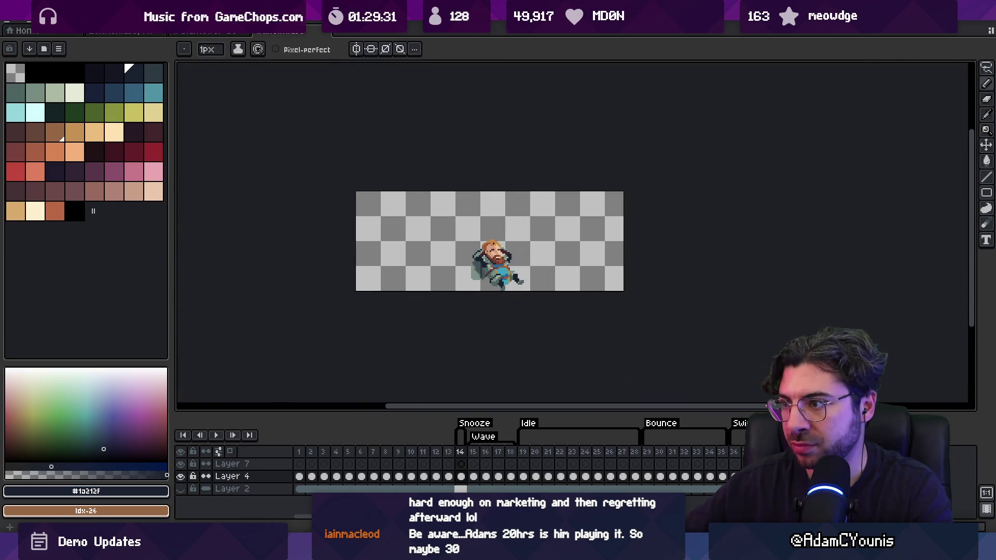
{"action": "scroll", "coordinate": [472, 247], "scroll_direction": "up", "scroll_amount": 4}
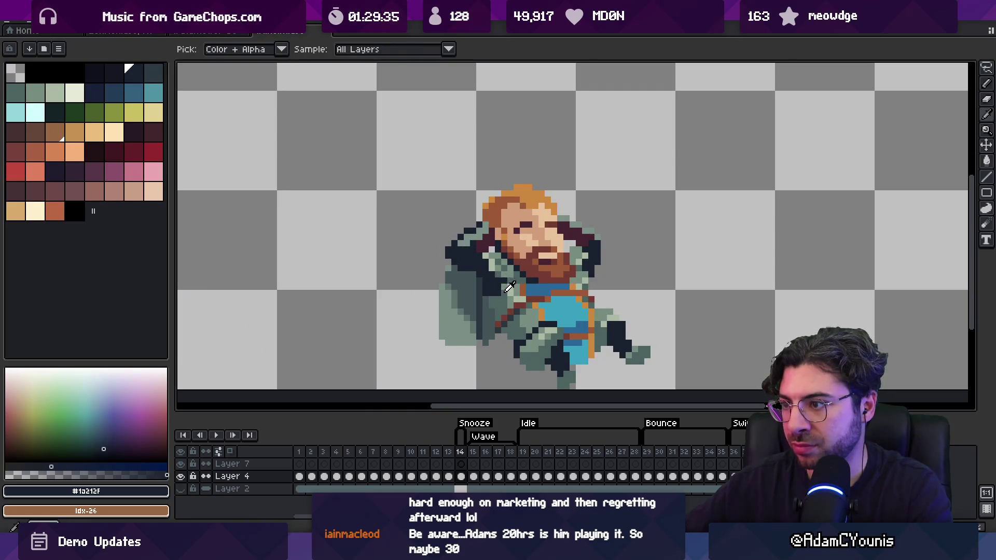
{"action": "left_click", "coordinate": [506, 285], "text": "alt"}
{"action": "scroll", "coordinate": [497, 260], "scroll_direction": "down", "scroll_amount": 3}
{"action": "scroll", "coordinate": [498, 254], "scroll_direction": "down", "scroll_amount": 1}
{"action": "scroll", "coordinate": [487, 262], "scroll_direction": "up", "scroll_amount": 4}
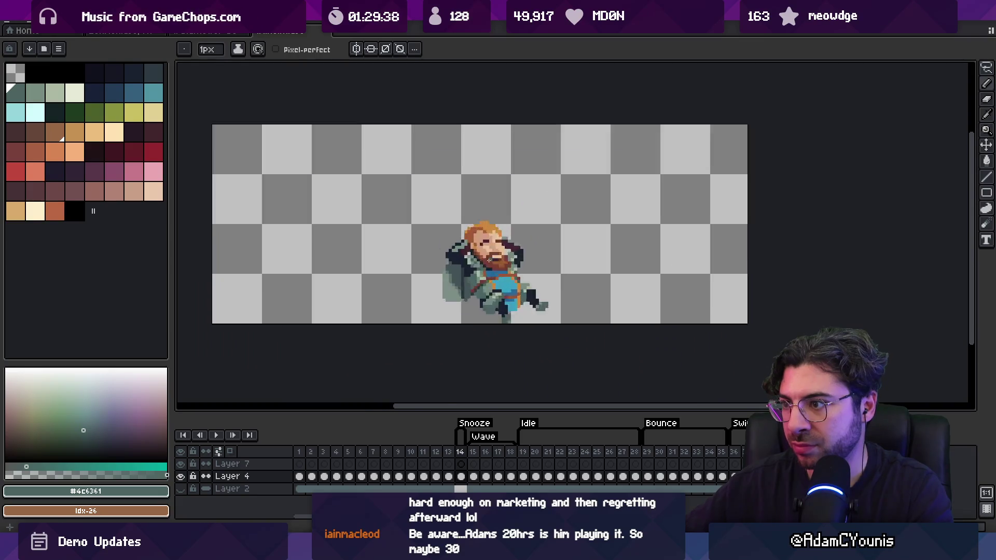
{"action": "left_click", "coordinate": [414, 278], "text": "alt"}
{"action": "scroll", "coordinate": [430, 290], "scroll_direction": "down", "scroll_amount": 5}
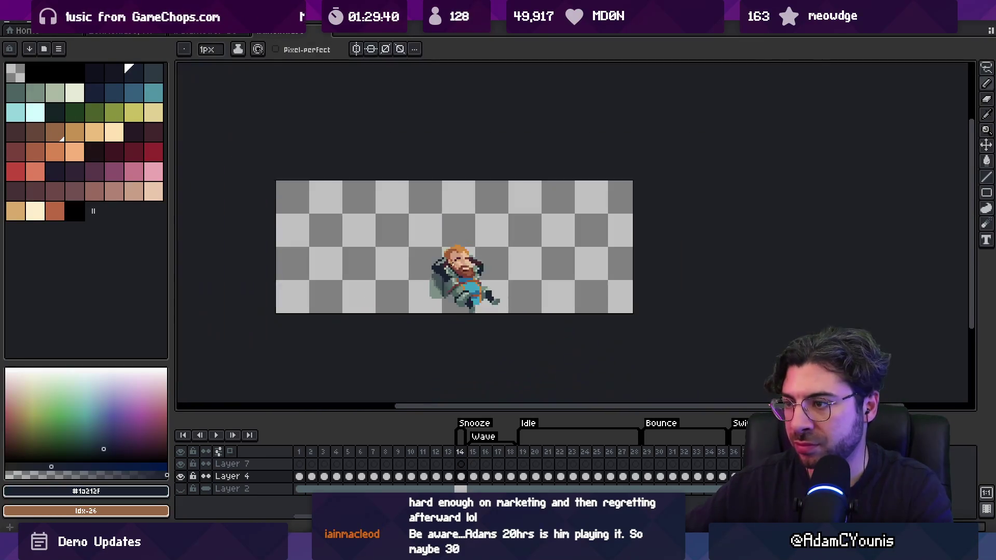
{"action": "scroll", "coordinate": [453, 265], "scroll_direction": "up", "scroll_amount": 5}
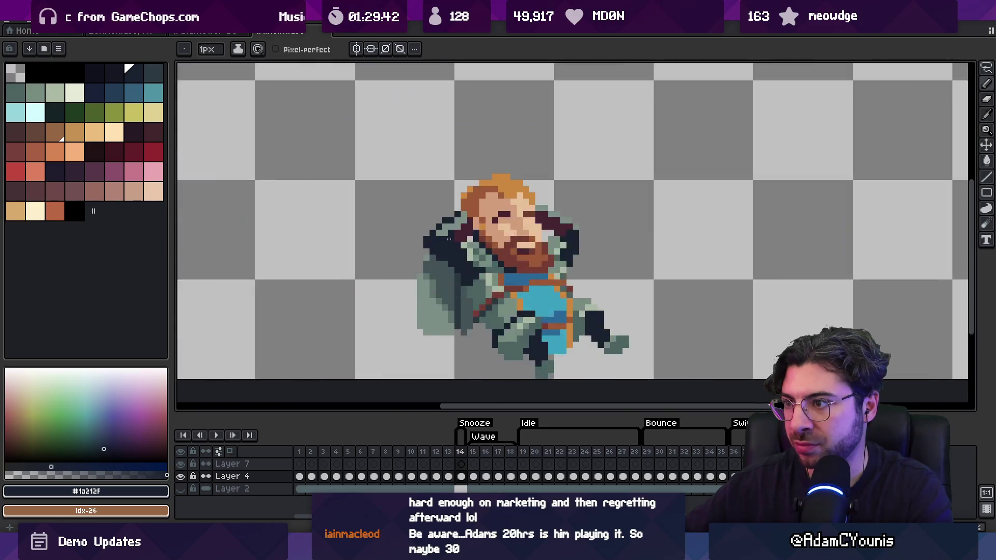
{"action": "left_click", "coordinate": [451, 223], "text": "alt"}
Step: Move a block of pixels into the dark cloak and shift the whole sprite slightly up
{"action": "key", "text": "m"}
{"action": "left_click_drag", "start_coordinate": [421, 249], "coordinate": [422, 211]}
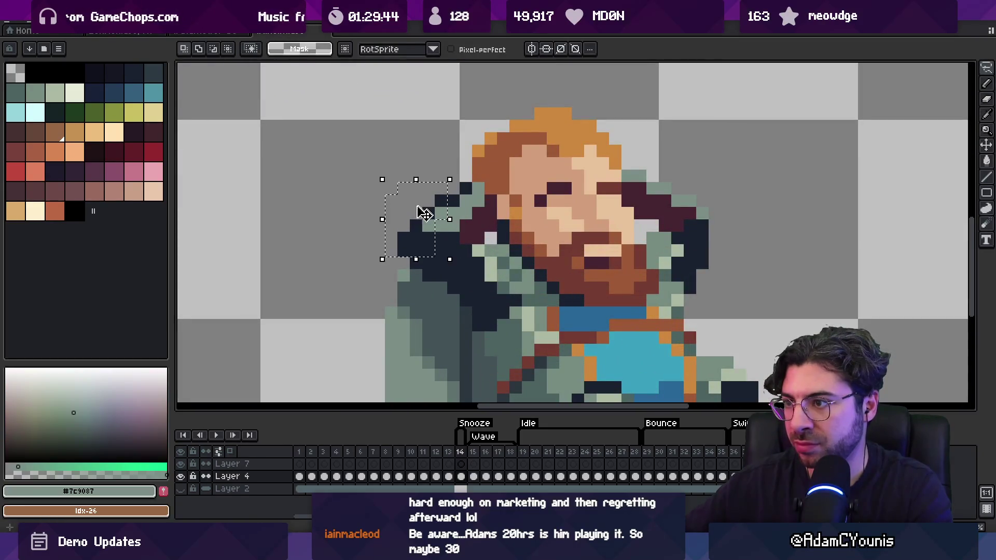
{"action": "key", "text": "Return"}
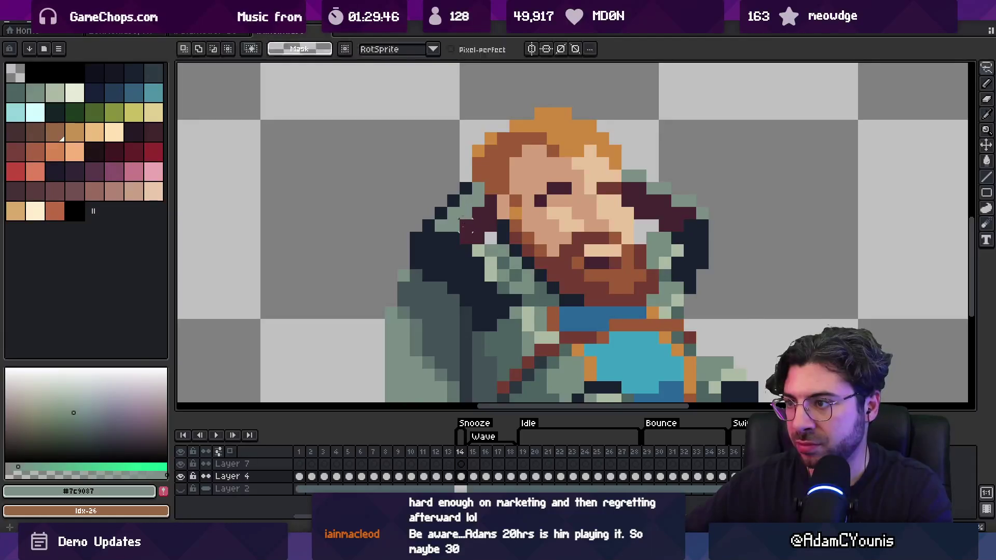
{"action": "key", "text": "b"}
{"action": "scroll", "coordinate": [456, 220], "scroll_direction": "down", "scroll_amount": 5}
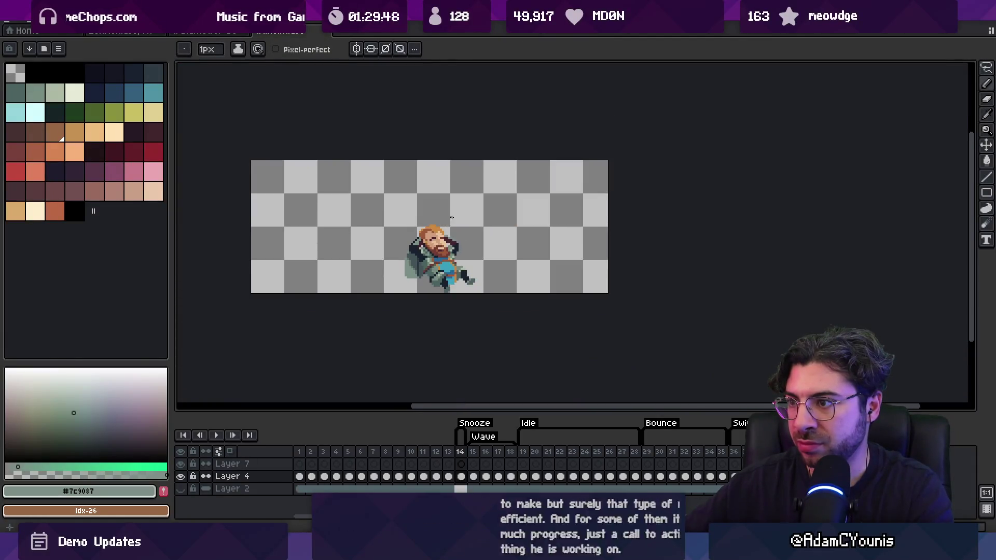
{"action": "scroll", "coordinate": [446, 258], "scroll_direction": "up", "scroll_amount": 3}
{"action": "key", "text": "v"}
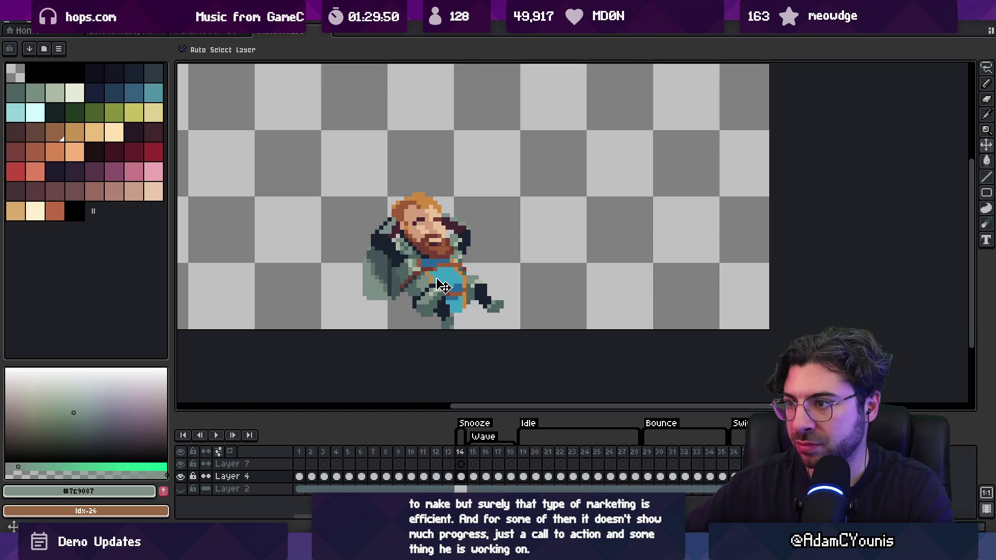
{"action": "left_click_drag", "start_coordinate": [443, 287], "coordinate": [441, 283]}
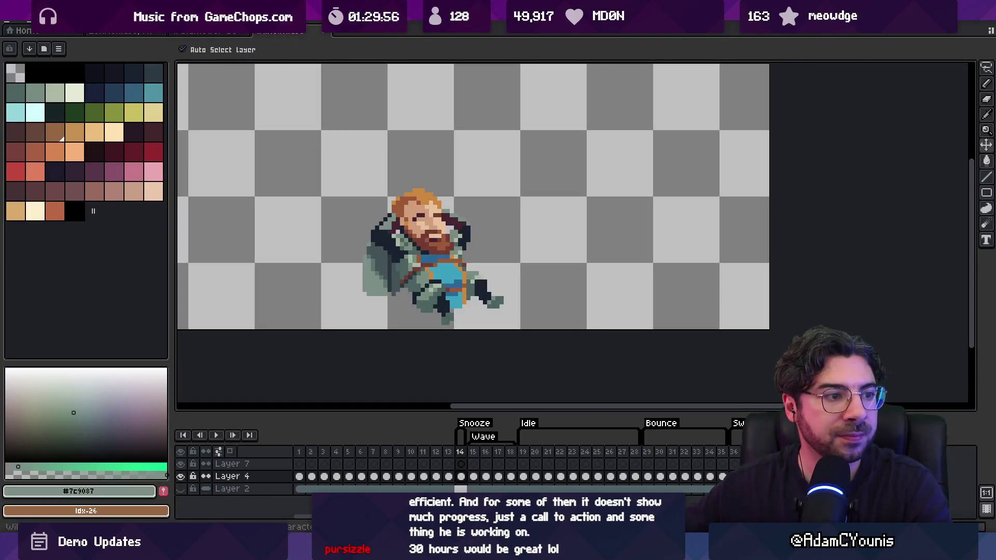
Step: Leave Aseprite for the Unity editor showing the village level scene
{"action": "key", "text": "alt+Tab"}
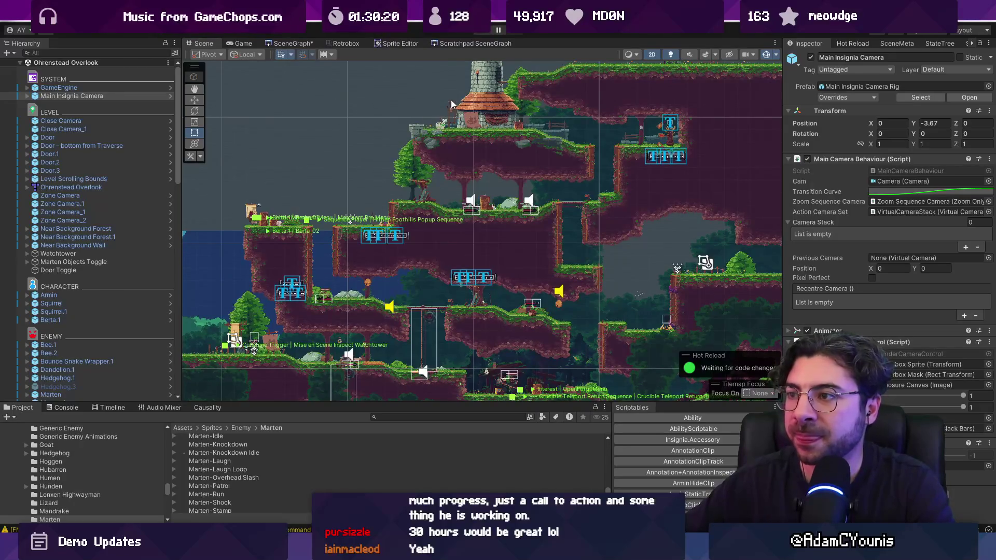
Step: Search the project for 'snooze' and open the import-new-sheet prompt for Wilhelm-Snooze
{"action": "scroll", "coordinate": [471, 109], "scroll_direction": "up", "scroll_amount": 8}
{"action": "left_click", "coordinate": [403, 416]}
{"action": "type", "text": "snooze"}
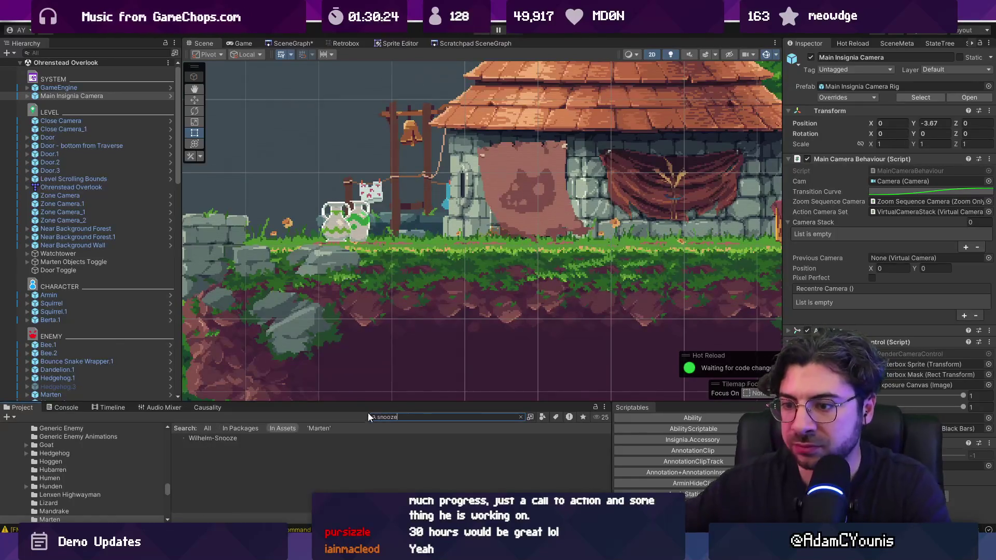
{"action": "left_click", "coordinate": [207, 439]}
{"action": "left_click", "coordinate": [343, 43]}
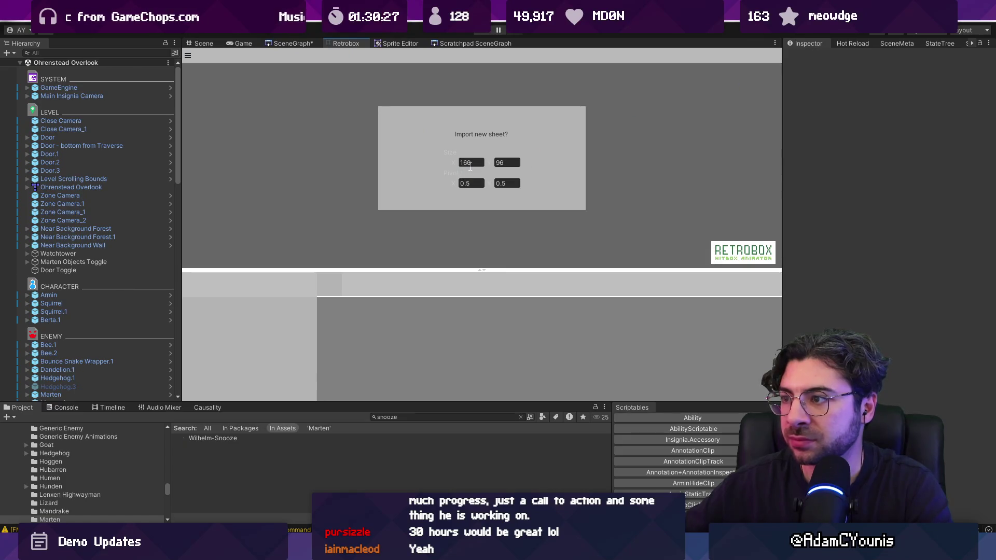
Step: Begin entering the new sheet's frame width, typing 17
{"action": "key", "text": "alt+Tab"}
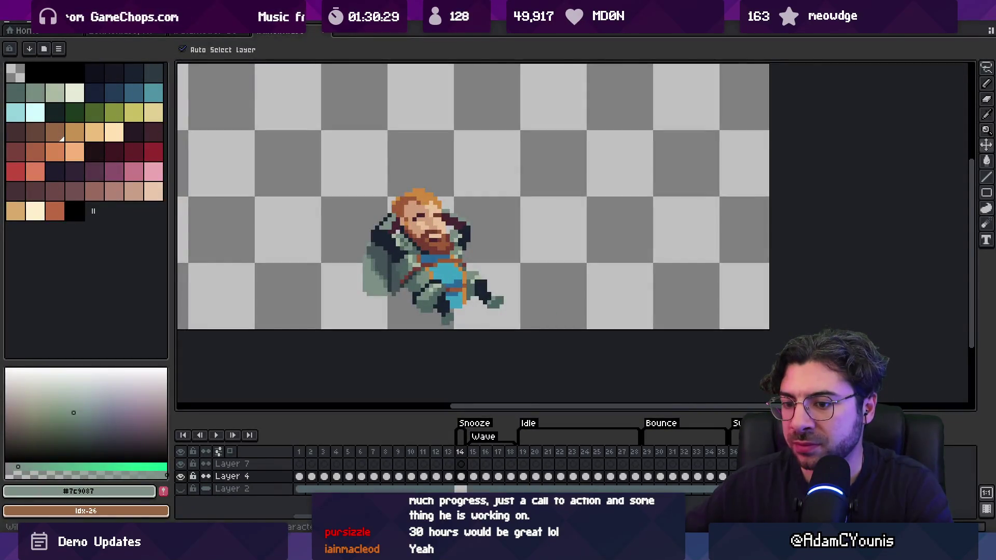
{"action": "key", "text": "alt+Tab"}
{"action": "left_click", "coordinate": [472, 163]}
{"action": "type", "text": "172"}
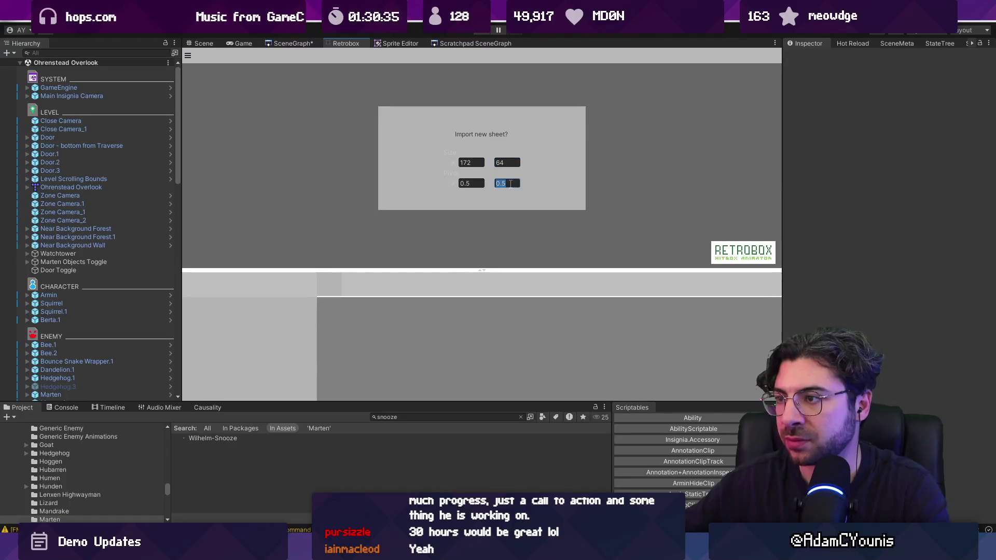
Step: Enter the 0.5 pivot value, correcting a mistyped 00.6
{"action": "type", "text": "0"}
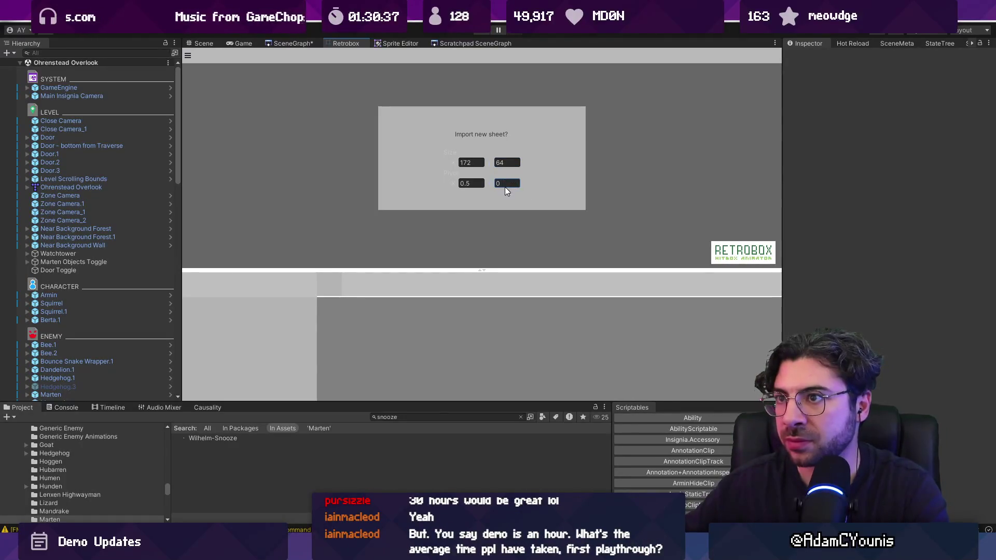
{"action": "type", "text": "0.6"}
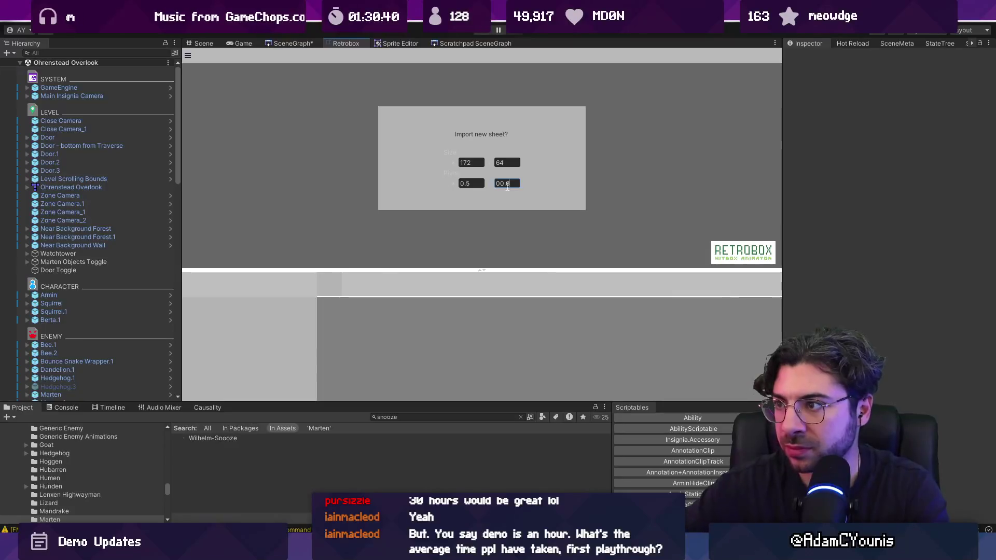
{"action": "key", "text": "BackSpace"}
{"action": "key", "text": "BackSpace"}
{"action": "key", "text": "BackSpace"}
{"action": "type", "text": "0.5"}
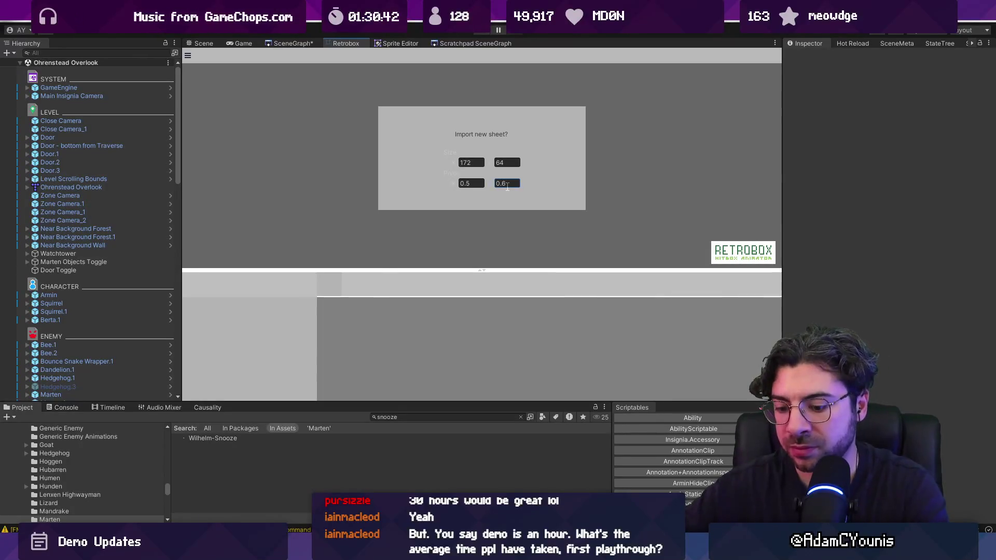
Step: Check the Wilhelm-Bounce frame size in the Sprite Editor for comparison
{"action": "left_click", "coordinate": [401, 413]}
{"action": "type", "text": "wilh"}
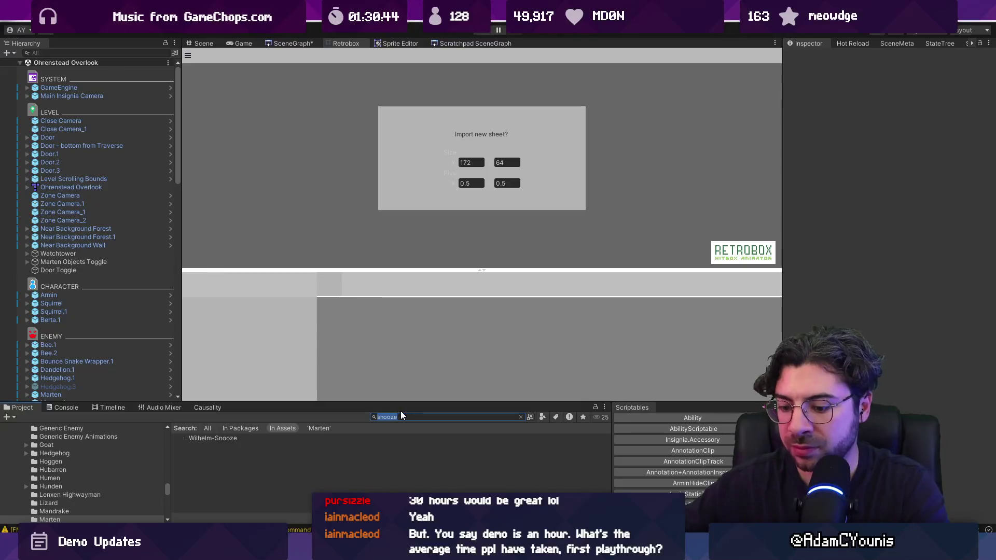
{"action": "type", "text": "elm"}
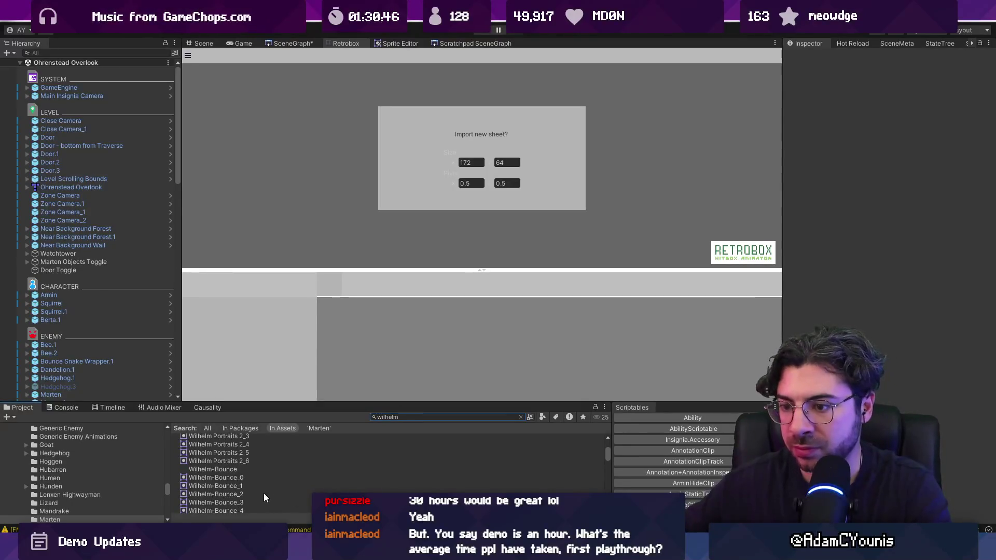
{"action": "left_click", "coordinate": [225, 477]}
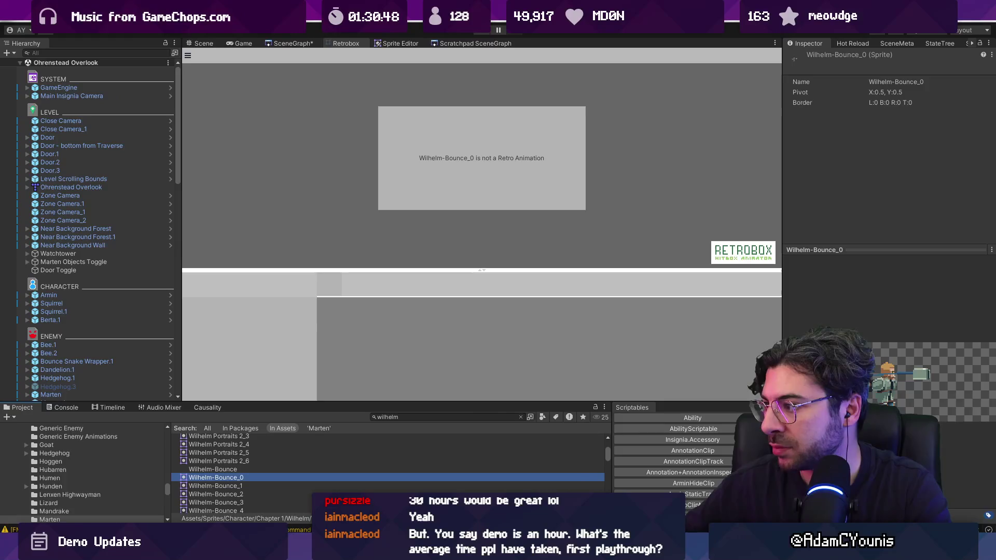
{"action": "left_click", "coordinate": [411, 43]}
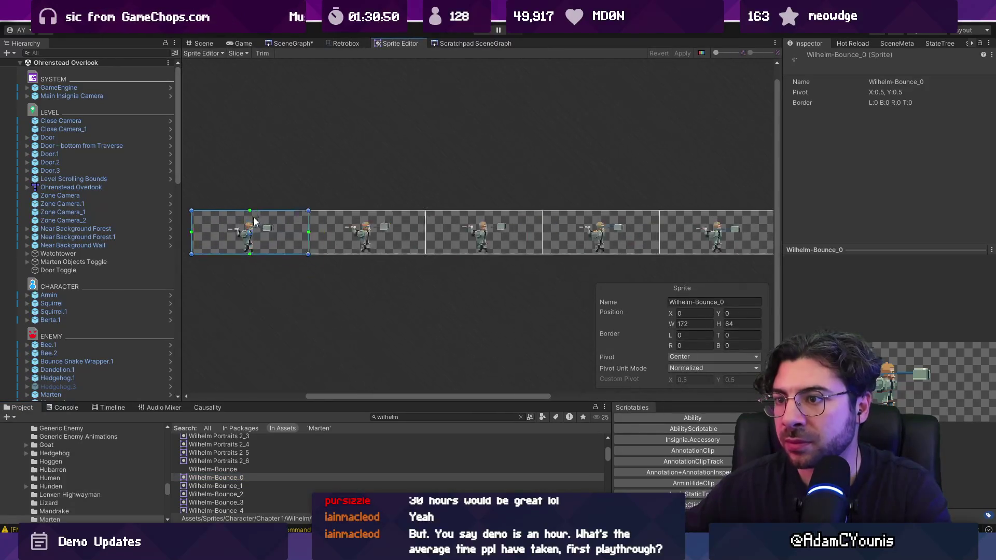
{"action": "left_click", "coordinate": [200, 44]}
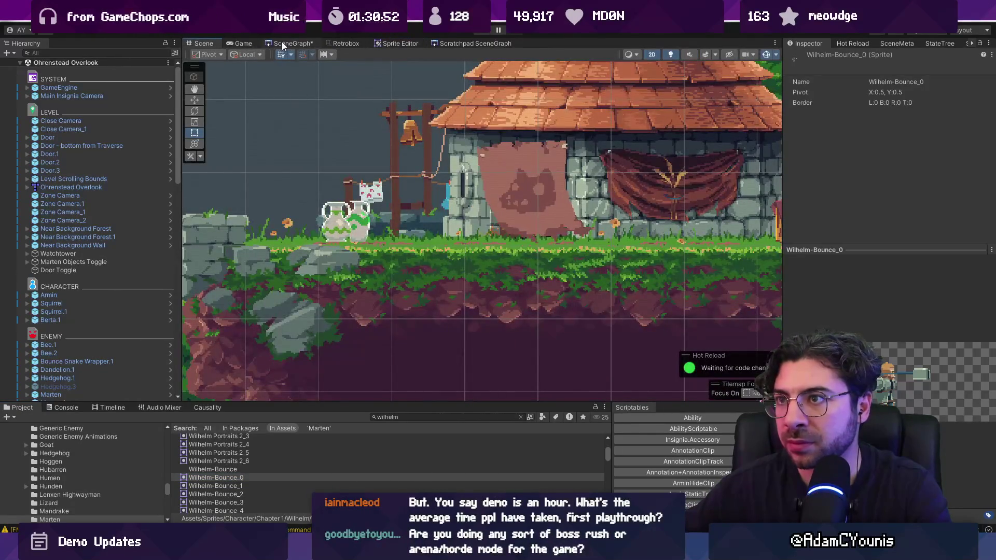
{"action": "left_click", "coordinate": [348, 44]}
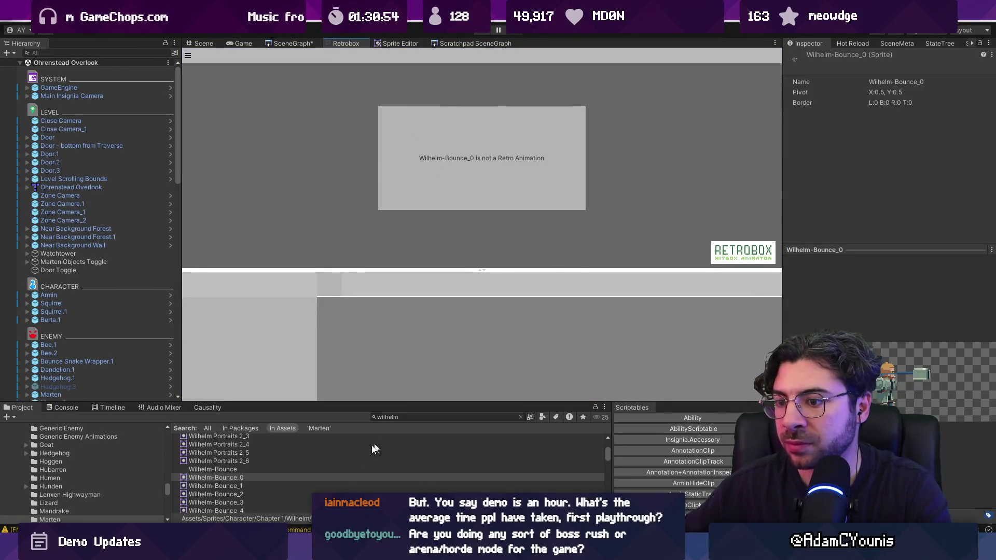
{"action": "key", "text": "Up"}
Step: Search for 'snooze' and drag the Wilhelm-Snooze sheet into Retrobox to import it
{"action": "left_click", "coordinate": [426, 416]}
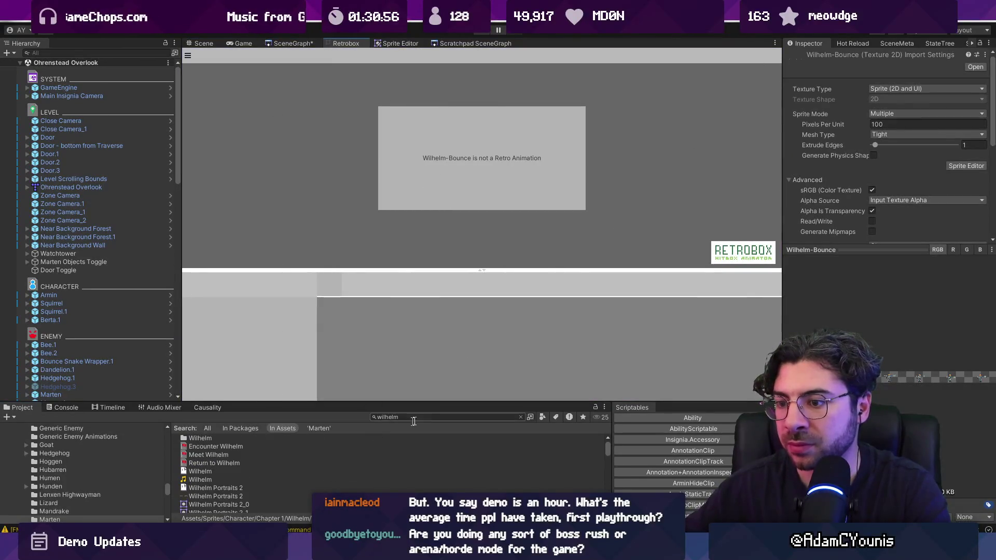
{"action": "type", "text": "snooze"}
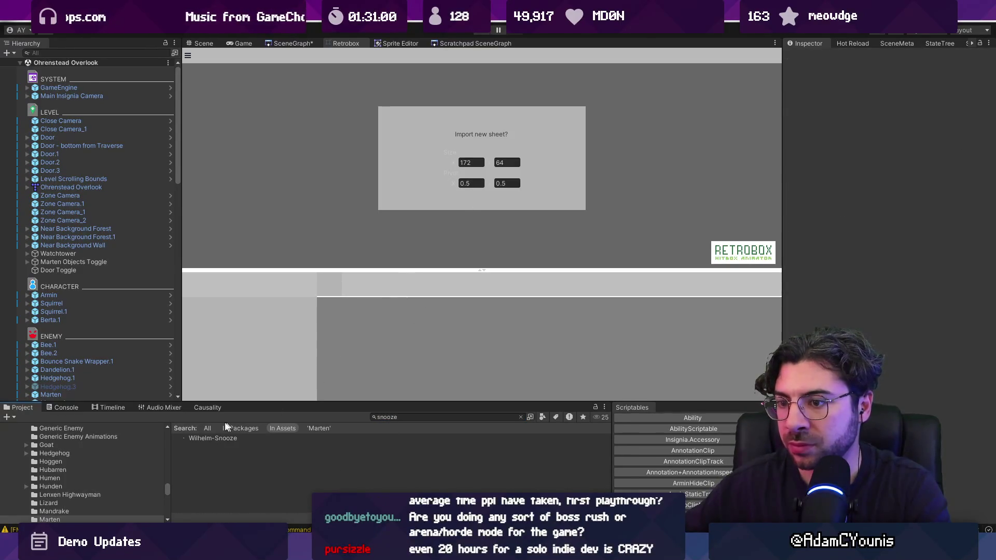
{"action": "left_click_drag", "start_coordinate": [205, 437], "coordinate": [378, 252]}
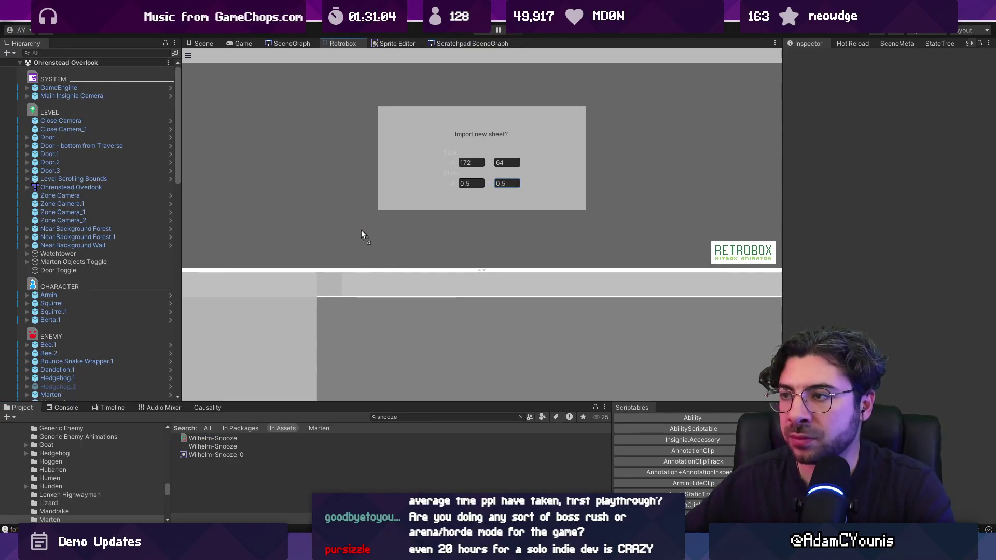
Step: Preview the imported Wilhelm-Snooze sheet in Retrobox
{"action": "left_click", "coordinate": [213, 42]}
{"action": "left_click", "coordinate": [243, 43]}
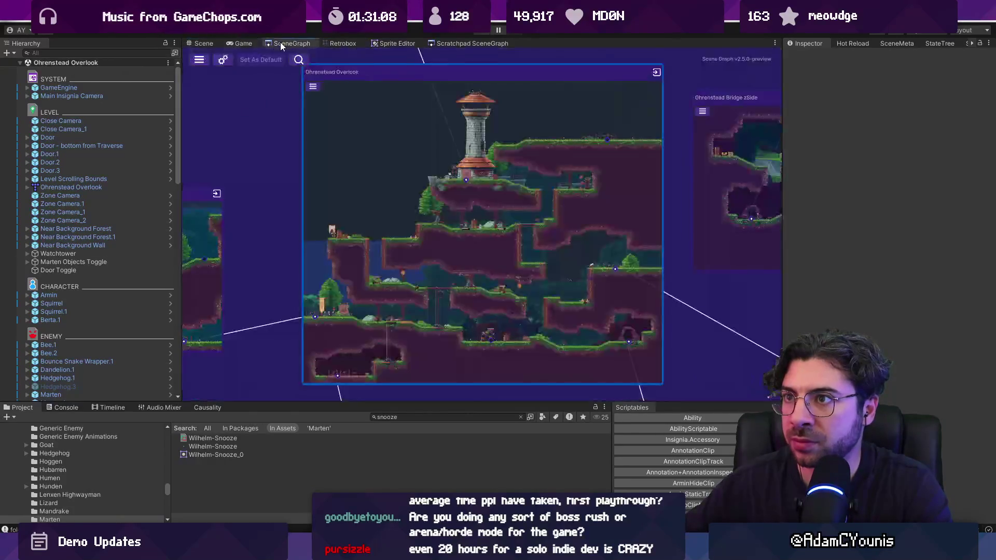
{"action": "left_click", "coordinate": [343, 43]}
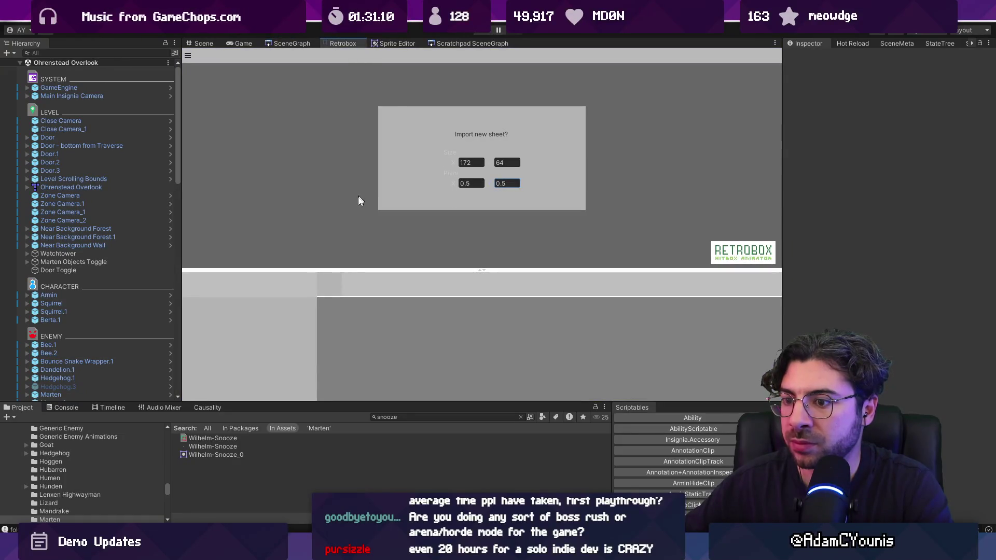
{"action": "left_click", "coordinate": [236, 438]}
{"action": "scroll", "coordinate": [440, 224], "scroll_direction": "down", "scroll_amount": 2}
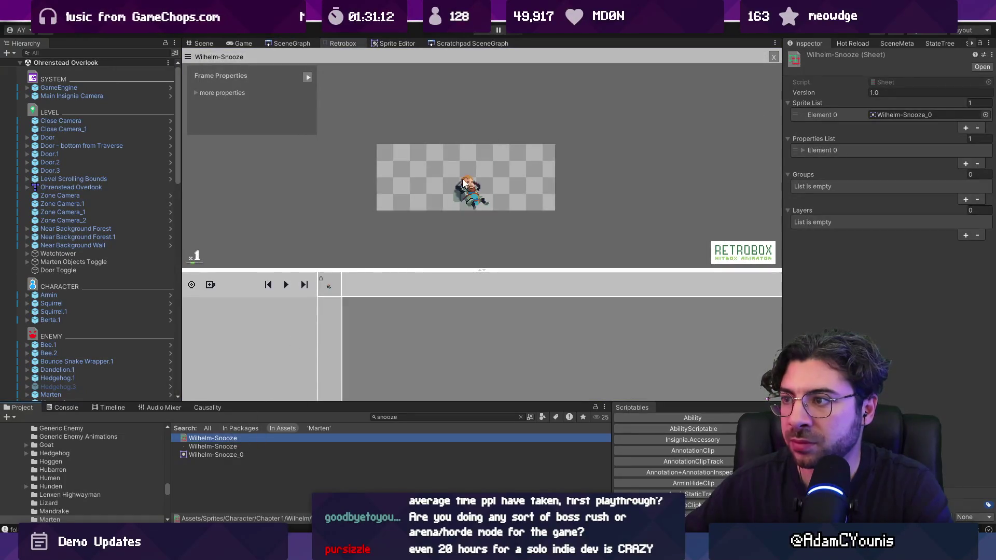
Step: Back in the village scene, search assets for 'npc', place Cutscene NPC, then remove it
{"action": "left_click", "coordinate": [202, 44]}
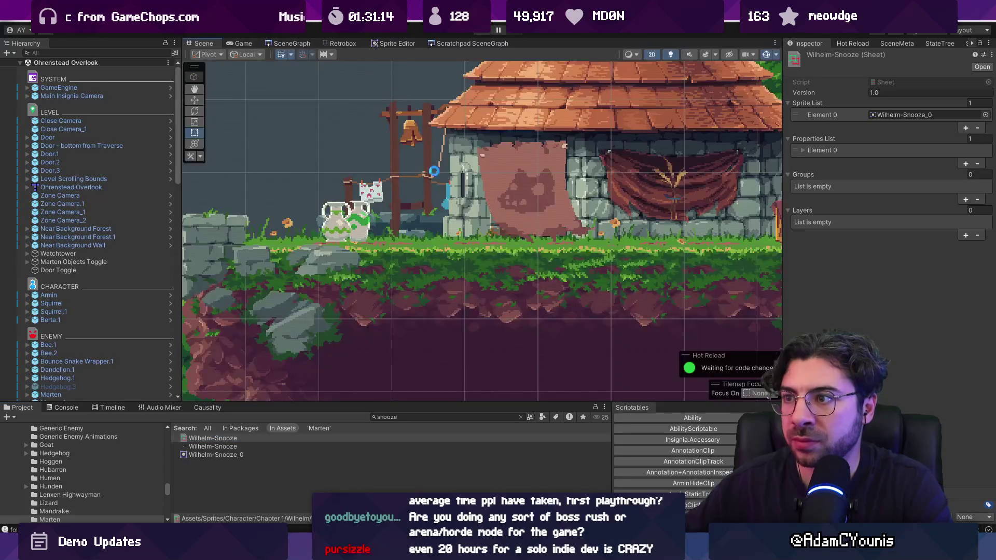
{"action": "left_click", "coordinate": [373, 416]}
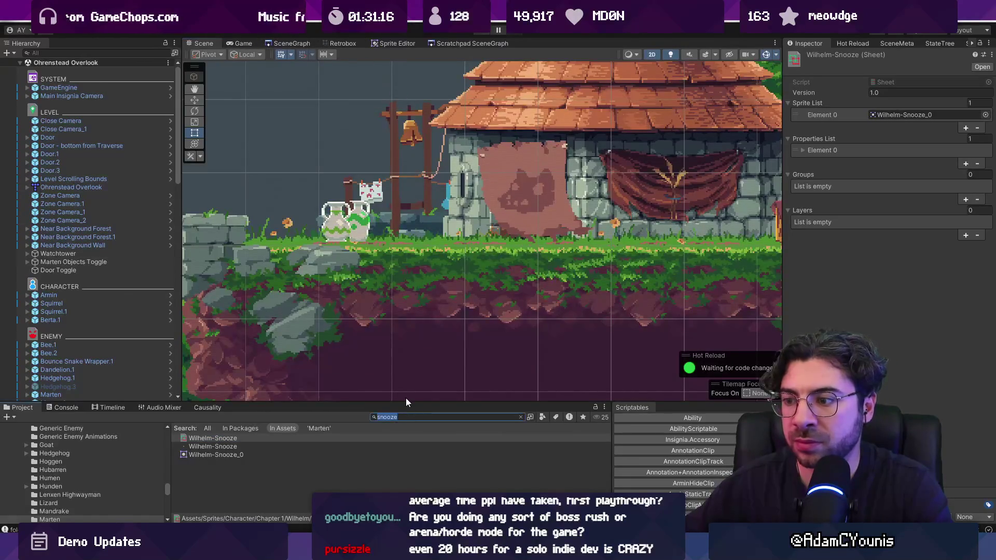
{"action": "type", "text": "npc"}
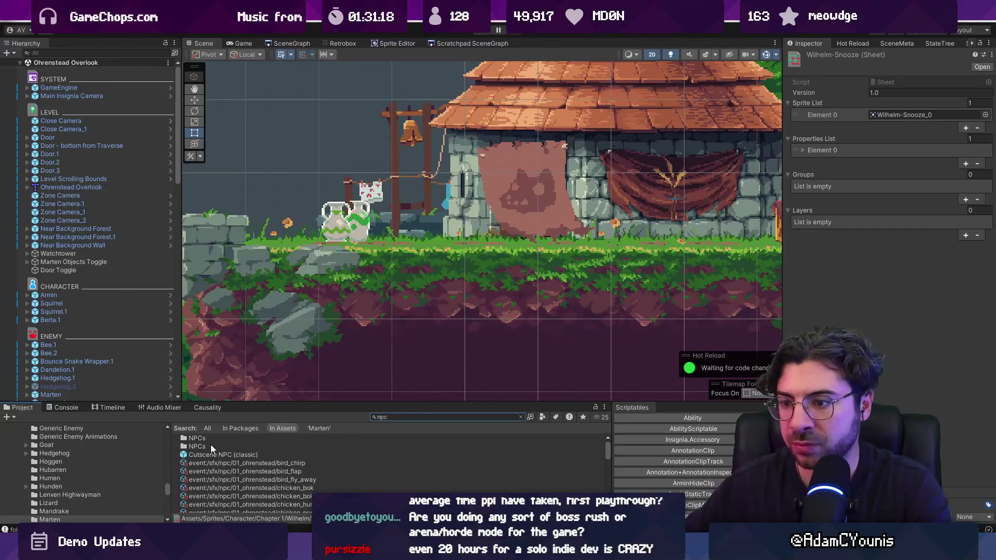
{"action": "left_click_drag", "start_coordinate": [216, 453], "coordinate": [382, 233]}
{"action": "key", "text": "Delete"}
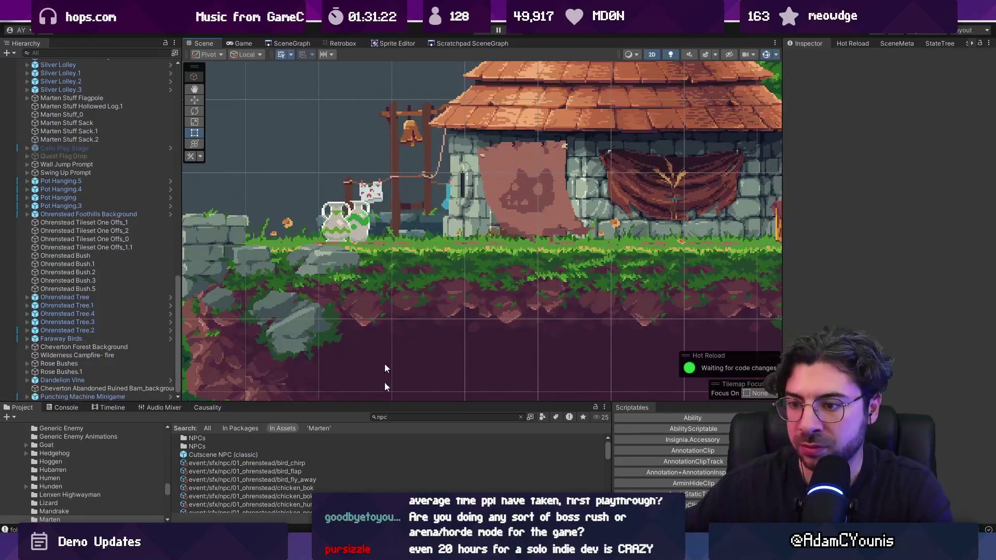
Step: Scroll through the hierarchy and collapse it back to its root
{"action": "scroll", "coordinate": [333, 493], "scroll_direction": "down", "scroll_amount": 5}
{"action": "scroll", "coordinate": [332, 492], "scroll_direction": "down", "scroll_amount": 5}
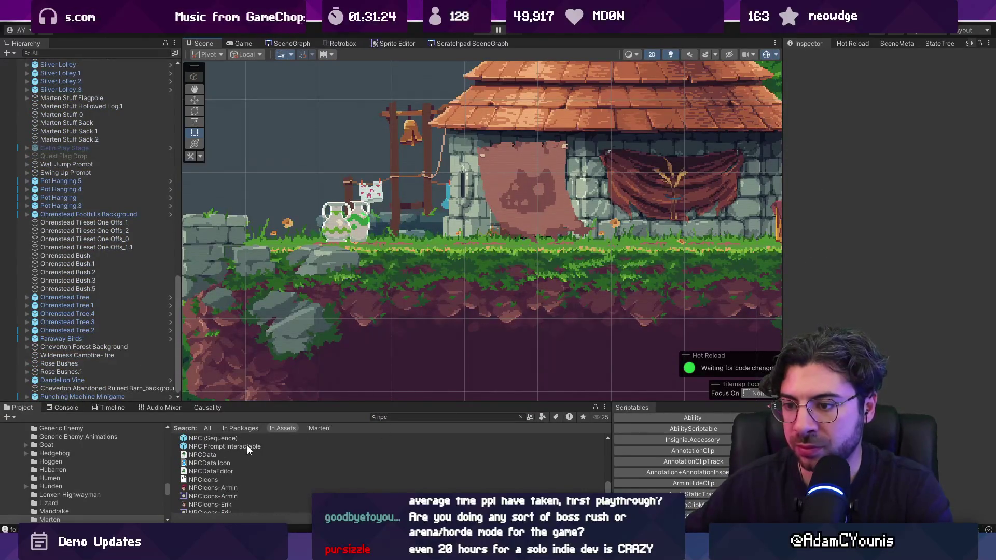
{"action": "scroll", "coordinate": [249, 448], "scroll_direction": "down", "scroll_amount": 2}
{"action": "scroll", "coordinate": [234, 484], "scroll_direction": "up", "scroll_amount": 15}
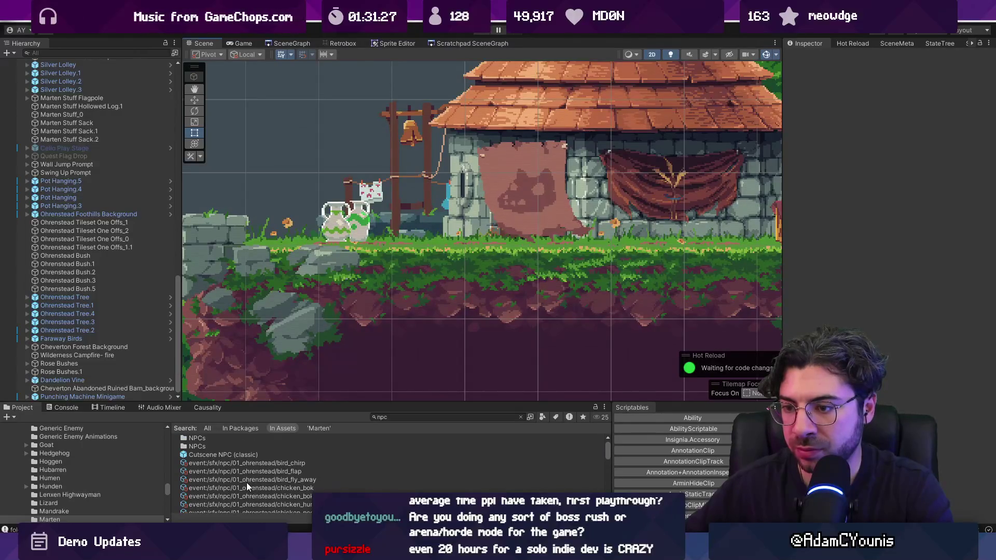
{"action": "left_click_drag", "start_coordinate": [238, 399], "coordinate": [238, 408]}
{"action": "scroll", "coordinate": [82, 202], "scroll_direction": "up", "scroll_amount": 10}
{"action": "scroll", "coordinate": [36, 93], "scroll_direction": "up", "scroll_amount": 5}
{"action": "left_click", "coordinate": [21, 62]}
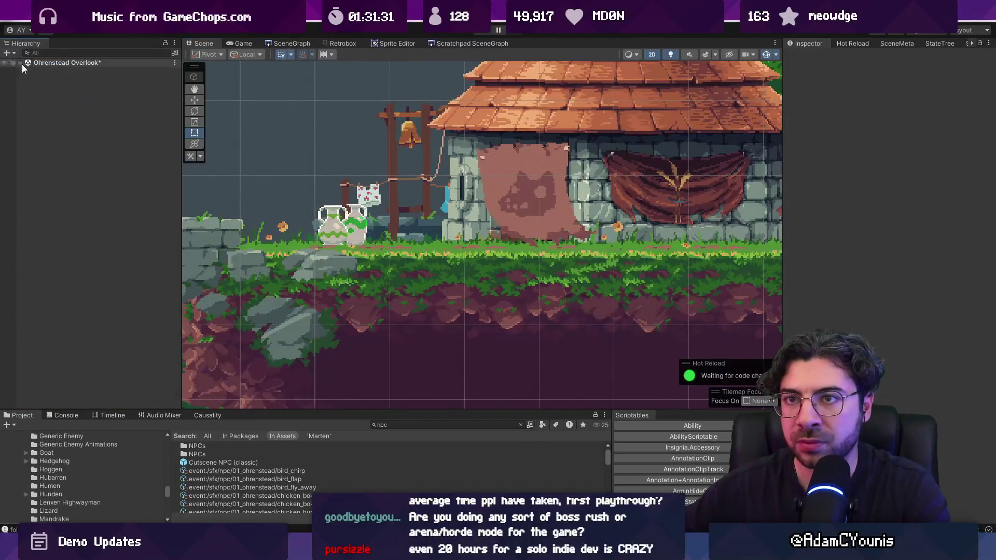
Step: Create an empty object named Wilhelm with an empty child named Sprite
{"action": "right_click", "coordinate": [79, 119]}
{"action": "left_click", "coordinate": [116, 263]}
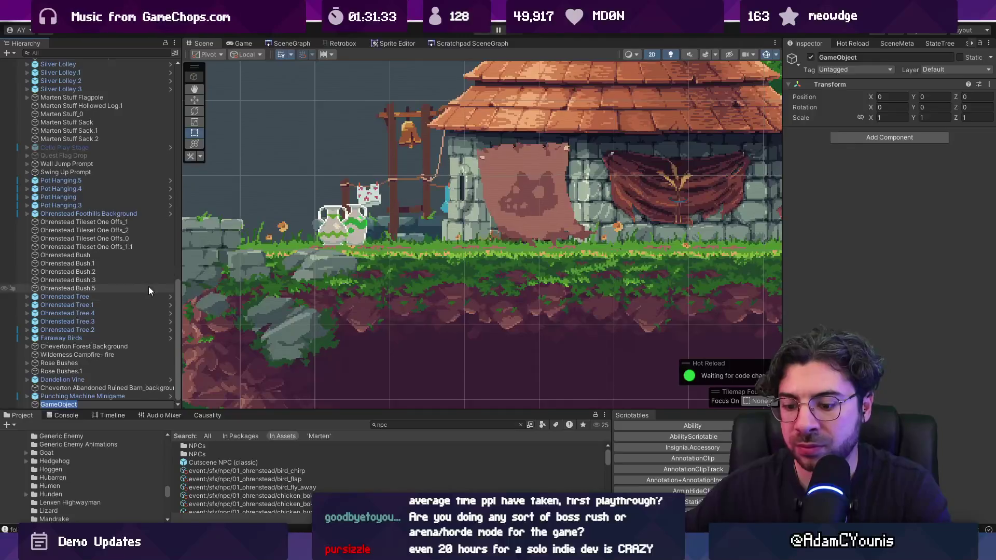
{"action": "type", "text": "Wilhelm"}
{"action": "key", "text": "Return"}
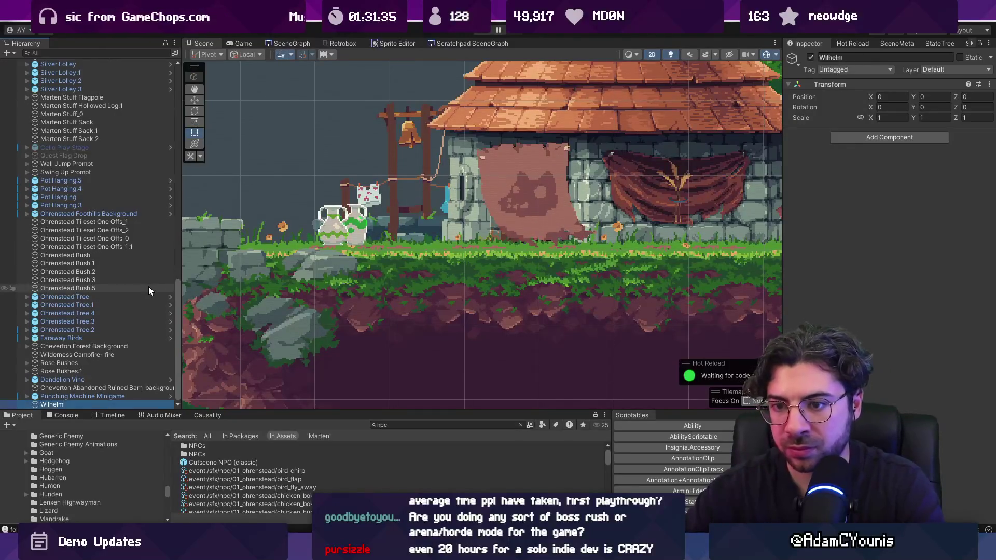
{"action": "right_click", "coordinate": [93, 404]}
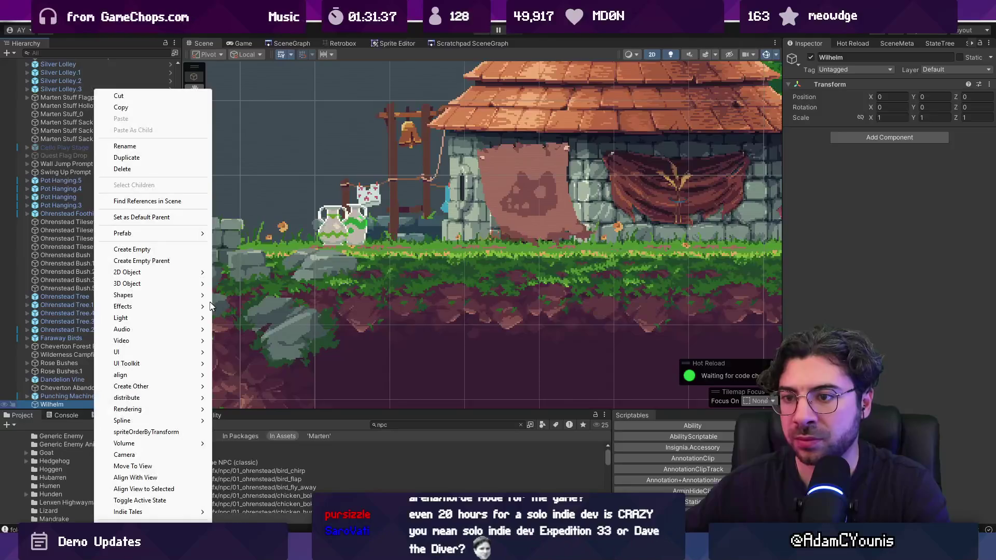
{"action": "left_click", "coordinate": [178, 250]}
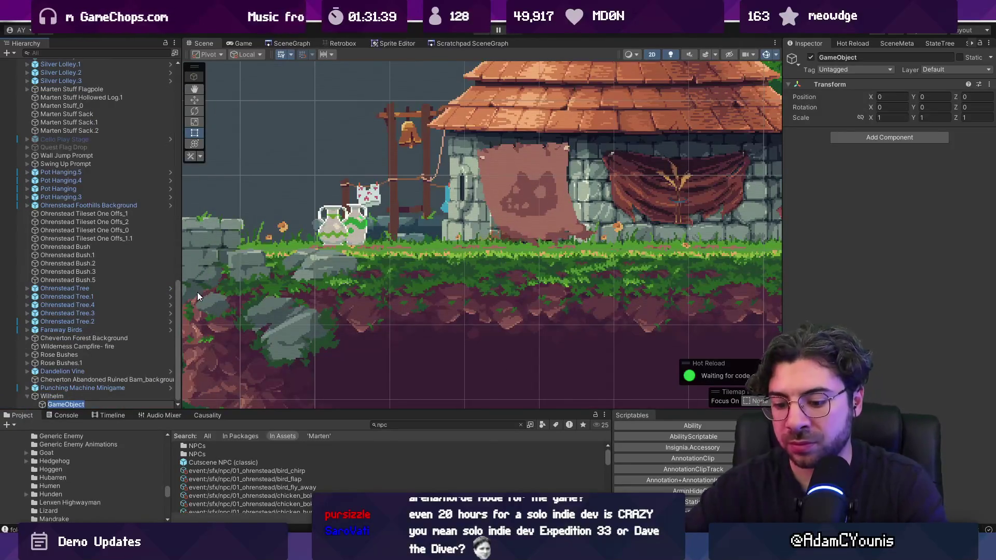
{"action": "type", "text": "Sprite"}
{"action": "key", "text": "Return"}
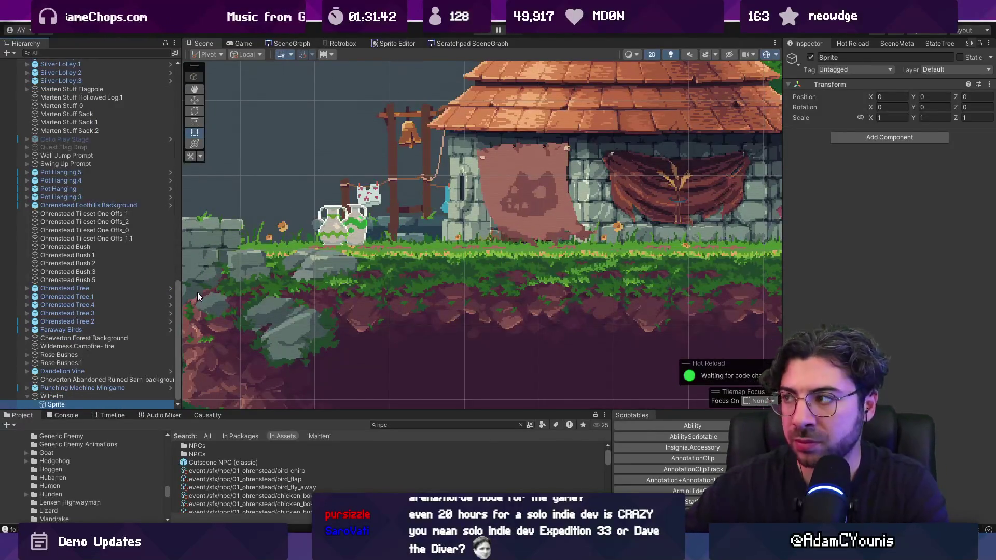
Step: Add a Sprite Renderer showing Wilhelm-Snooze_0 on the Character sorting layer
{"action": "left_click", "coordinate": [852, 139]}
{"action": "type", "text": "sprite"}
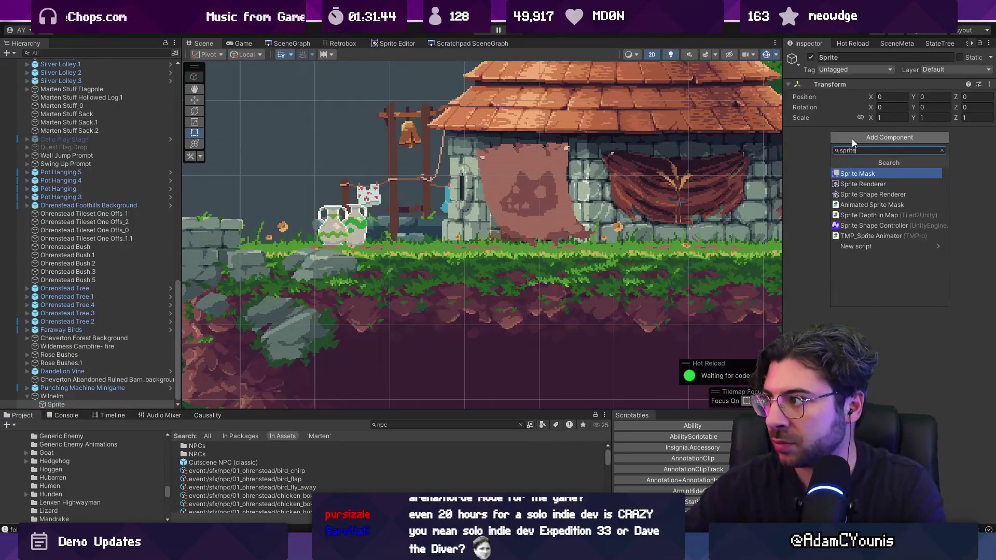
{"action": "key", "text": "Down"}
{"action": "key", "text": "Return"}
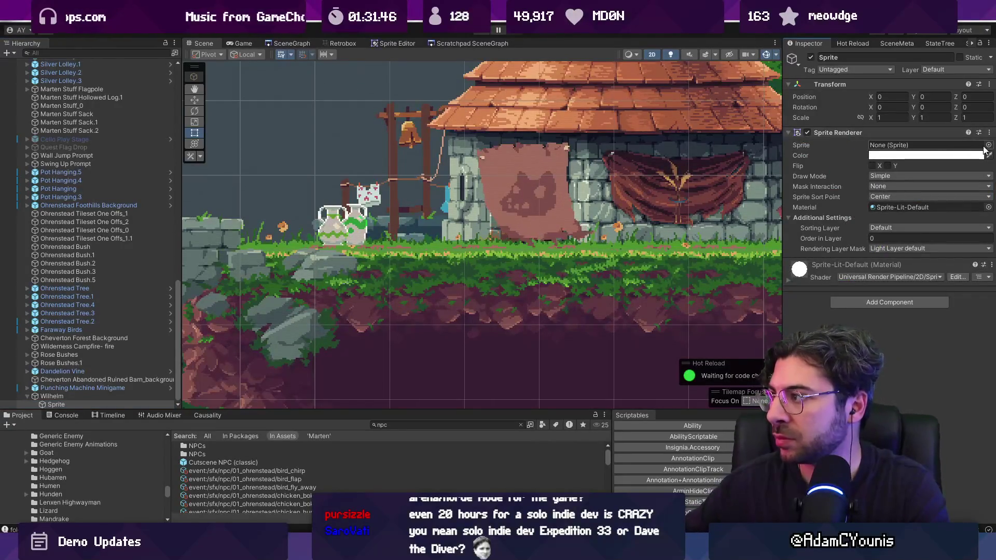
{"action": "left_click", "coordinate": [982, 149]}
{"action": "type", "text": "snooze"}
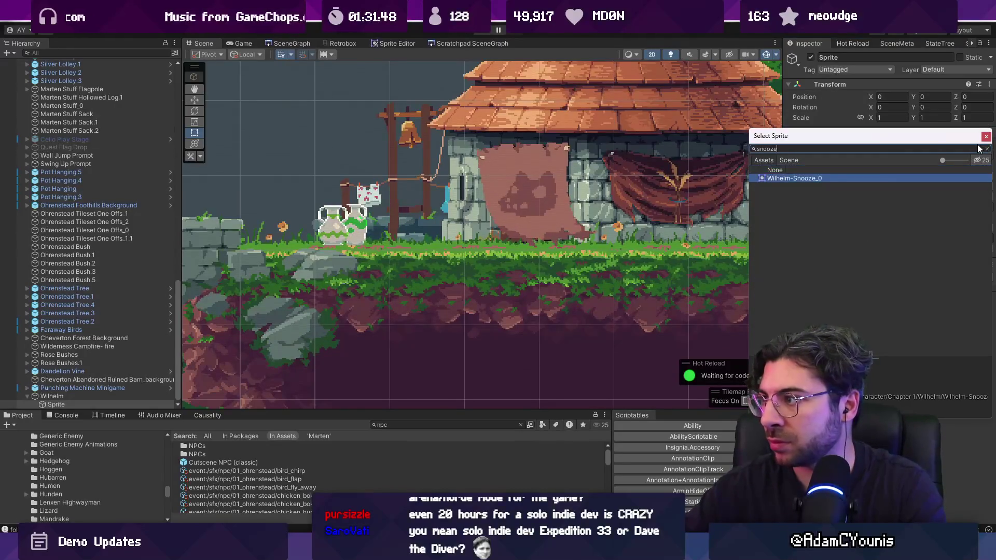
{"action": "key", "text": "Return"}
{"action": "left_click", "coordinate": [905, 228]}
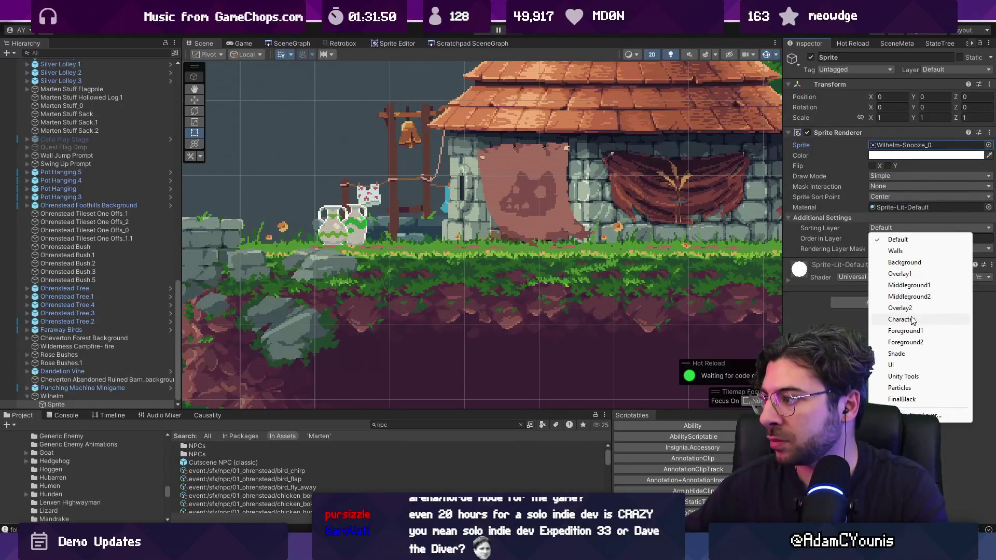
{"action": "left_click", "coordinate": [902, 319]}
Step: Switch to the Move tool and select the Wilhelm object
{"action": "scroll", "coordinate": [546, 213], "scroll_direction": "down", "scroll_amount": 10}
{"action": "key", "text": "w"}
{"action": "left_click", "coordinate": [118, 397]}
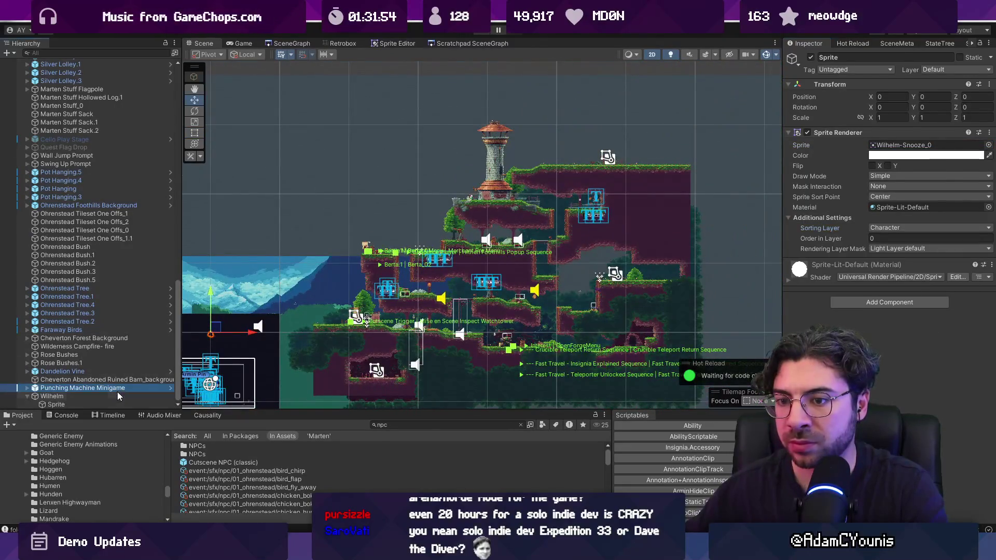
Step: Move Wilhelm beside the house under the tower and mirror him with X scale -1
{"action": "left_click", "coordinate": [119, 398]}
{"action": "left_click_drag", "start_coordinate": [218, 332], "coordinate": [482, 194]}
{"action": "scroll", "coordinate": [482, 192], "scroll_direction": "up", "scroll_amount": 10}
{"action": "scroll", "coordinate": [471, 207], "scroll_direction": "up", "scroll_amount": 3}
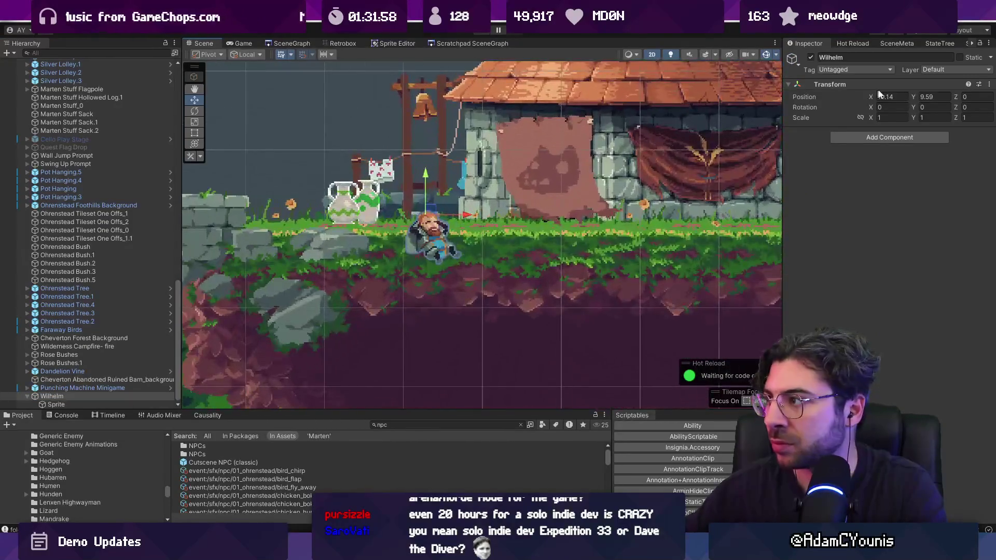
{"action": "type", "text": "-1"}
{"action": "key", "text": "Return"}
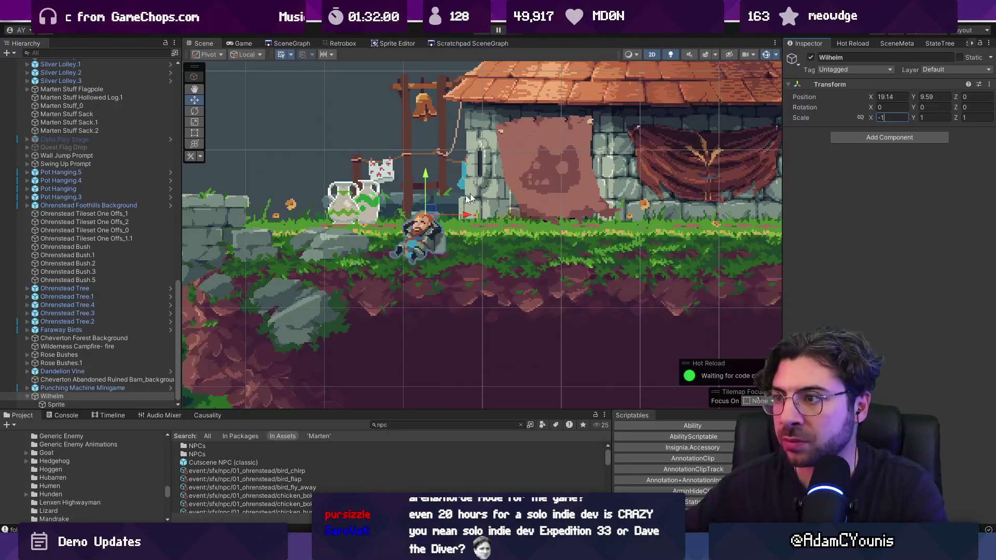
Step: Fine-tune Wilhelm's position to Y 9.79 and run the game to test the scene
{"action": "left_click_drag", "start_coordinate": [449, 201], "coordinate": [470, 180]}
{"action": "scroll", "coordinate": [471, 210], "scroll_direction": "up", "scroll_amount": 5}
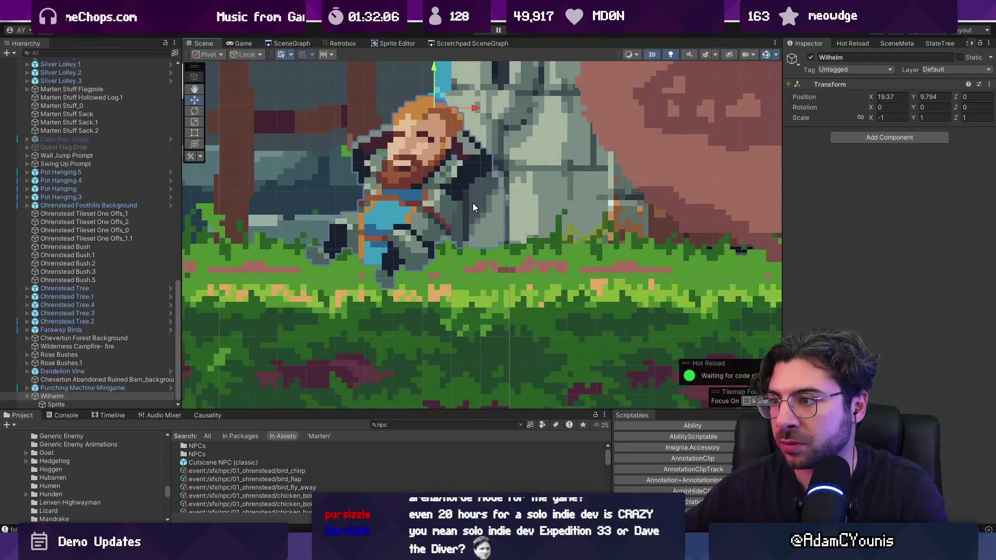
{"action": "scroll", "coordinate": [471, 203], "scroll_direction": "down", "scroll_amount": 2}
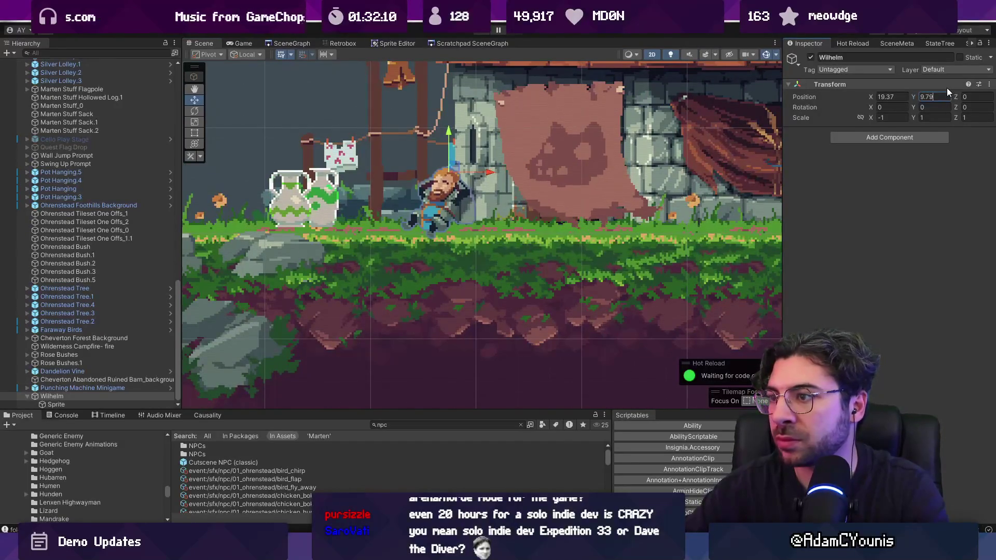
{"action": "key", "text": "BackSpace"}
{"action": "scroll", "coordinate": [530, 135], "scroll_direction": "down", "scroll_amount": 4}
{"action": "left_click", "coordinate": [301, 128]}
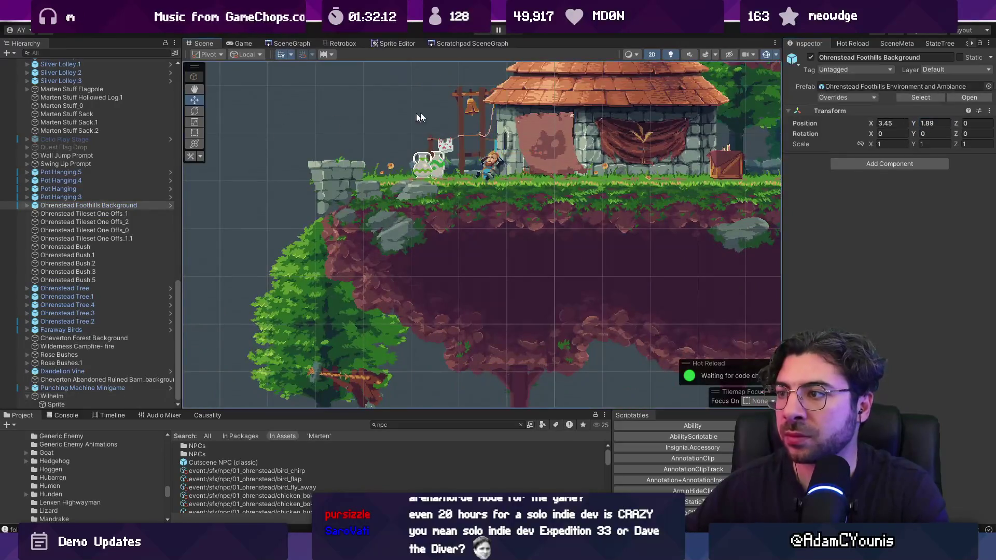
{"action": "scroll", "coordinate": [487, 110], "scroll_direction": "up", "scroll_amount": 5}
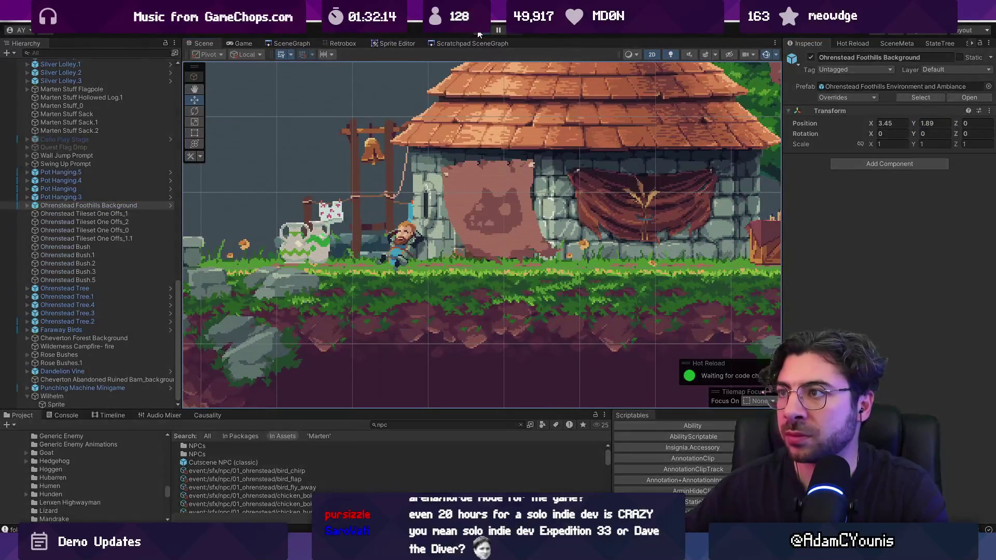
{"action": "left_click", "coordinate": [478, 31]}
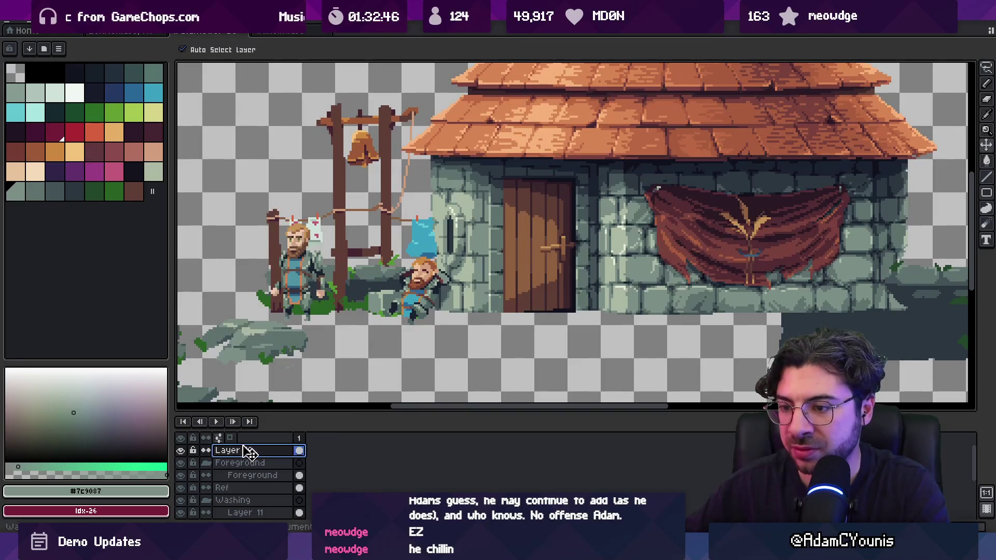
Step: In Aseprite, hide both bearded character layers and make Layer 9 active
{"action": "left_click", "coordinate": [180, 450]}
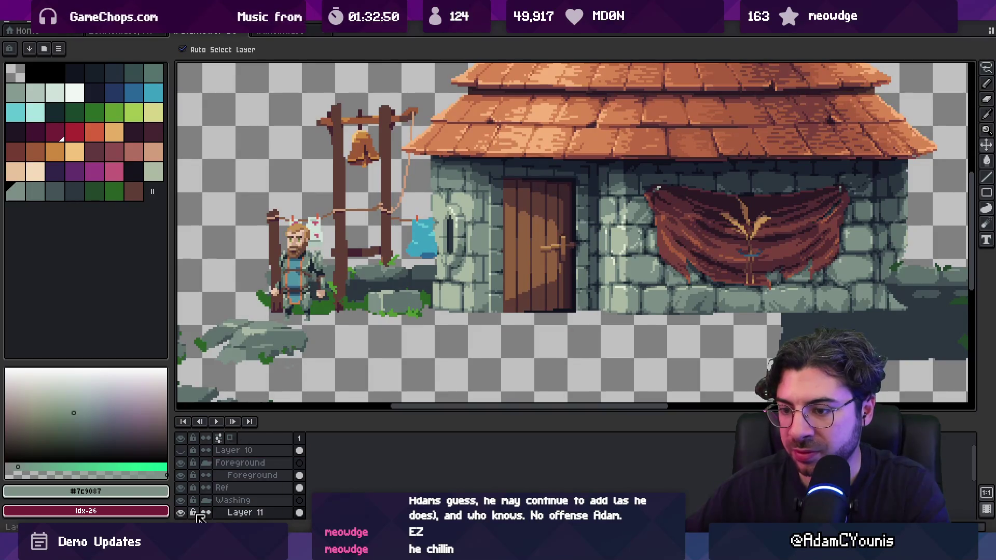
{"action": "left_click", "coordinate": [180, 512]}
{"action": "left_click", "coordinate": [432, 241]}
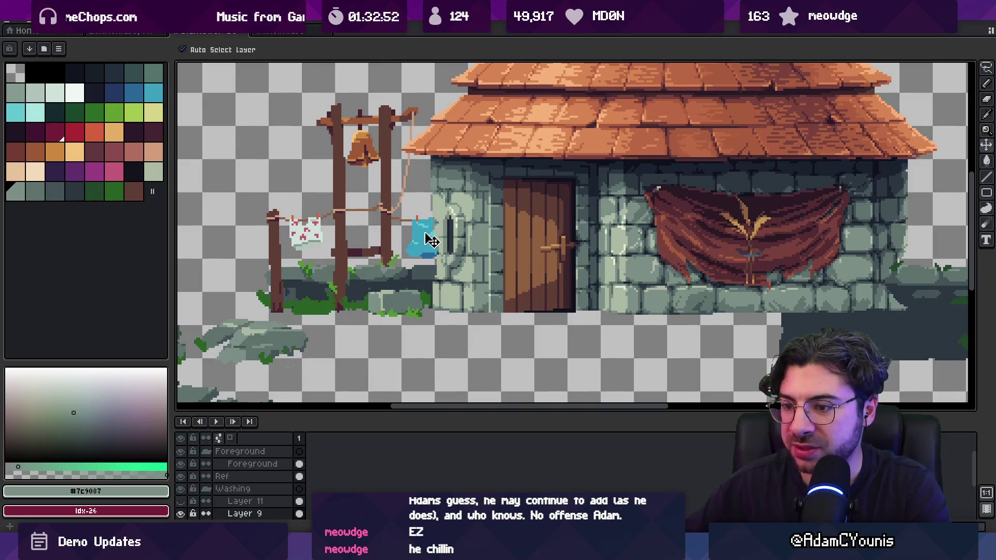
Step: Lasso the blue cloth and its post, flip them horizontally, and hang them left of the bell post
{"action": "scroll", "coordinate": [428, 244], "scroll_direction": "up", "scroll_amount": 1}
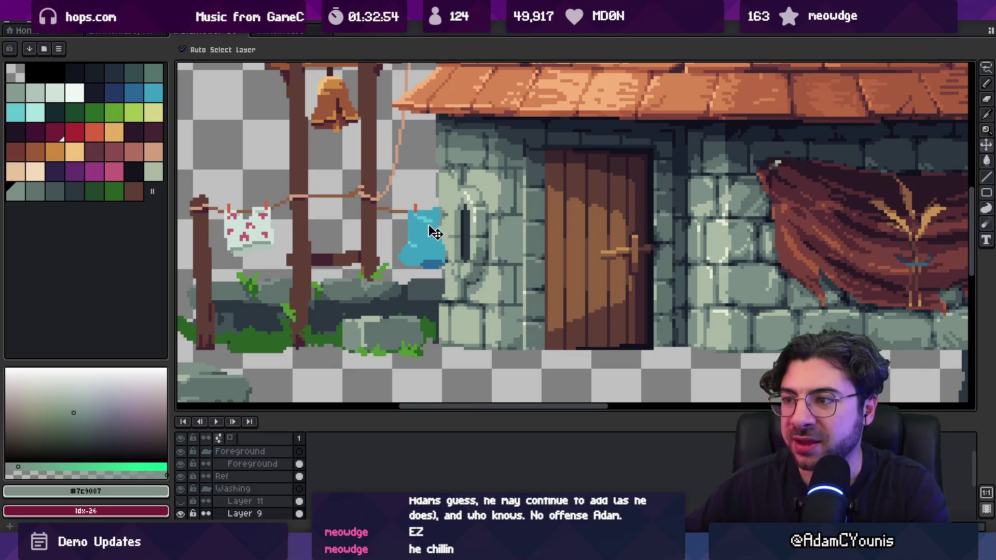
{"action": "scroll", "coordinate": [435, 232], "scroll_direction": "down", "scroll_amount": 2}
{"action": "scroll", "coordinate": [434, 232], "scroll_direction": "up", "scroll_amount": 1}
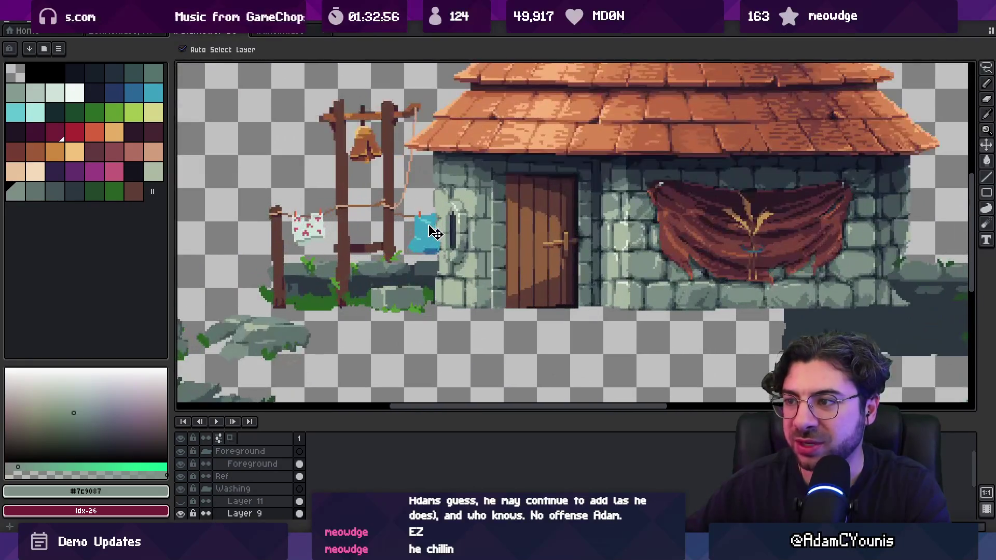
{"action": "key", "text": "m"}
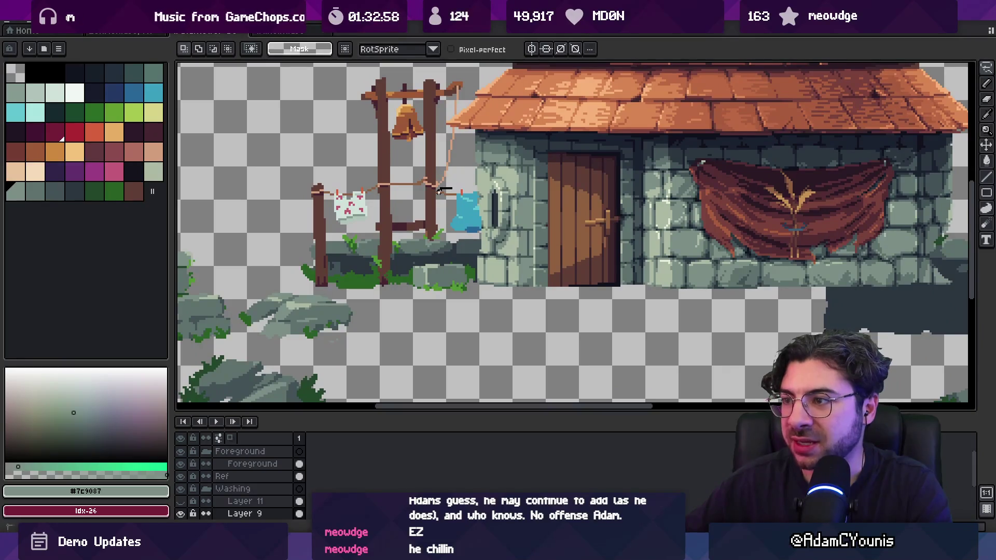
{"action": "left_click_drag", "start_coordinate": [545, 318], "coordinate": [436, 191]}
{"action": "mouse_move", "coordinate": [451, 228]}
{"action": "left_mouse_down"}
{"action": "mouse_move", "coordinate": [607, 226]}
{"action": "mouse_move", "coordinate": [393, 223]}
{"action": "mouse_move", "coordinate": [248, 144]}
{"action": "mouse_move", "coordinate": [260, 130]}
{"action": "left_mouse_up"}
{"action": "left_click", "coordinate": [32, 20]}
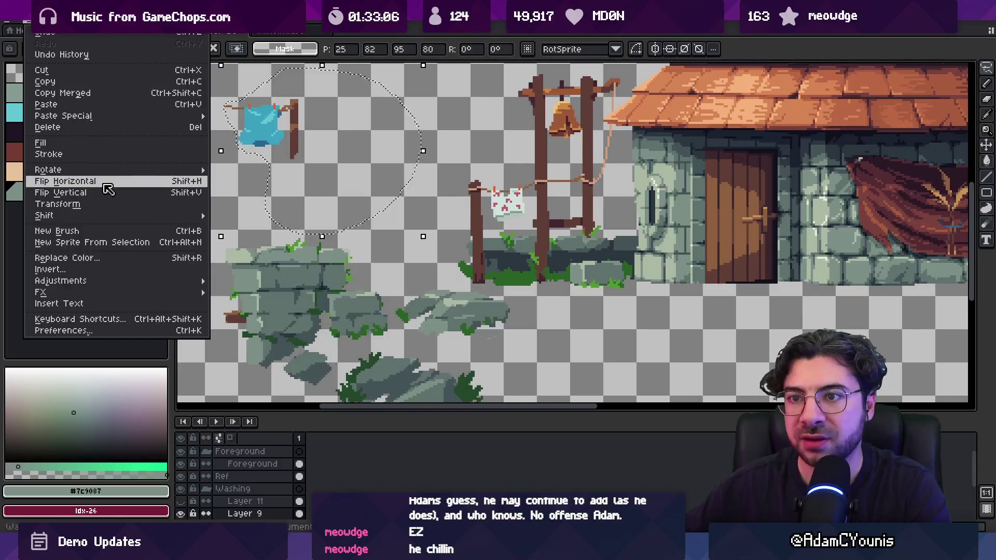
{"action": "left_click", "coordinate": [103, 182]}
{"action": "left_click_drag", "start_coordinate": [368, 133], "coordinate": [415, 217]}
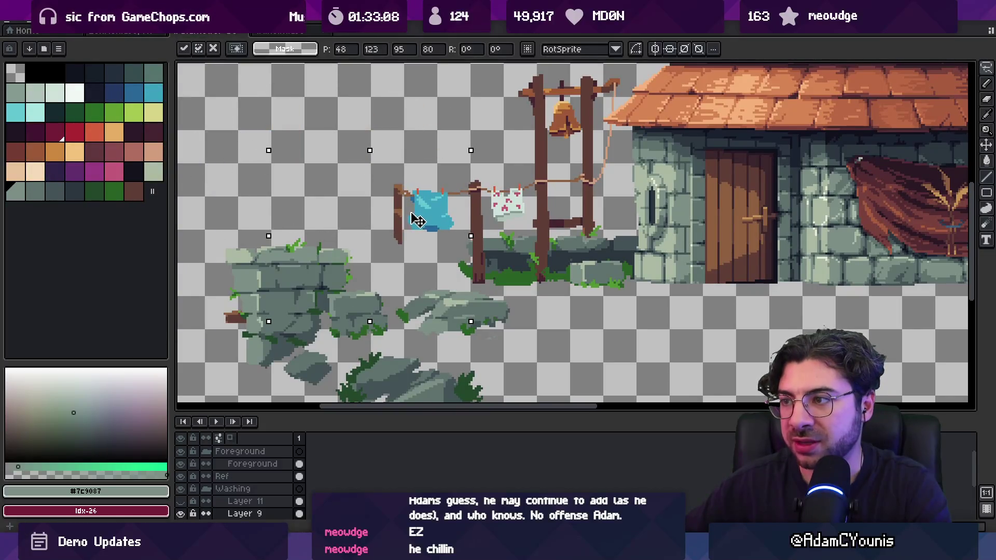
{"action": "key", "text": "ctrl+d"}
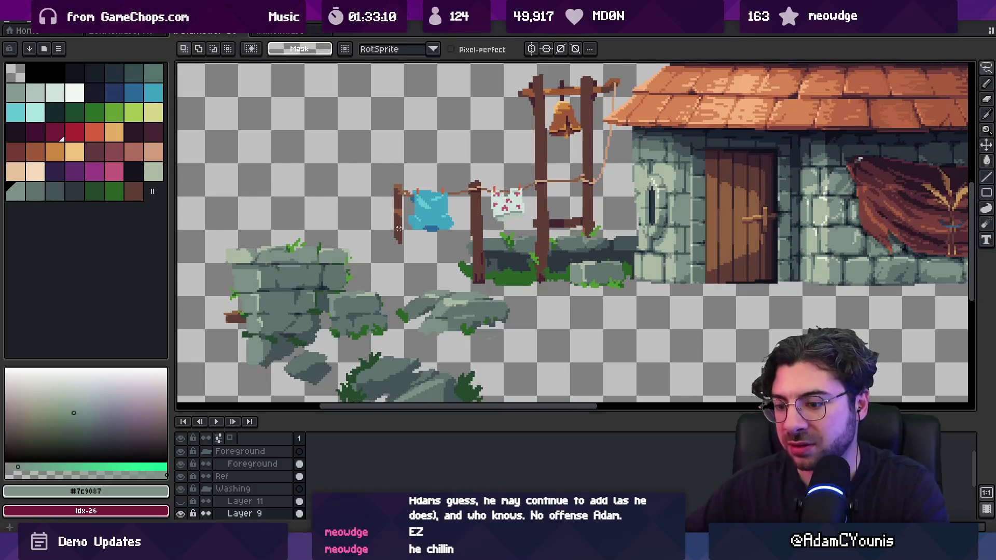
Step: Extend the clothesline's left post down to the ground with marquee and pencil touch-ups
{"action": "key", "text": "m"}
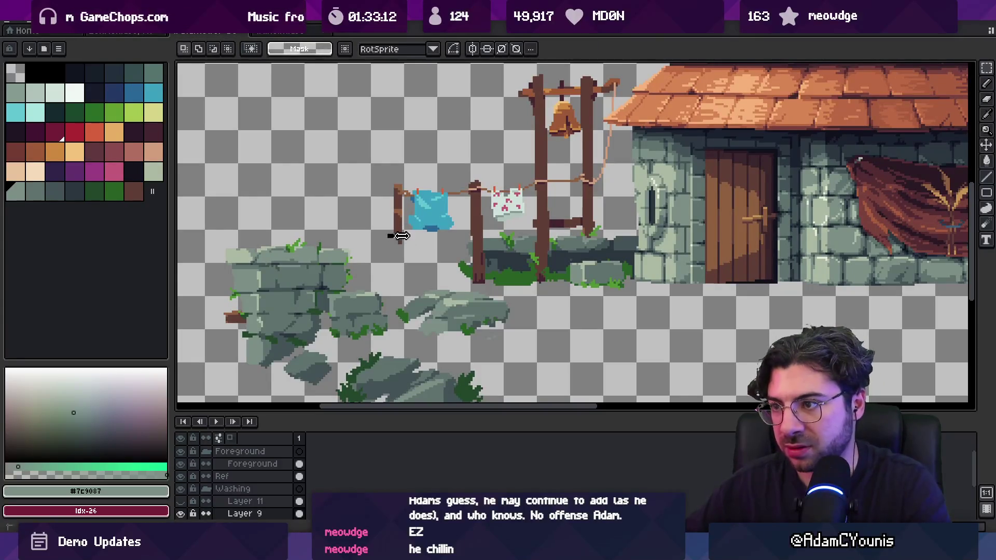
{"action": "left_click_drag", "start_coordinate": [395, 240], "coordinate": [404, 289]}
{"action": "key", "text": "ctrl+d"}
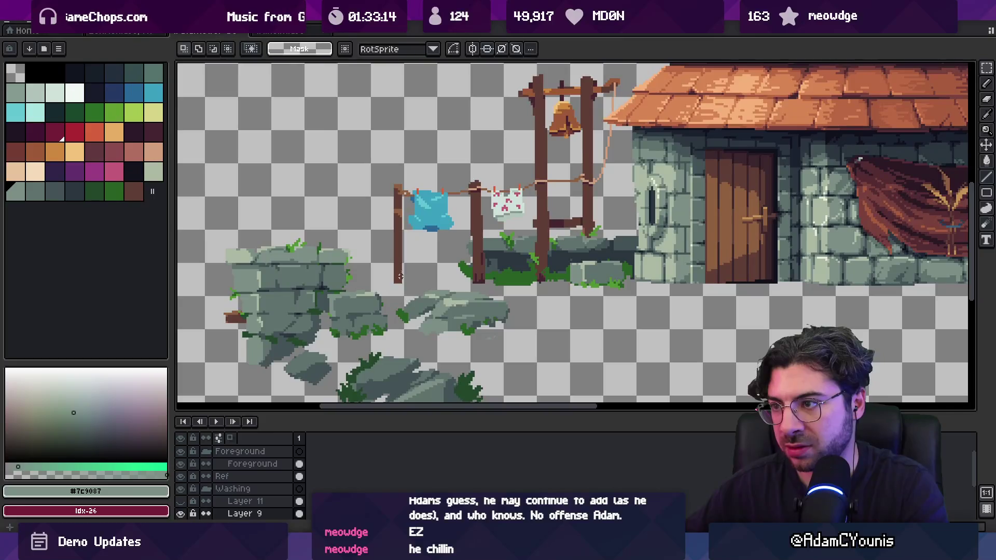
{"action": "scroll", "coordinate": [404, 297], "scroll_direction": "down", "scroll_amount": 3}
{"action": "scroll", "coordinate": [398, 254], "scroll_direction": "up", "scroll_amount": 4}
{"action": "key", "text": "b"}
{"action": "left_click_drag", "start_coordinate": [323, 211], "coordinate": [310, 240]}
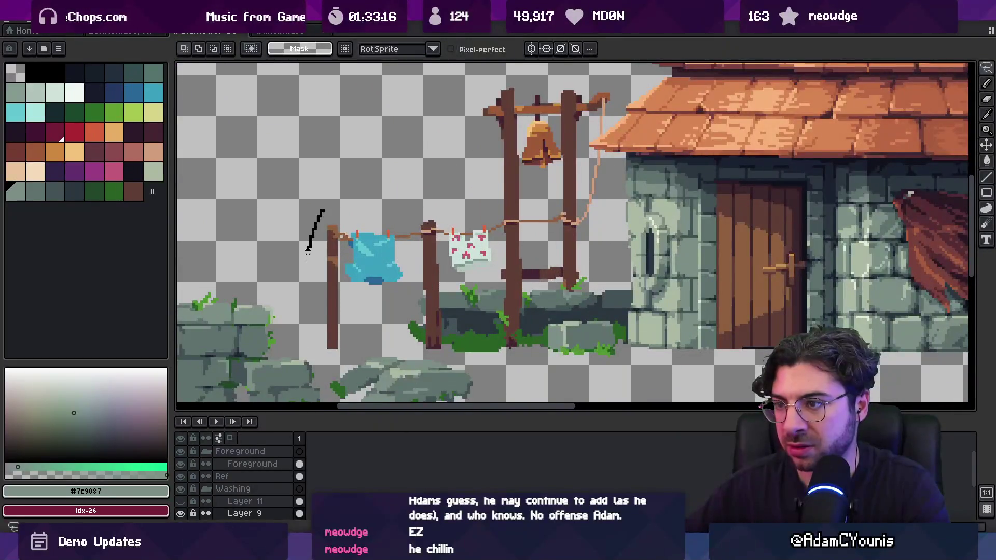
{"action": "left_click_drag", "start_coordinate": [399, 237], "coordinate": [374, 265]}
{"action": "key", "text": "v"}
{"action": "scroll", "coordinate": [374, 264], "scroll_direction": "up", "scroll_amount": 3}
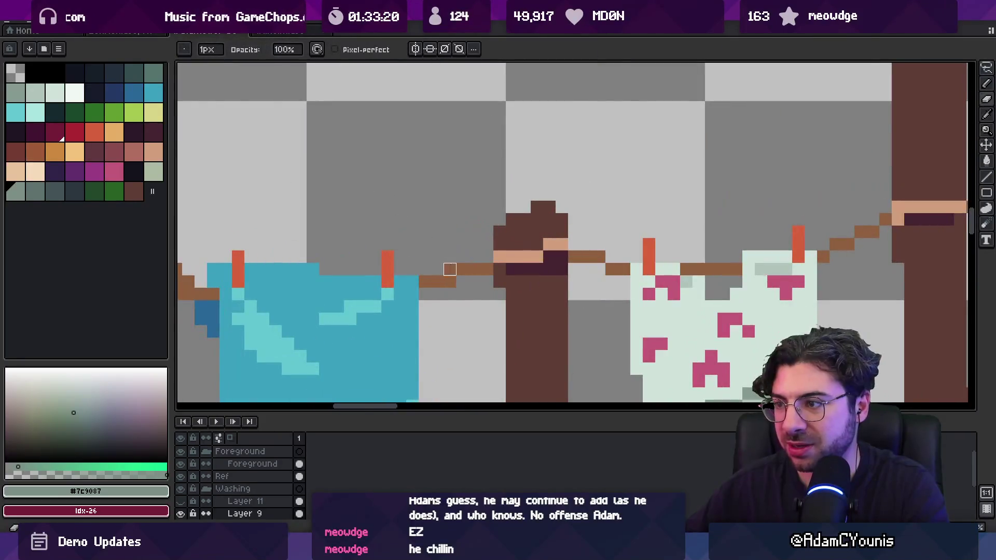
{"action": "scroll", "coordinate": [456, 251], "scroll_direction": "down", "scroll_amount": 4}
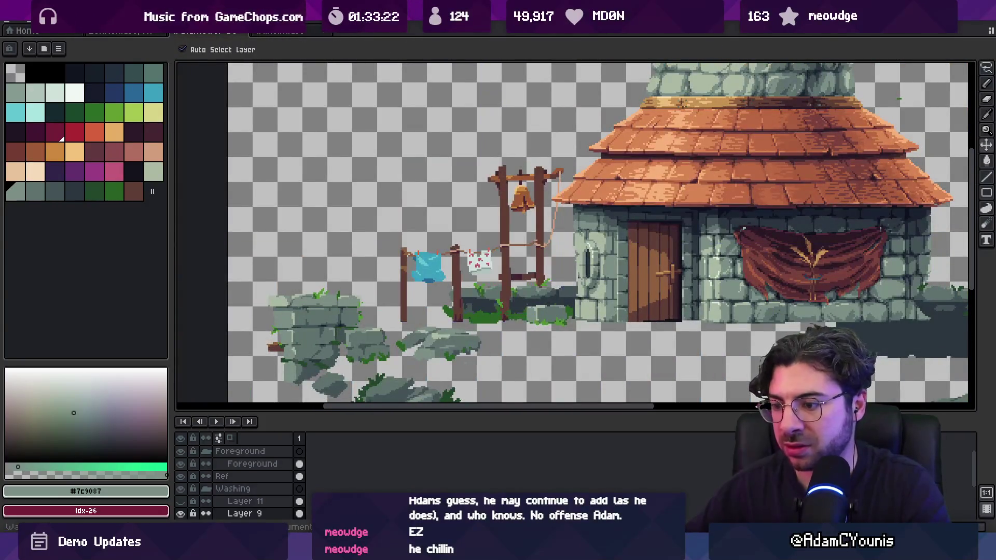
{"action": "key", "text": "alt+Tab"}
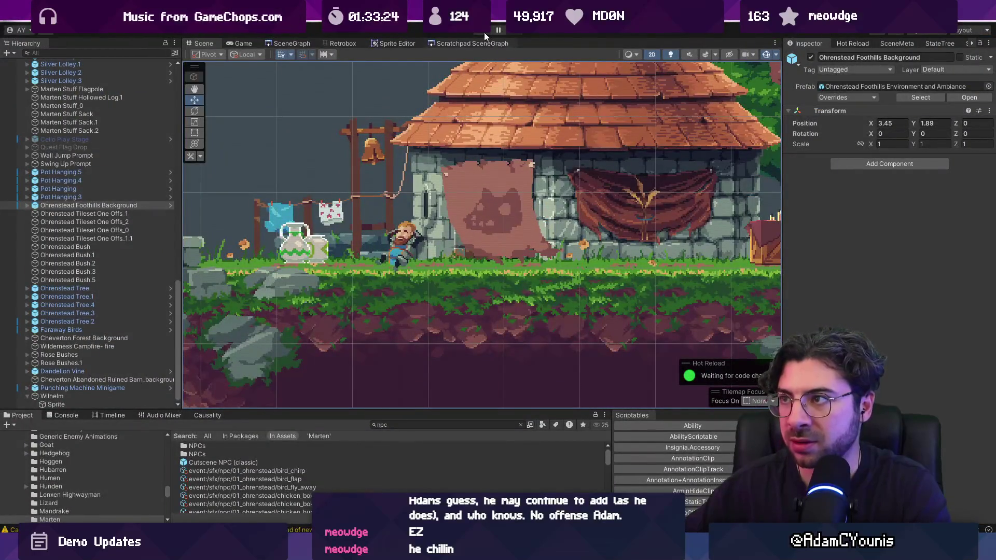
{"action": "left_click", "coordinate": [484, 32]}
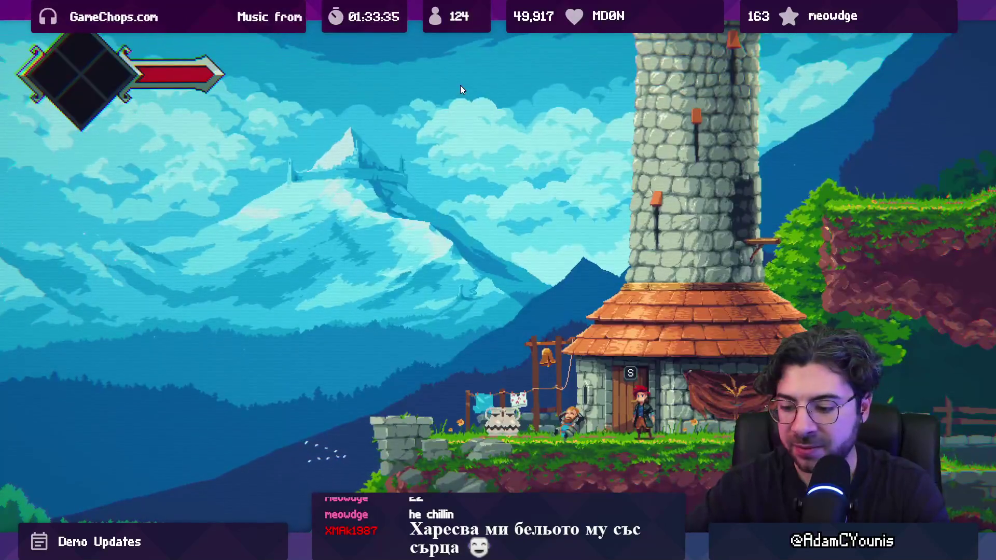
{"action": "key", "text": "shift+space"}
{"action": "key", "text": "ctrl+p"}
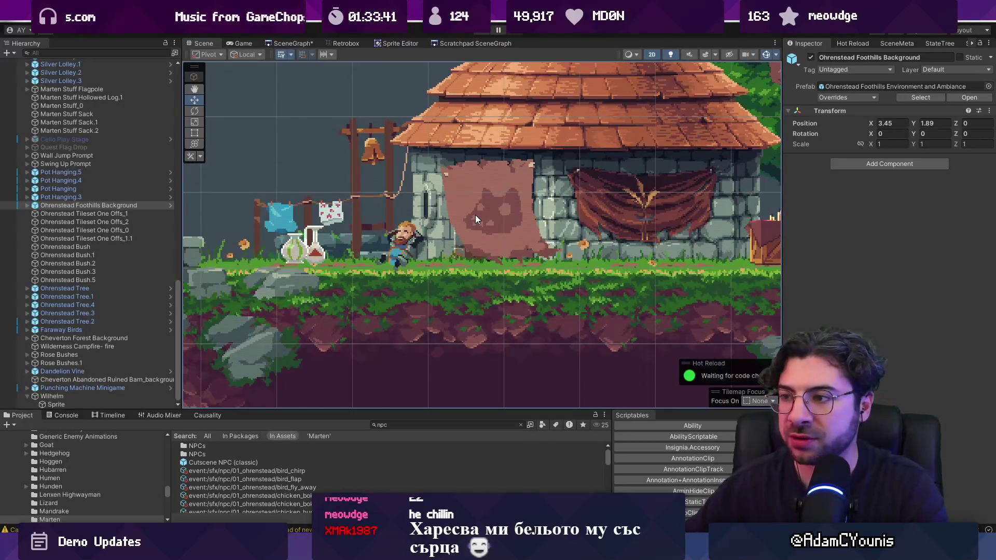
{"action": "scroll", "coordinate": [393, 171], "scroll_direction": "down", "scroll_amount": 2}
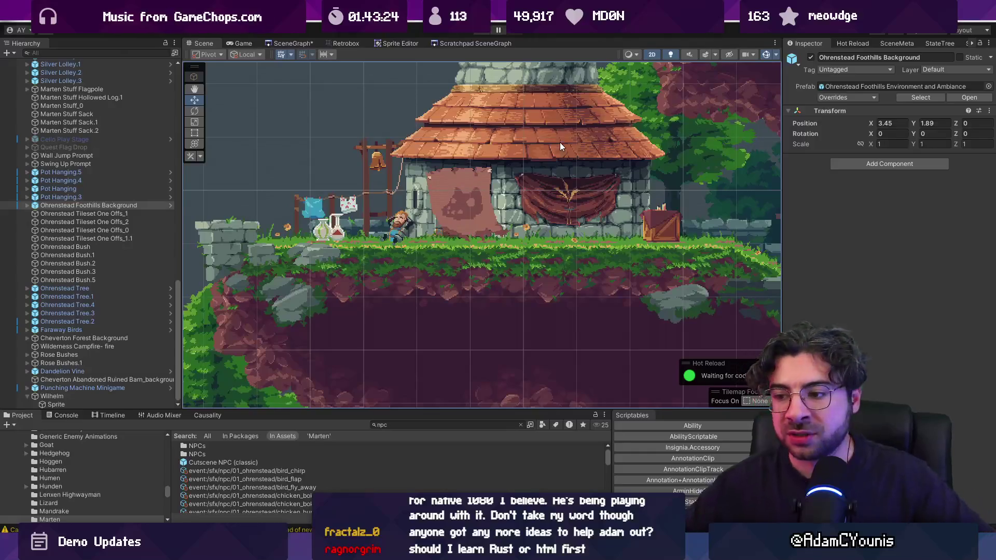
Step: Leave Wilhelm dozing against the stone cottage, near the bell post and blue-cloth clothesline
{"action": "mouse_move", "coordinate": [487, 550]}
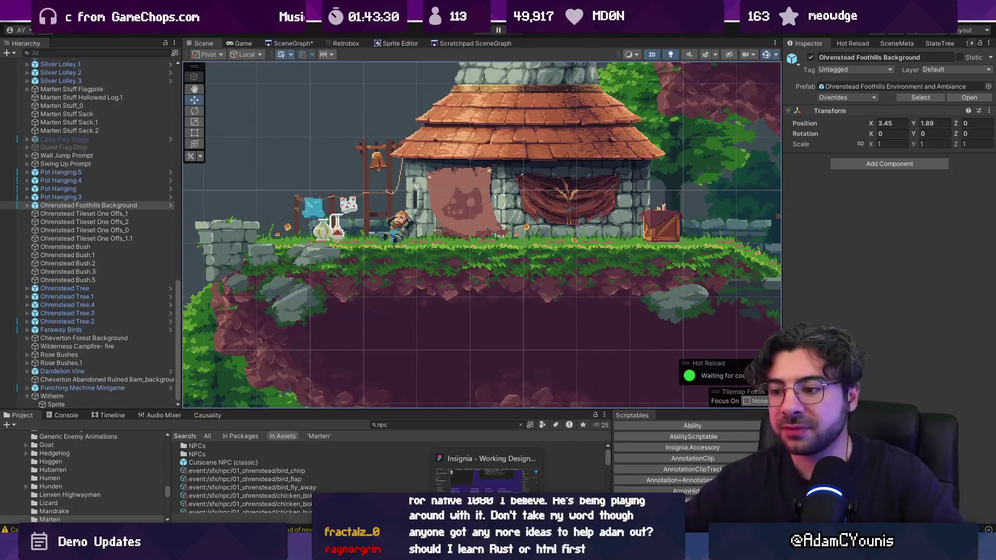
{"action": "mouse_move", "coordinate": [419, 550]}
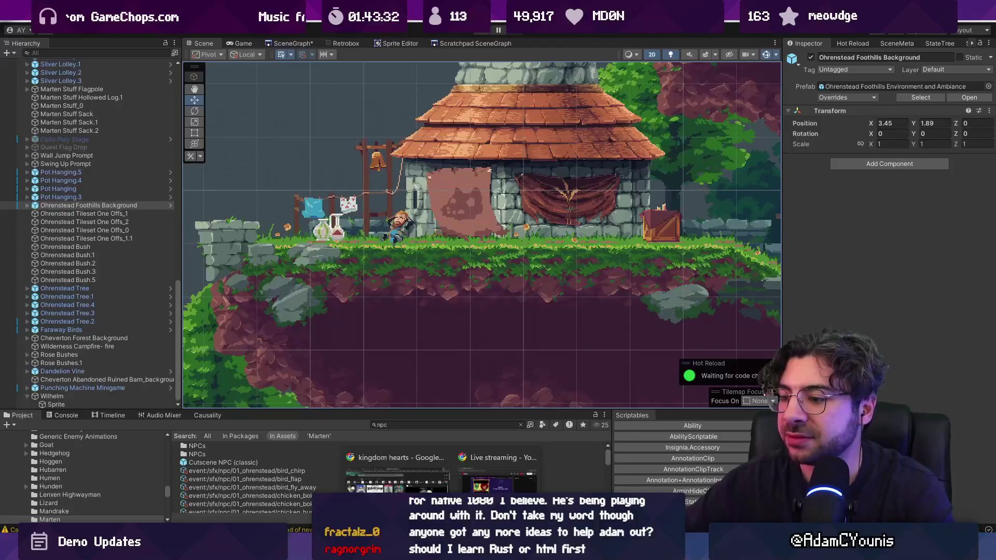
Step: Go to the Insignia design document in Figma and bring the 9-15th February list into view
{"action": "left_click", "coordinate": [396, 549]}
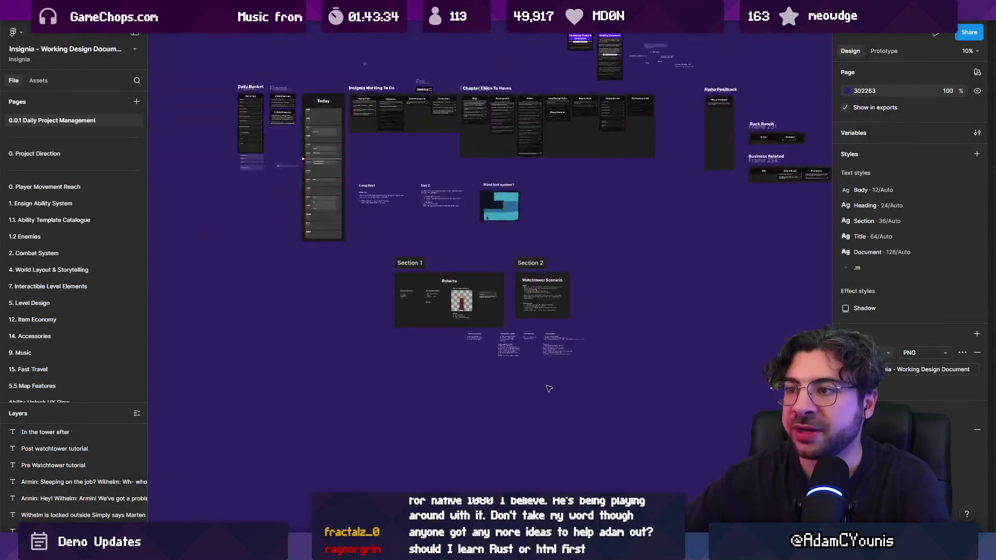
{"action": "left_click", "coordinate": [98, 33]}
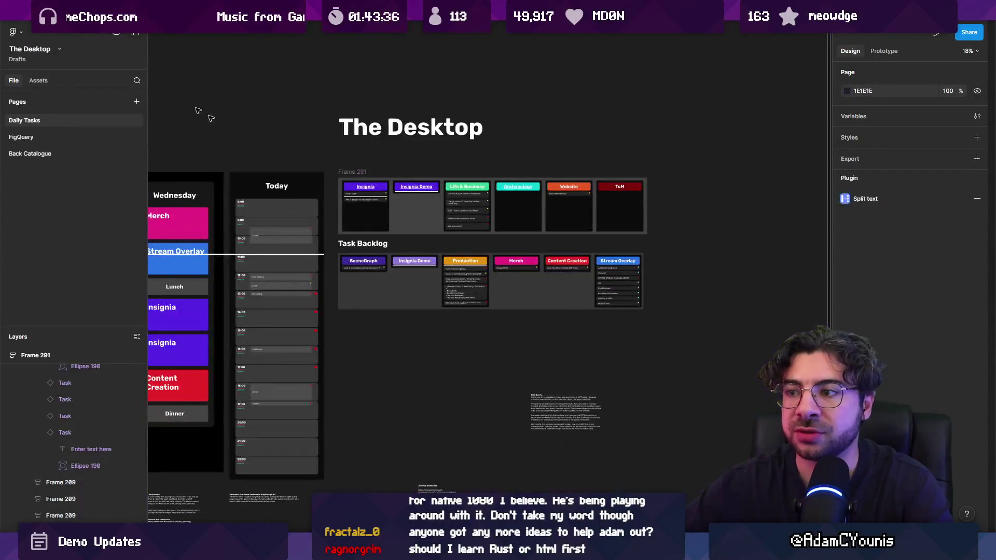
{"action": "scroll", "coordinate": [264, 288], "scroll_direction": "left", "scroll_amount": 5}
{"action": "scroll", "coordinate": [256, 219], "scroll_direction": "down", "scroll_amount": 4}
{"action": "key", "text": "ctrl+Tab"}
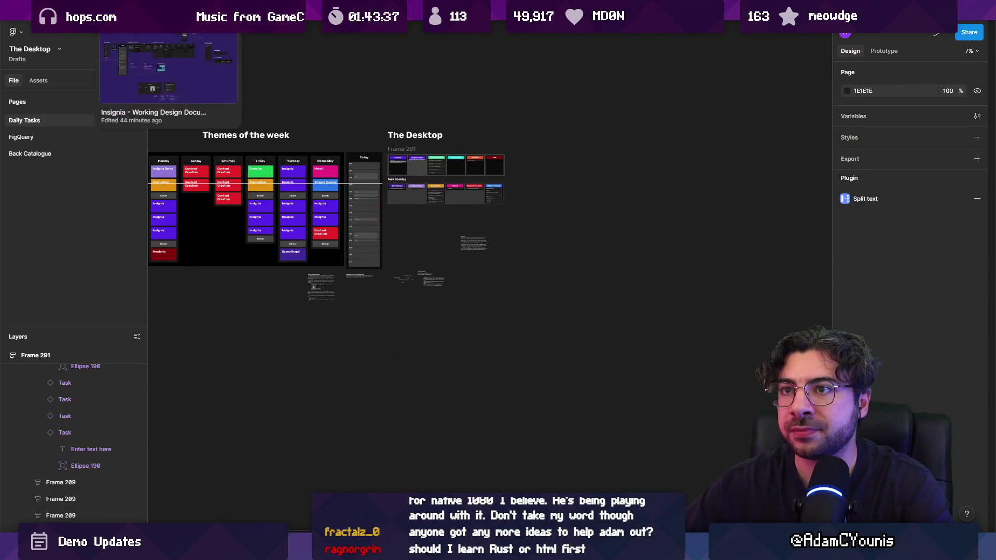
{"action": "scroll", "coordinate": [450, 273], "scroll_direction": "up", "scroll_amount": 10}
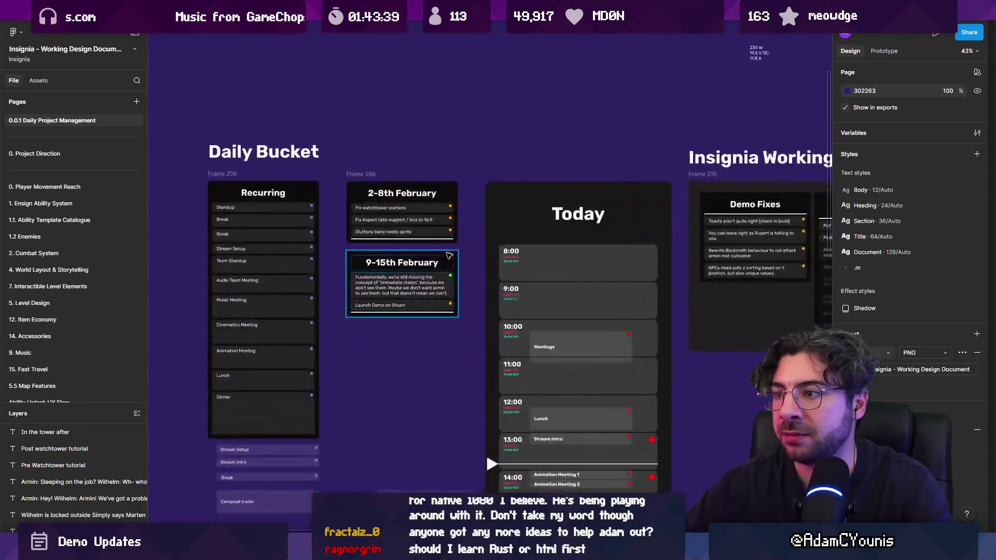
Step: Duplicate the 'Launch Demo on Steam' task and retype it as 'Support non 16:9 aspect ratios'
{"action": "left_click", "coordinate": [372, 374]}
{"action": "key", "text": "ctrl+d"}
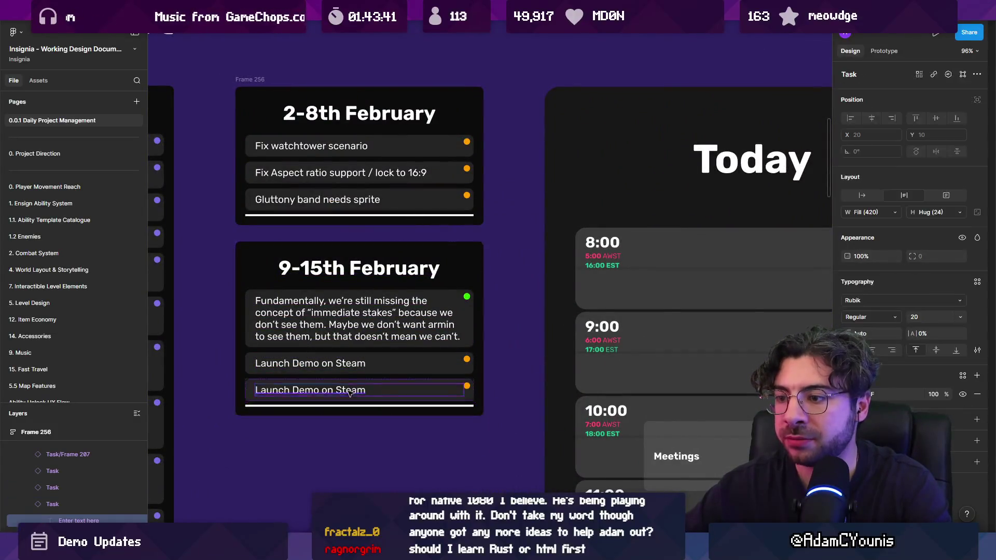
{"action": "double_click", "coordinate": [348, 388]}
{"action": "type", "text": "Support non 16:"}
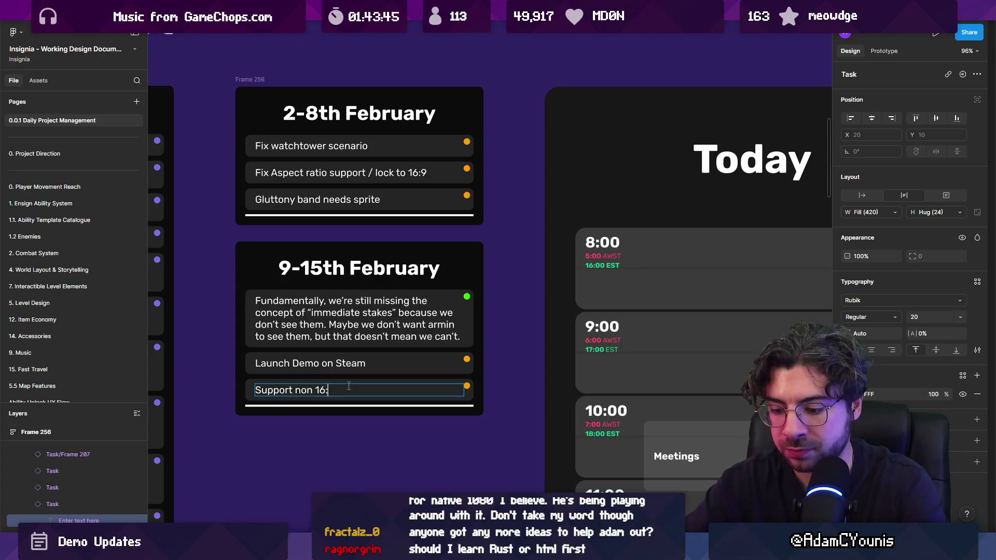
{"action": "type", "text": "ios"}
{"action": "key", "text": "Escape"}
{"action": "key", "text": "Escape"}
Step: Look over the rest of the planning board, then return to the Aseprite sprite file
{"action": "scroll", "coordinate": [342, 363], "scroll_direction": "down", "scroll_amount": 5}
{"action": "scroll", "coordinate": [343, 363], "scroll_direction": "down", "scroll_amount": 3}
{"action": "scroll", "coordinate": [342, 363], "scroll_direction": "right", "scroll_amount": 2}
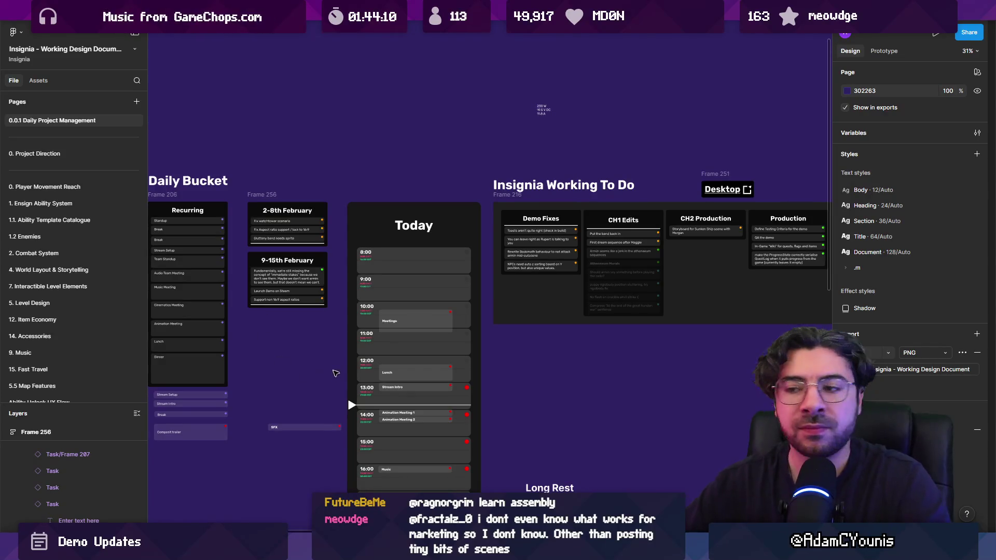
{"action": "scroll", "coordinate": [337, 370], "scroll_direction": "down", "scroll_amount": 3}
{"action": "key", "text": "alt+Tab"}
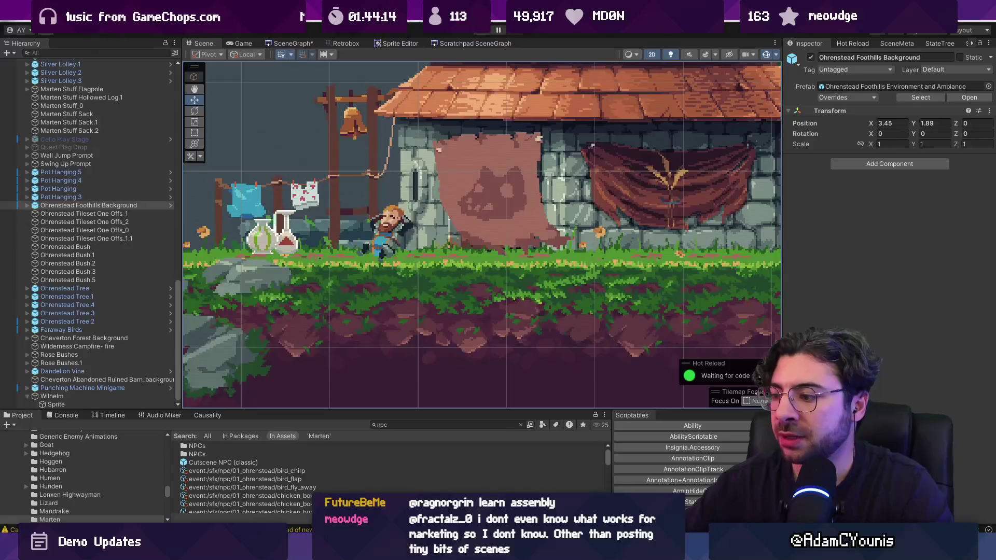
{"action": "key", "text": "alt+Tab"}
Step: Cut the character's arm out with the lasso and paste it onto a new layer
{"action": "key", "text": "ctrl+Tab"}
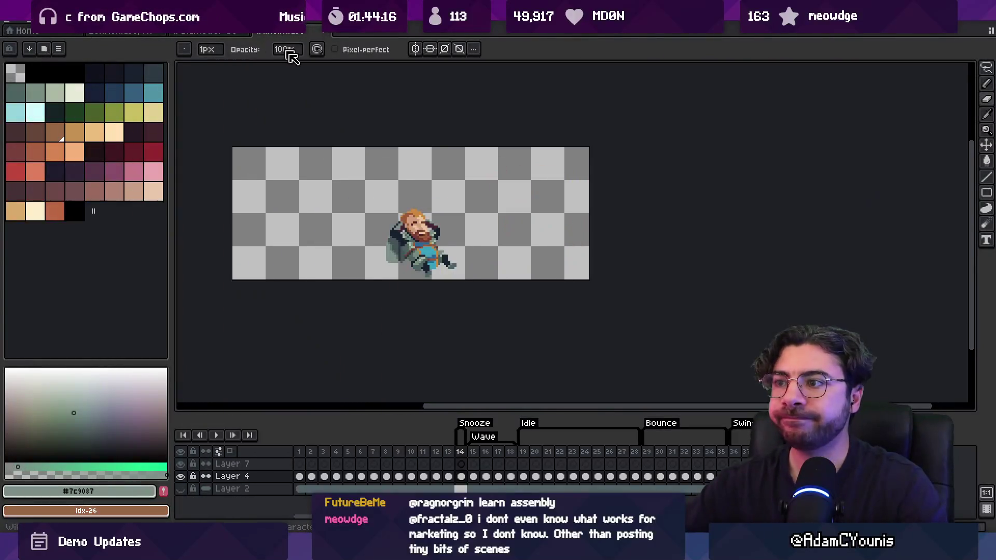
{"action": "scroll", "coordinate": [410, 251], "scroll_direction": "up", "scroll_amount": 4}
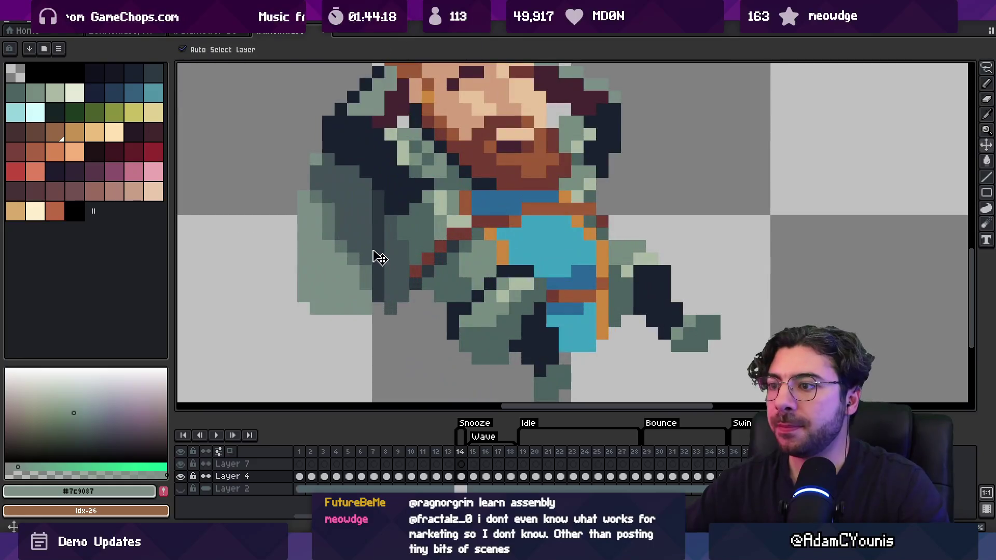
{"action": "key", "text": "q"}
{"action": "mouse_move", "coordinate": [314, 156]}
{"action": "left_mouse_down"}
{"action": "mouse_move", "coordinate": [363, 185]}
{"action": "mouse_move", "coordinate": [378, 280]}
{"action": "mouse_move", "coordinate": [298, 337]}
{"action": "mouse_move", "coordinate": [275, 156]}
{"action": "mouse_move", "coordinate": [321, 153]}
{"action": "left_mouse_up"}
{"action": "key", "text": "Delete"}
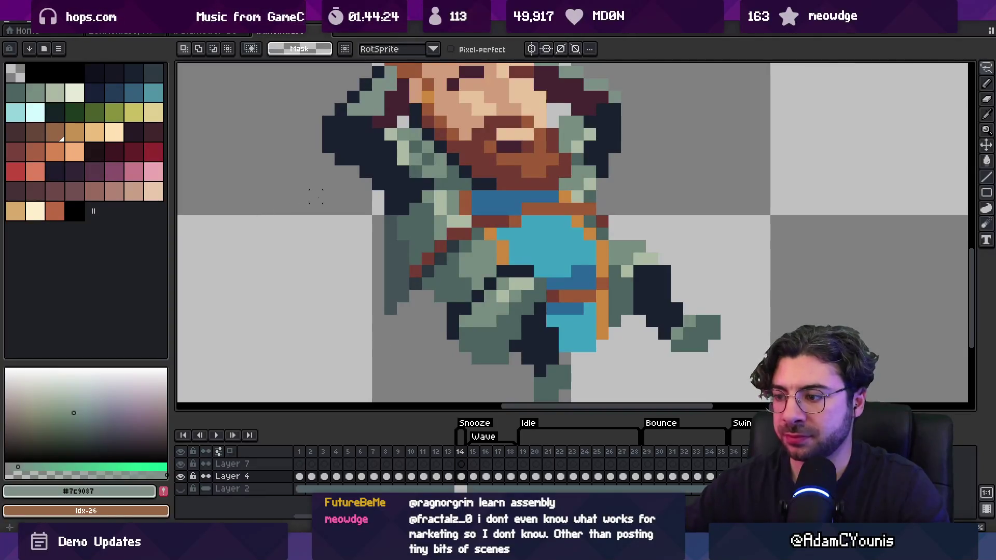
{"action": "key", "text": "shift+n"}
{"action": "key", "text": "ctrl+v"}
{"action": "key", "text": "Return"}
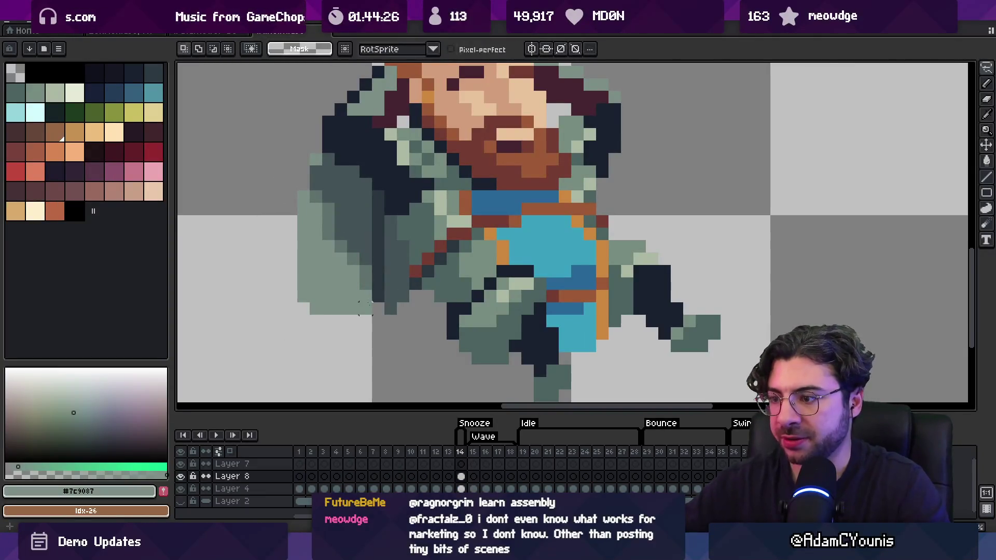
Step: Move Layer 4 above the new arm layer and shift the arm piece up into place
{"action": "left_click_drag", "start_coordinate": [249, 488], "coordinate": [307, 476]}
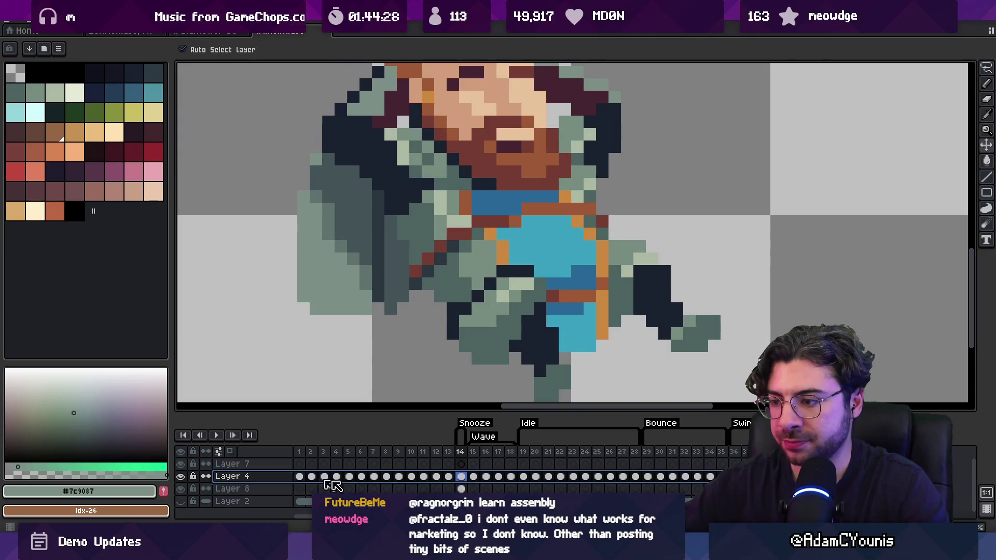
{"action": "scroll", "coordinate": [449, 384], "scroll_direction": "down", "scroll_amount": 2}
{"action": "scroll", "coordinate": [429, 263], "scroll_direction": "up", "scroll_amount": 2}
{"action": "mouse_move", "coordinate": [327, 308]}
{"action": "left_mouse_down"}
{"action": "mouse_move", "coordinate": [304, 291]}
{"action": "mouse_move", "coordinate": [329, 279]}
{"action": "left_mouse_up"}
Step: Adjust the arm joint between the body on Layer 4 and the arm on Layer 8
{"action": "left_click", "coordinate": [378, 258]}
{"action": "key", "text": "m"}
{"action": "mouse_move", "coordinate": [369, 232]}
{"action": "left_mouse_down"}
{"action": "mouse_move", "coordinate": [378, 289]}
{"action": "mouse_move", "coordinate": [392, 293]}
{"action": "left_mouse_up"}
{"action": "key", "text": "ctrl+d"}
{"action": "left_click", "coordinate": [396, 289], "text": "ctrl"}
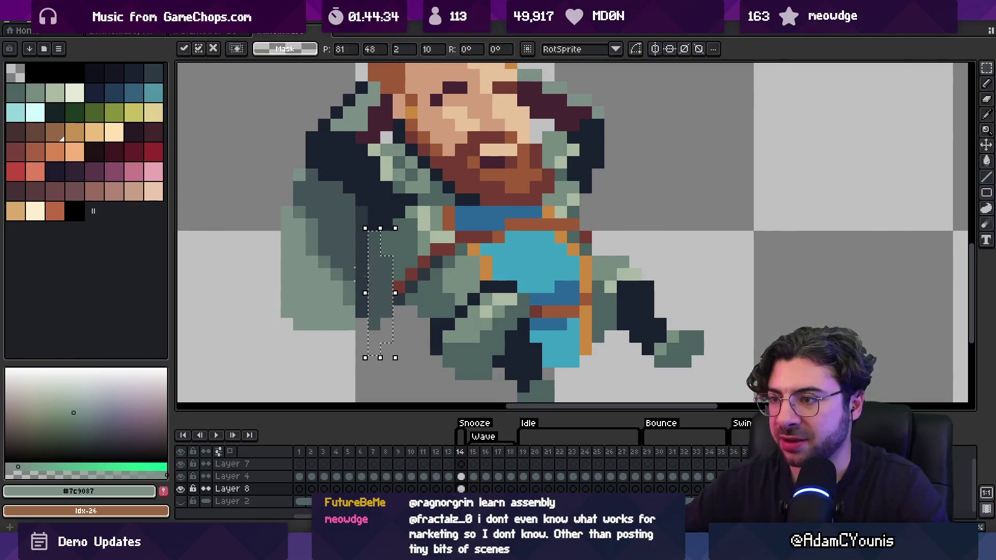
{"action": "left_click", "coordinate": [407, 305], "text": "ctrl"}
{"action": "key", "text": "m"}
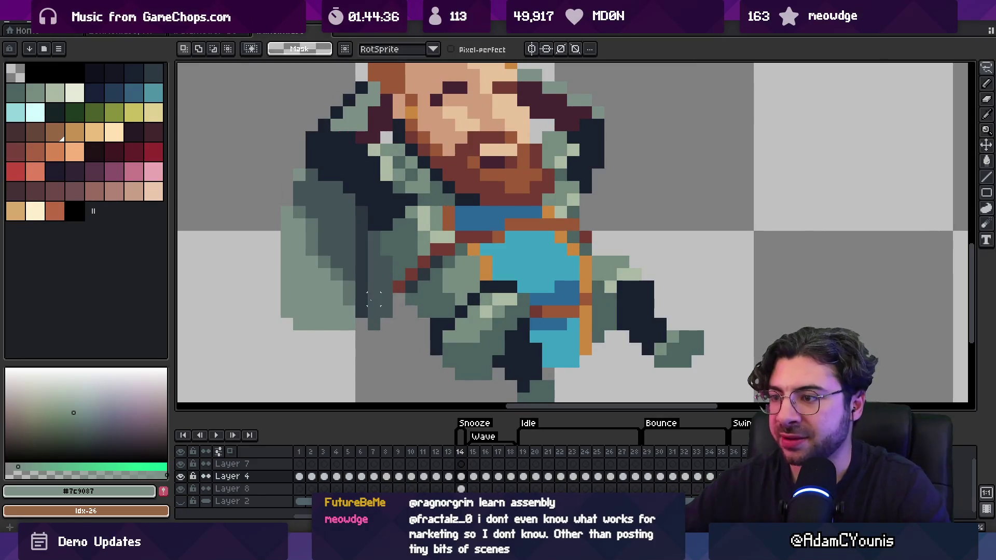
{"action": "left_click", "coordinate": [377, 307], "text": "ctrl"}
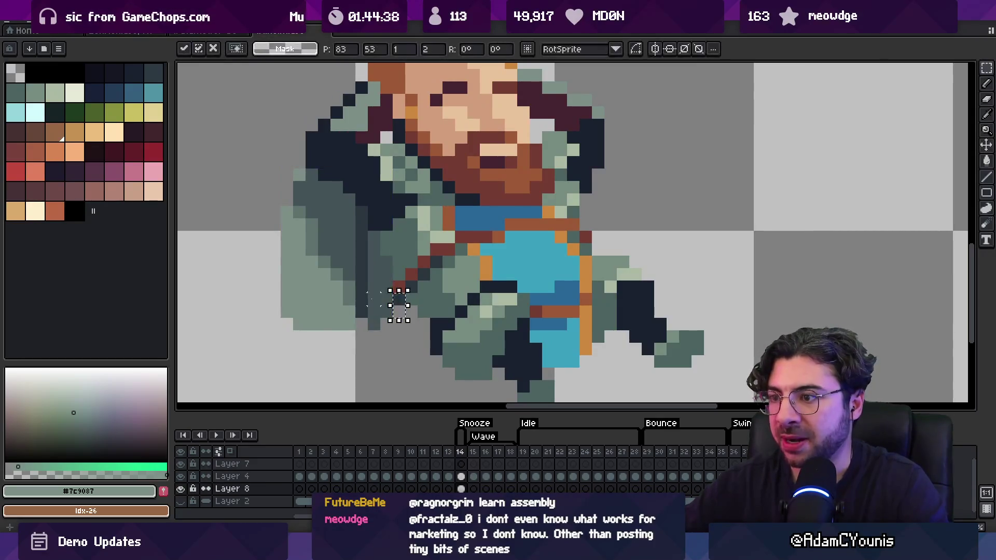
{"action": "scroll", "coordinate": [378, 307], "scroll_direction": "down", "scroll_amount": 5}
{"action": "scroll", "coordinate": [364, 293], "scroll_direction": "down", "scroll_amount": 1}
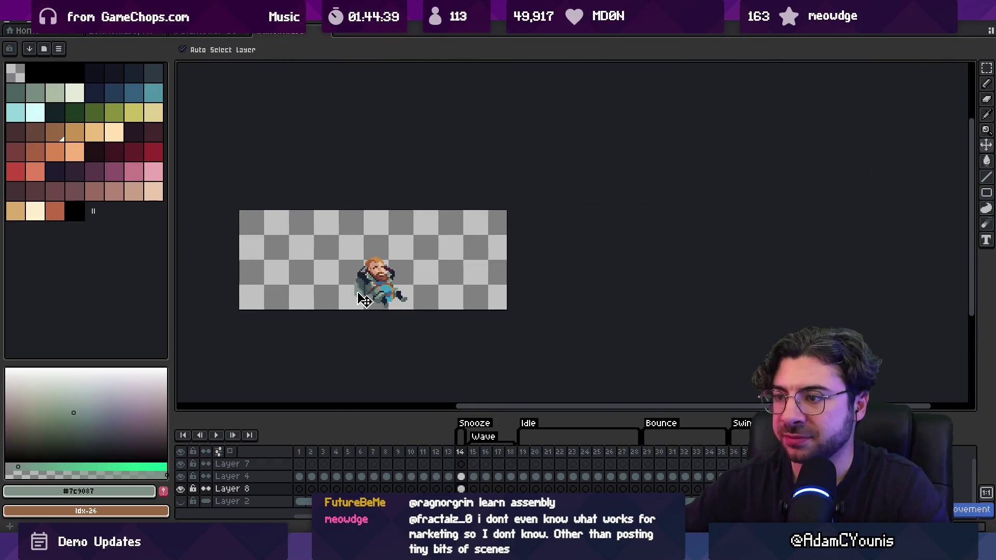
{"action": "scroll", "coordinate": [364, 290], "scroll_direction": "up", "scroll_amount": 1}
Step: Rename the arm layer to 'Shadow', check it by toggling visibility, and save the sprite
{"action": "double_click", "coordinate": [228, 489]}
{"action": "type", "text": "Shadow"}
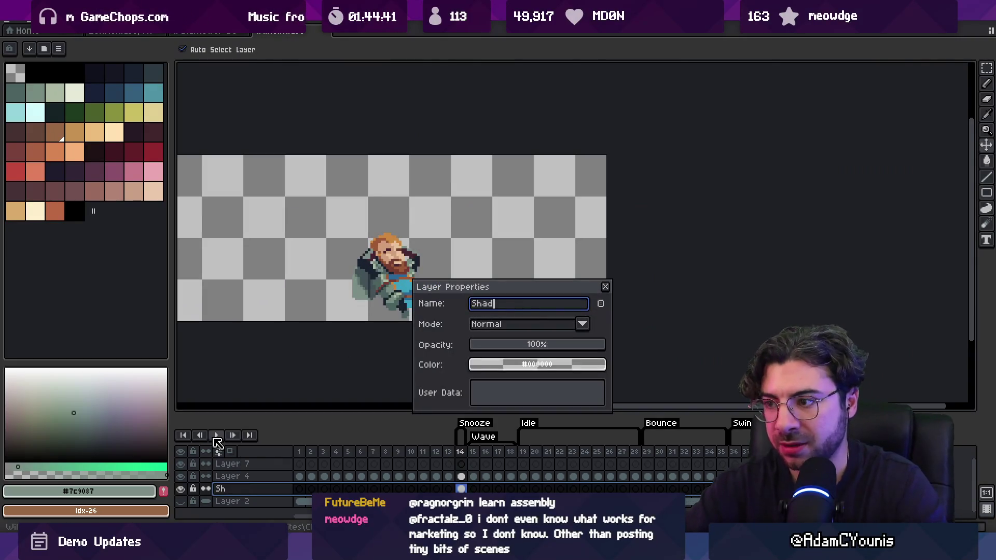
{"action": "key", "text": "Return"}
{"action": "left_click", "coordinate": [180, 489]}
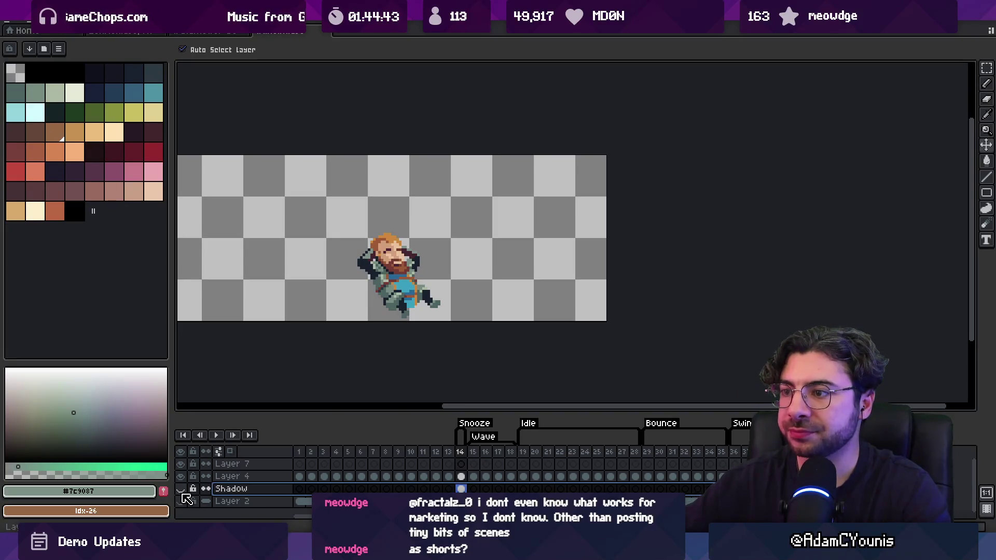
{"action": "left_click", "coordinate": [181, 489]}
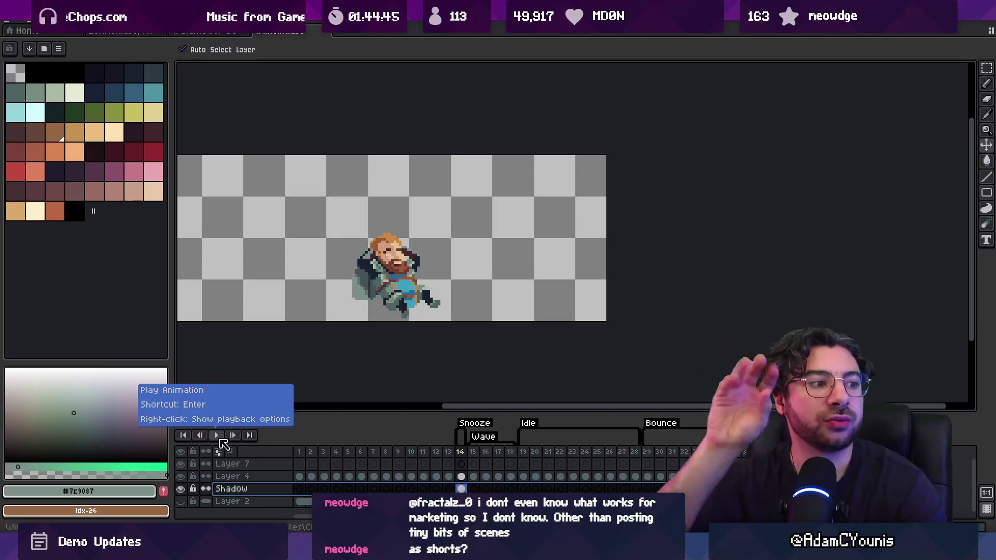
{"action": "key", "text": "ctrl+s"}
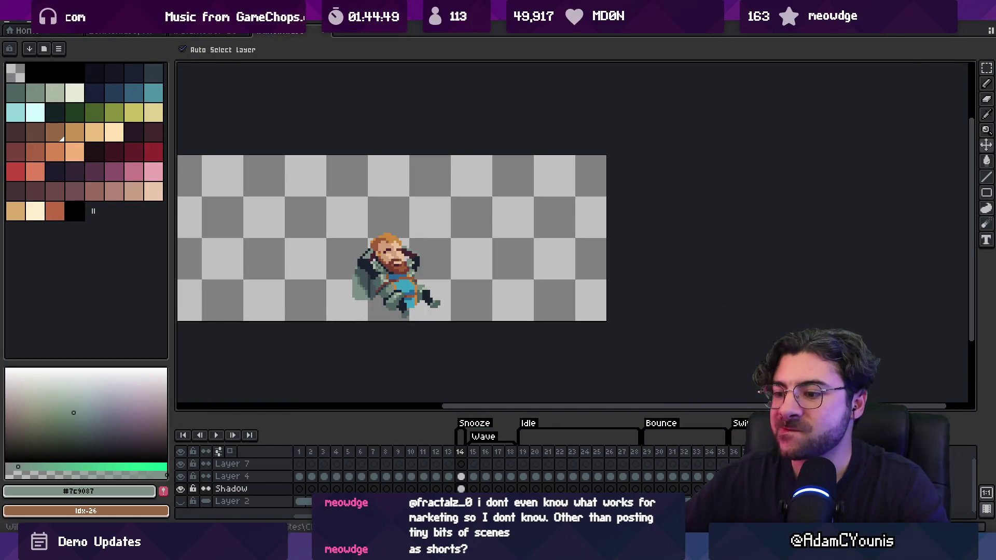
{"action": "key", "text": "alt+Tab"}
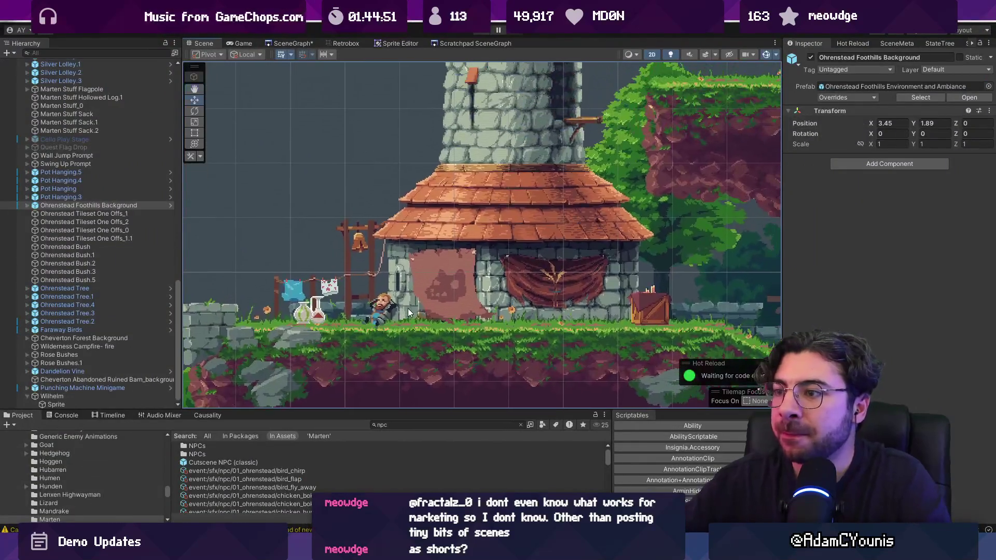
Step: Select Wilhelm (X 19.37, Y 9.79, scale X -1), enlarge the scene panel, and view right of the house
{"action": "scroll", "coordinate": [416, 275], "scroll_direction": "down", "scroll_amount": 2}
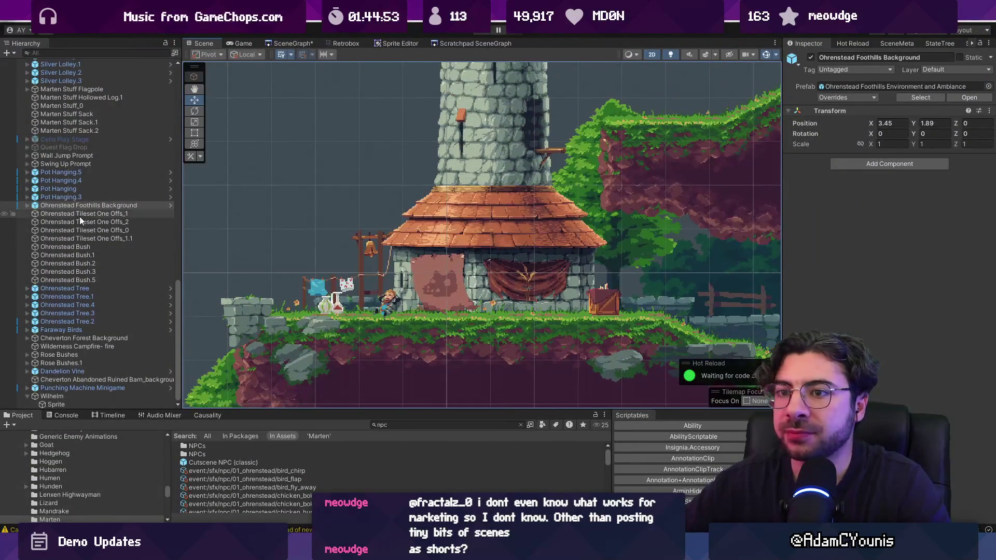
{"action": "left_click", "coordinate": [77, 396]}
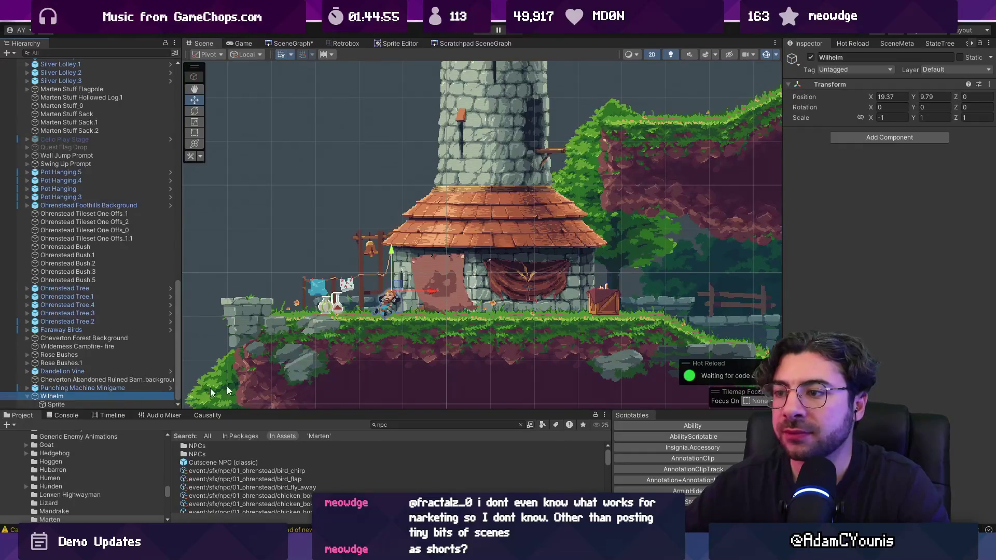
{"action": "left_click_drag", "start_coordinate": [394, 408], "coordinate": [394, 415]}
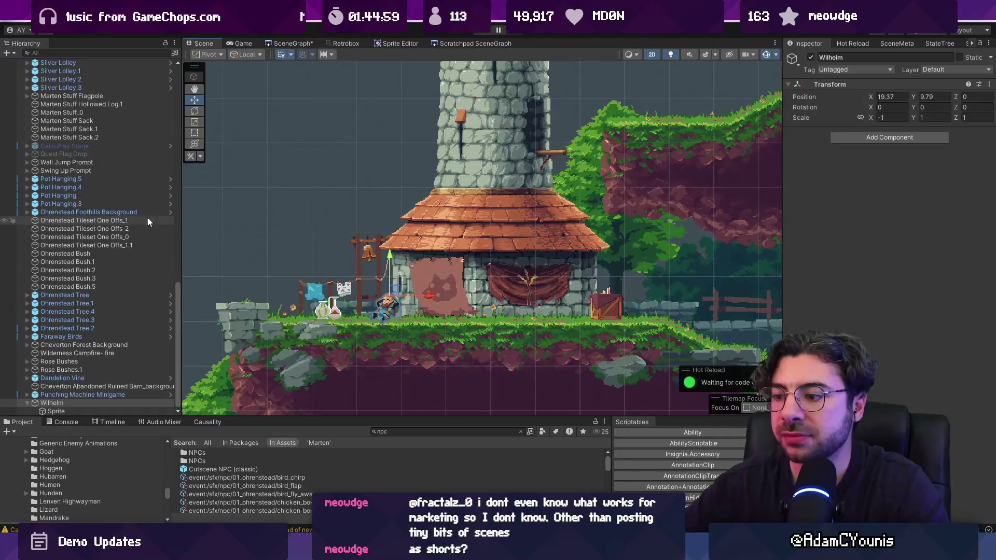
{"action": "mouse_move", "coordinate": [649, 551]}
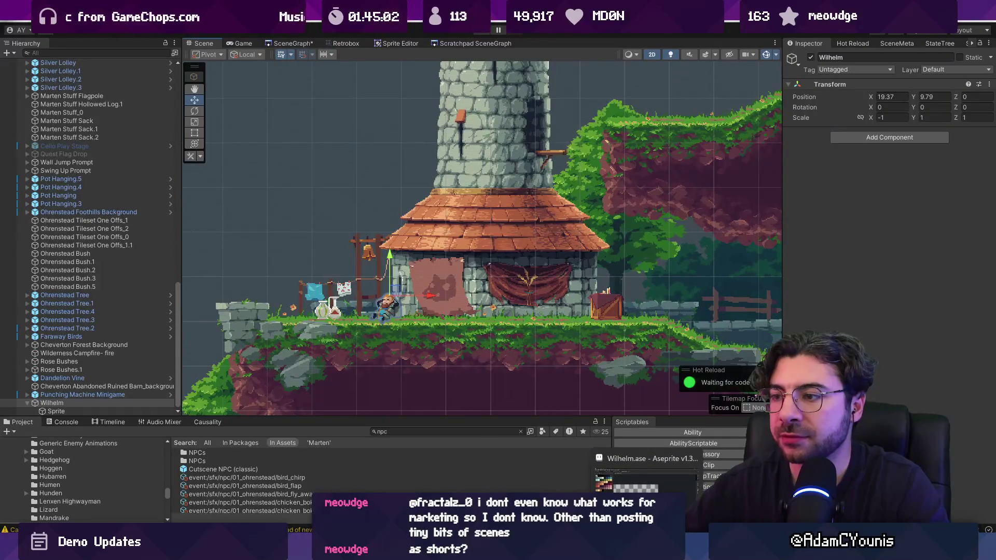
{"action": "left_click_drag", "start_coordinate": [504, 290], "coordinate": [257, 282]}
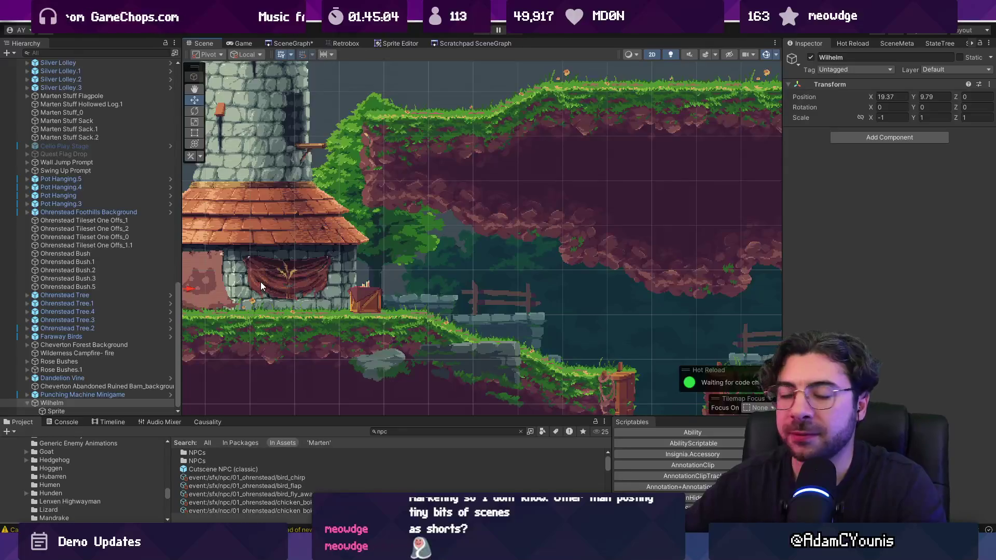
{"action": "scroll", "coordinate": [434, 276], "scroll_direction": "down", "scroll_amount": 3}
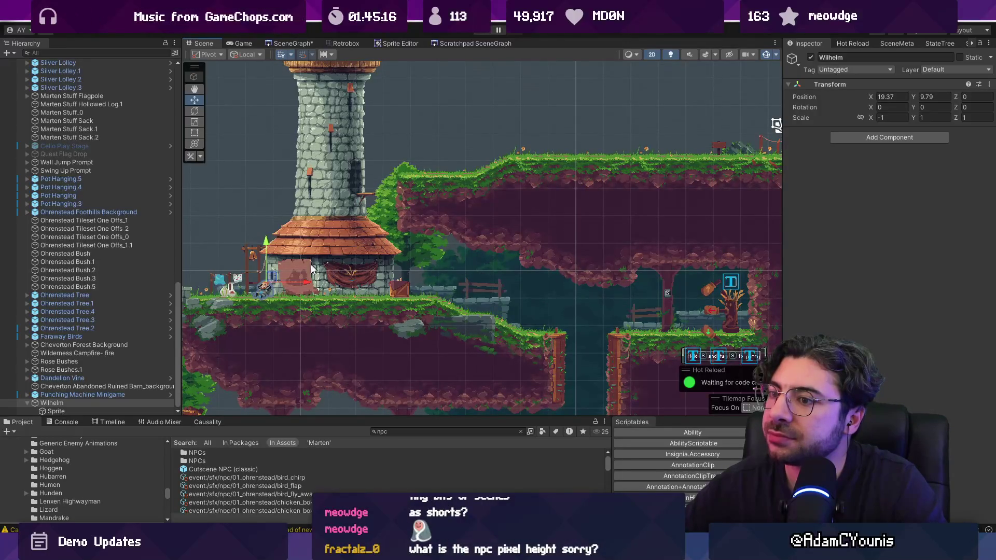
Step: Create a new tag named 'Snooze Awake' on frame 15 of the character sprite
{"action": "key", "text": "alt+Tab"}
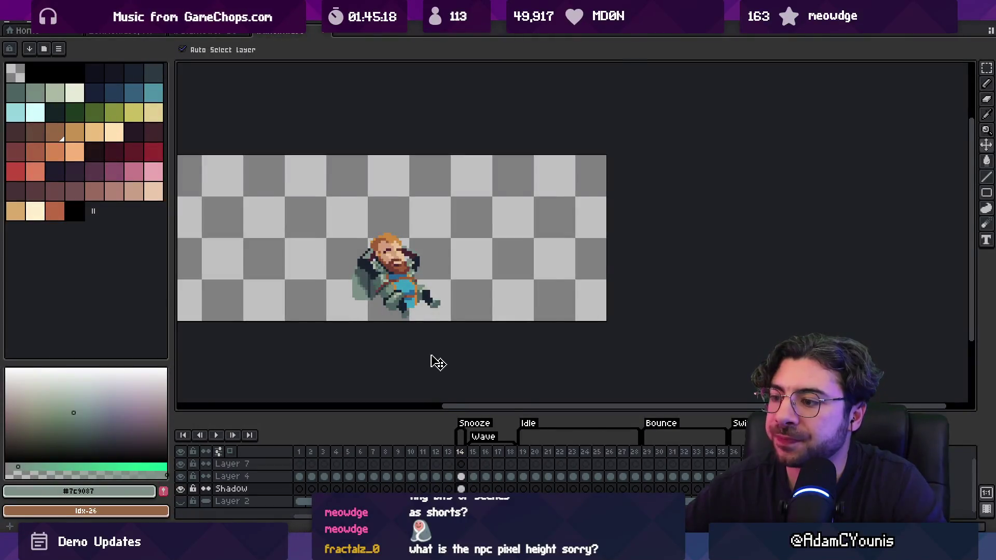
{"action": "left_click", "coordinate": [473, 452]}
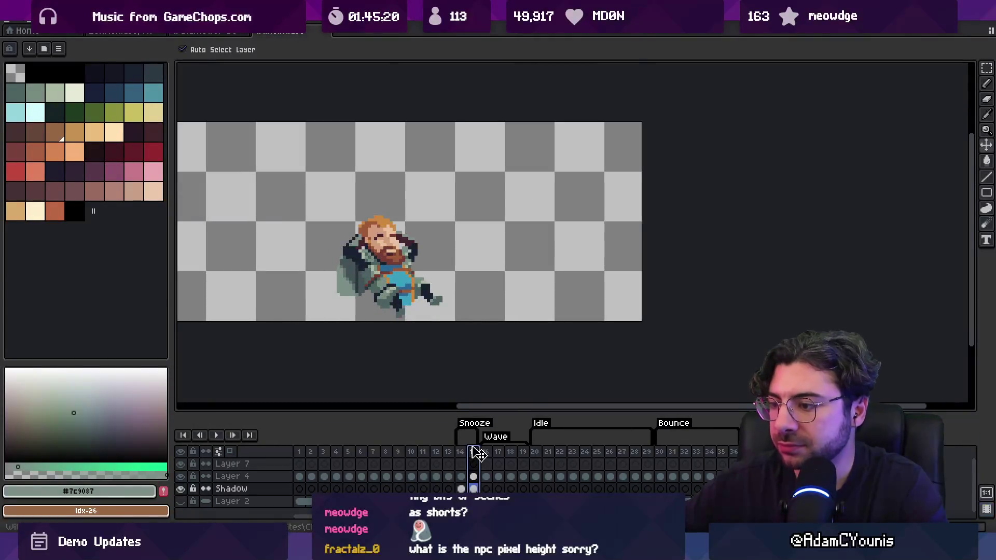
{"action": "right_click", "coordinate": [482, 455]}
{"action": "left_click", "coordinate": [497, 485]}
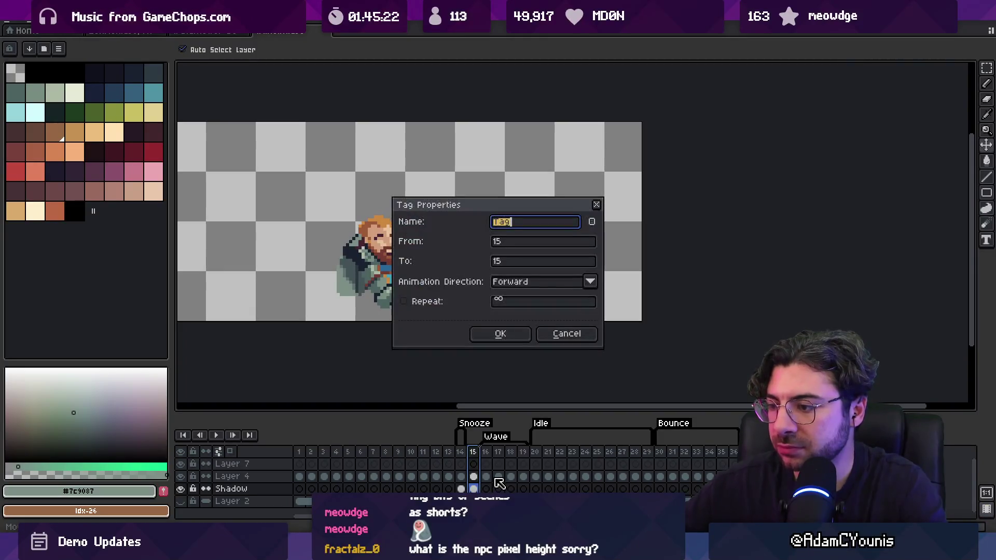
{"action": "type", "text": "Snooze Awake"}
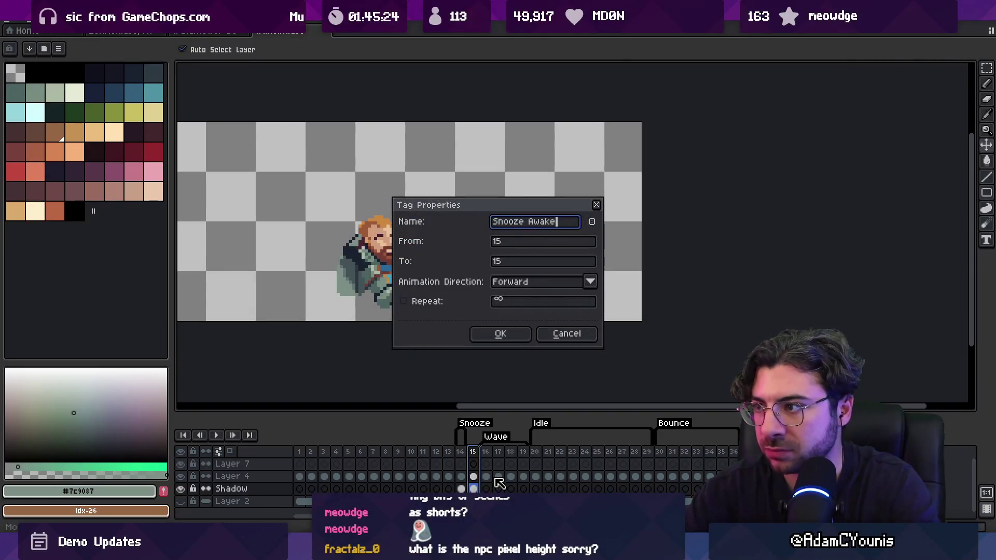
{"action": "key", "text": "Return"}
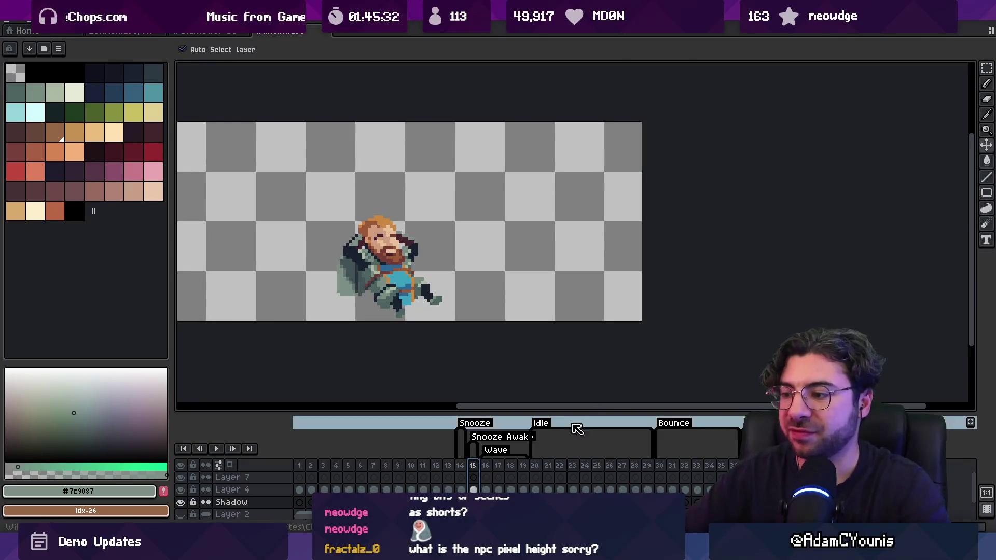
Step: Compare poses across frames and sample the dark #1a212f and green #4c612b eye colours
{"action": "left_click", "coordinate": [548, 465]}
{"action": "left_click", "coordinate": [473, 465]}
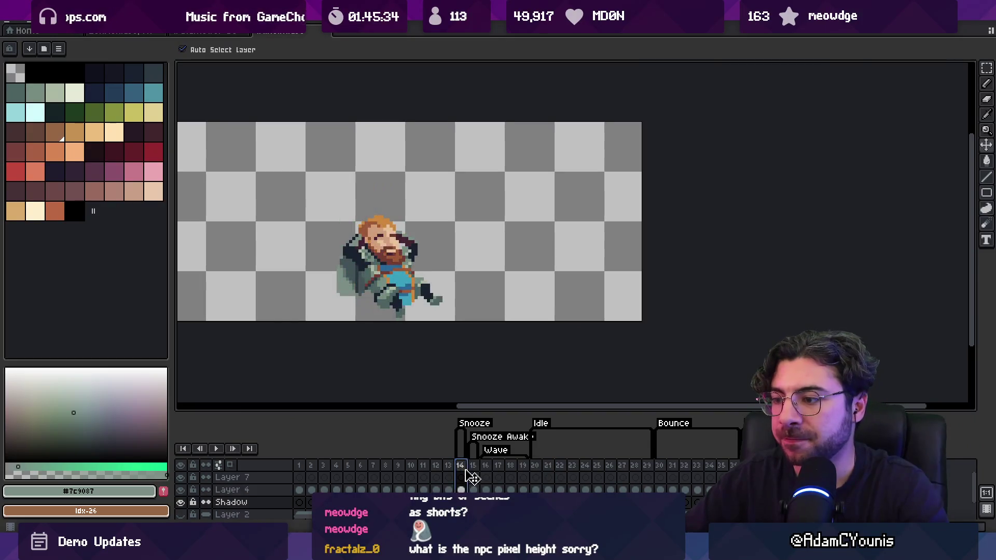
{"action": "key", "text": "o"}
{"action": "scroll", "coordinate": [381, 223], "scroll_direction": "up", "scroll_amount": 5}
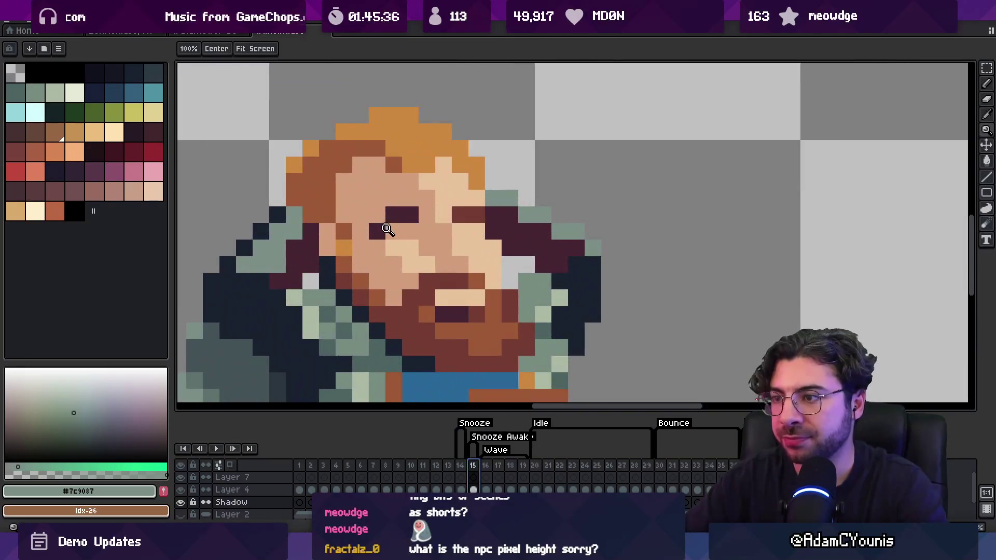
{"action": "left_click", "coordinate": [577, 272]}
{"action": "key", "text": "b"}
{"action": "key", "text": "Right"}
{"action": "key", "text": "v"}
{"action": "scroll", "coordinate": [457, 295], "scroll_direction": "up", "scroll_amount": 3}
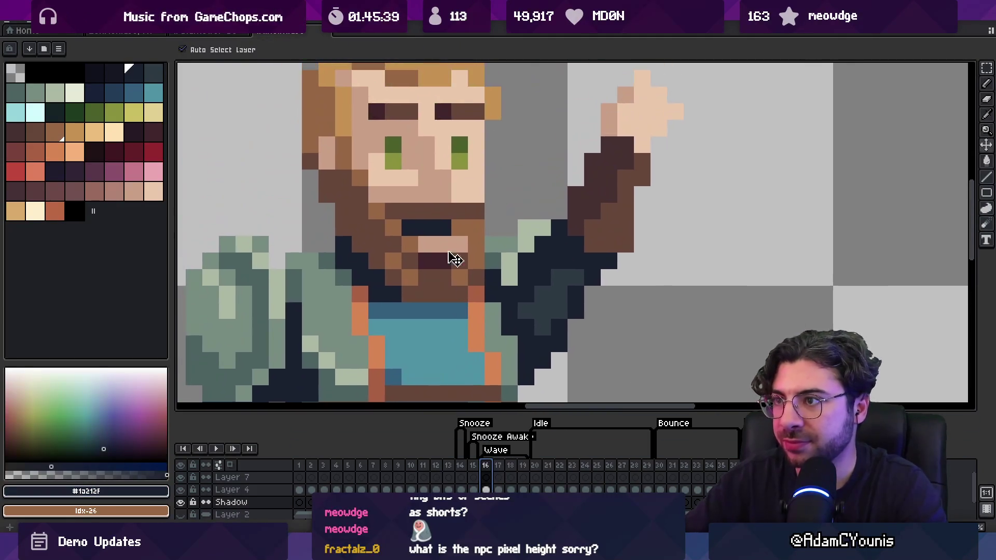
{"action": "left_click", "coordinate": [407, 153], "text": "alt"}
{"action": "left_click", "coordinate": [460, 465]}
{"action": "left_click", "coordinate": [473, 466]}
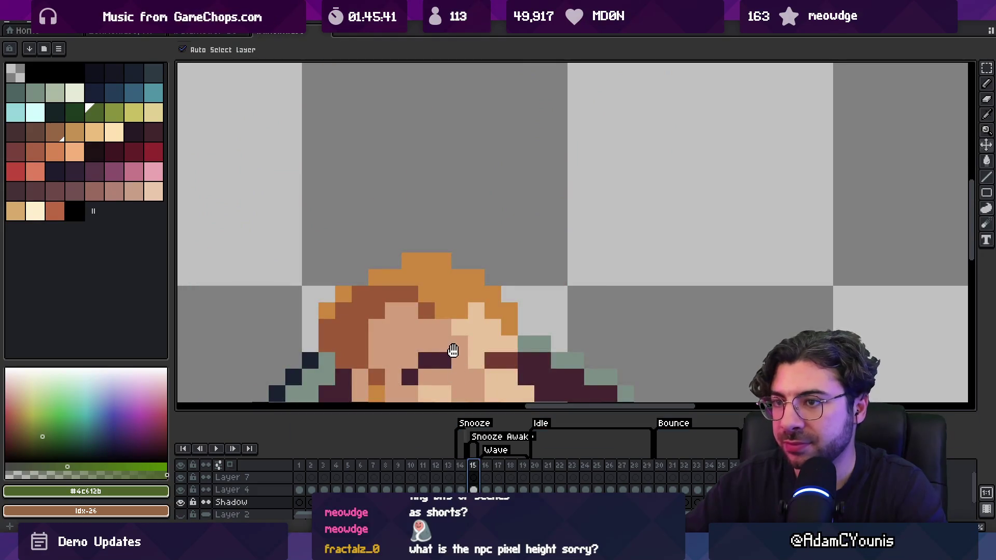
Step: Paint green eye pixels onto the sleeping face in frame 15
{"action": "left_click_drag", "start_coordinate": [455, 355], "coordinate": [419, 179]}
{"action": "key", "text": "b"}
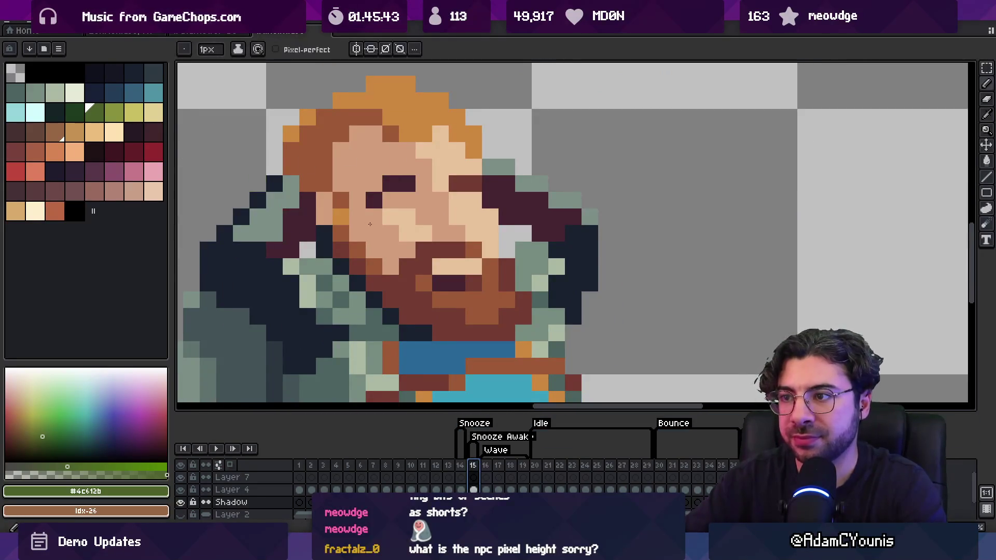
{"action": "left_click", "coordinate": [403, 201]}
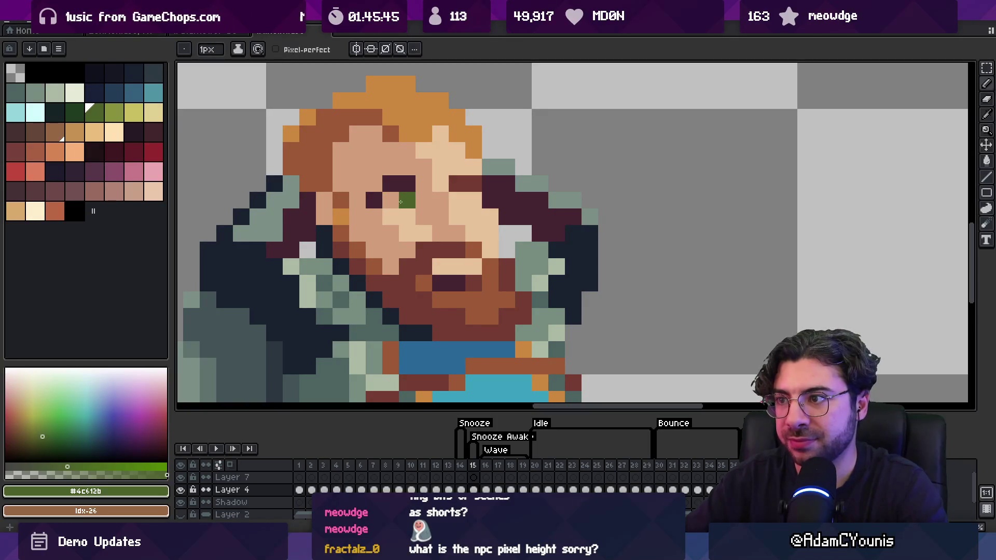
{"action": "left_click", "coordinate": [407, 216]}
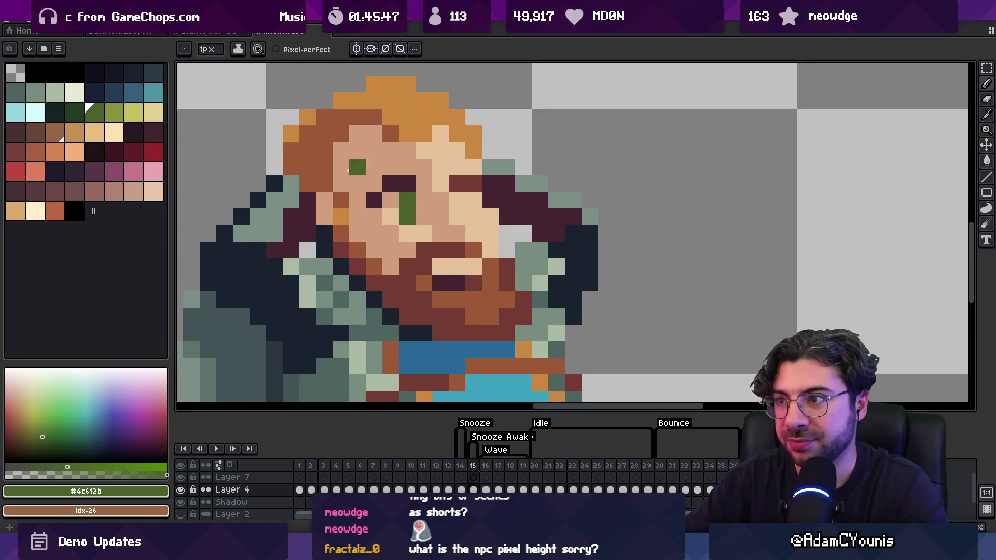
{"action": "left_click", "coordinate": [116, 111]}
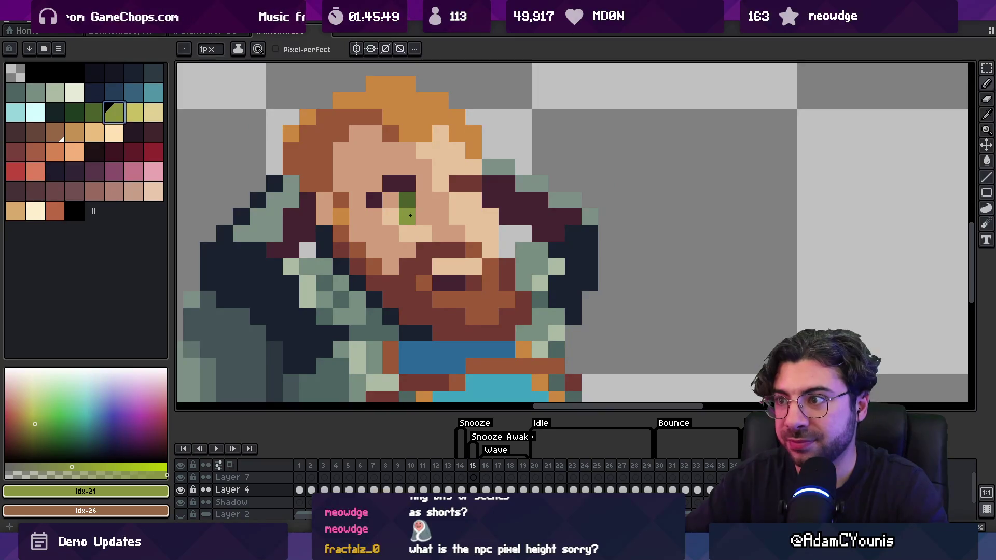
{"action": "key", "text": "z"}
{"action": "scroll", "coordinate": [350, 230], "scroll_direction": "down", "scroll_amount": 8}
{"action": "scroll", "coordinate": [413, 186], "scroll_direction": "up", "scroll_amount": 5}
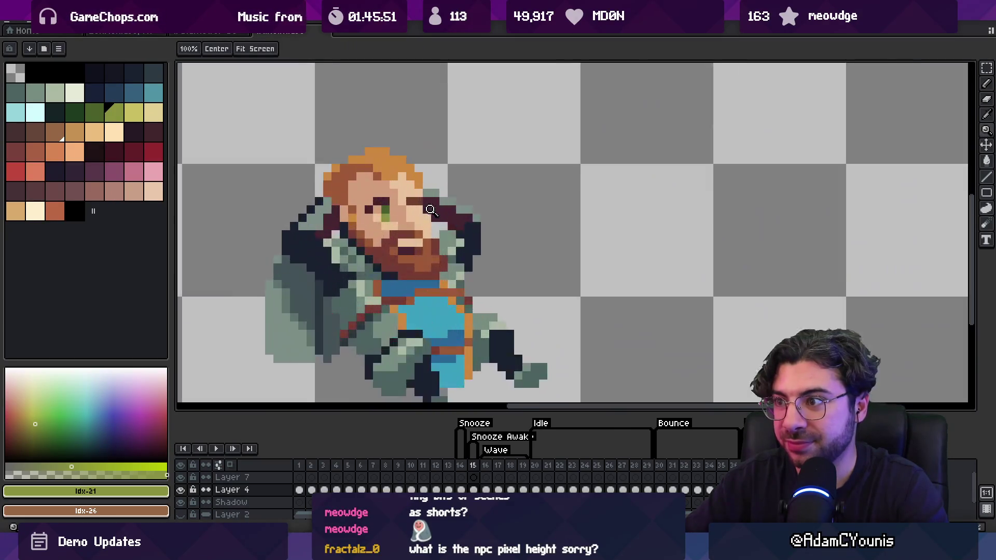
Step: Add another #4c612b eye pixel, sample olive #89923d, and check against a standing frame
{"action": "key", "text": "b"}
{"action": "left_click", "coordinate": [407, 186], "text": "alt"}
{"action": "left_click", "coordinate": [368, 209], "text": "alt"}
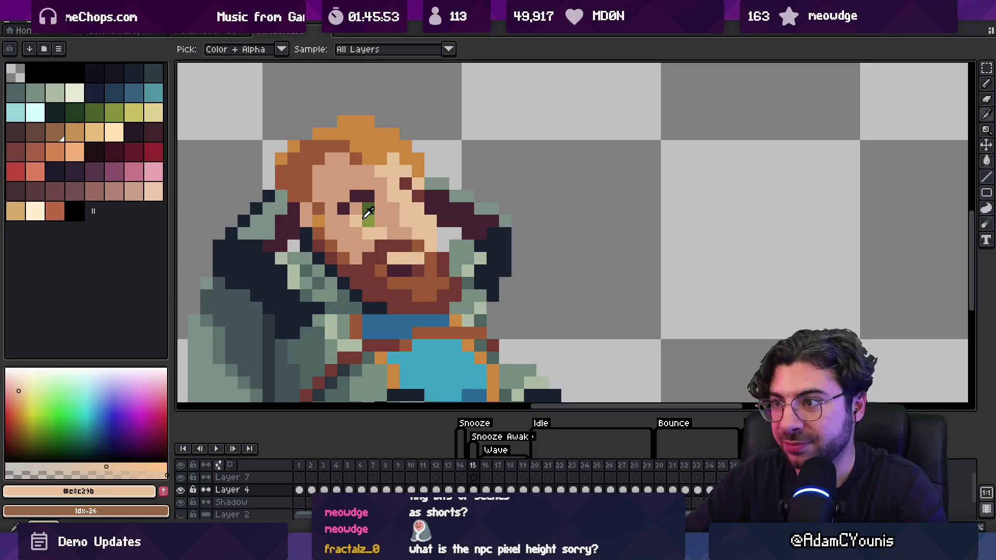
{"action": "left_click", "coordinate": [402, 196]}
{"action": "scroll", "coordinate": [406, 205], "scroll_direction": "down", "scroll_amount": 3}
{"action": "scroll", "coordinate": [407, 208], "scroll_direction": "up", "scroll_amount": 4}
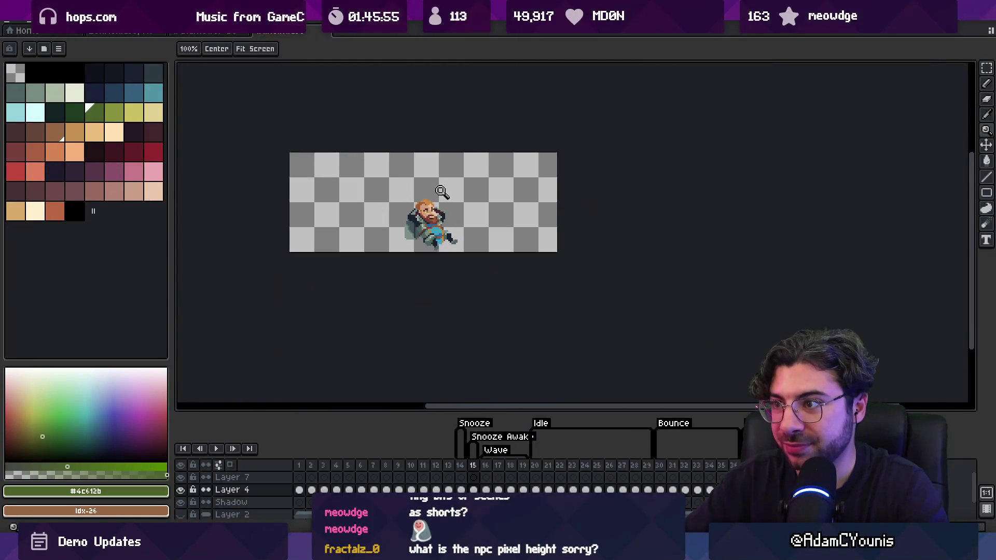
{"action": "left_click", "coordinate": [408, 213], "text": "alt"}
{"action": "key", "text": "z"}
{"action": "scroll", "coordinate": [451, 202], "scroll_direction": "down", "scroll_amount": 5}
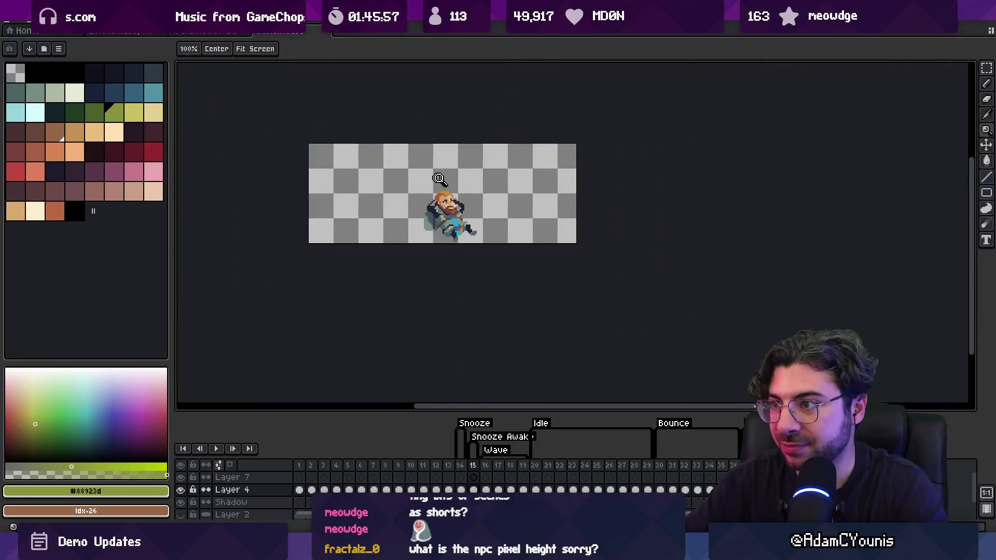
{"action": "scroll", "coordinate": [476, 190], "scroll_direction": "up", "scroll_amount": 2}
{"action": "scroll", "coordinate": [461, 199], "scroll_direction": "up", "scroll_amount": 3}
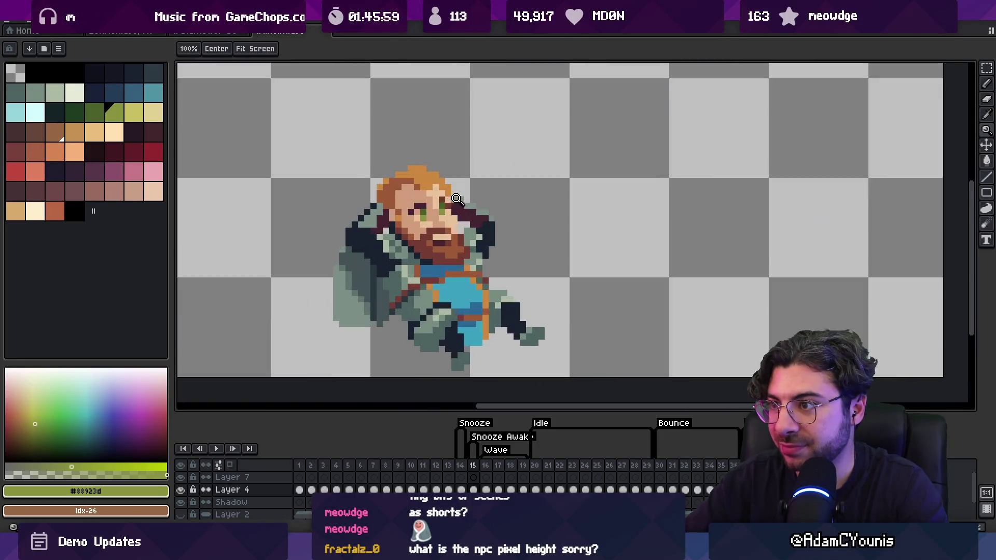
{"action": "left_click", "coordinate": [498, 465]}
{"action": "left_click", "coordinate": [476, 467]}
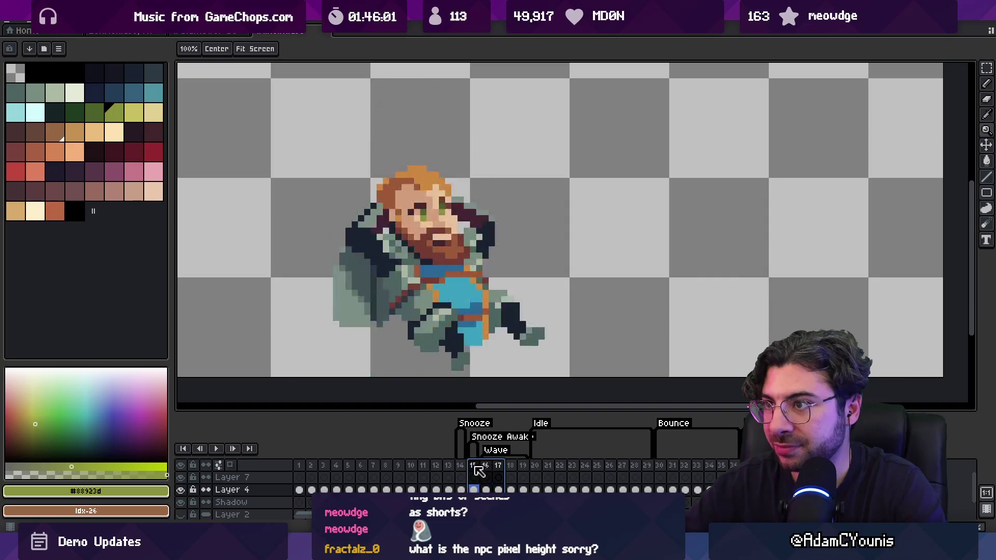
Step: Nudge the eye pixels one pixel left and cover the leftover dark pixels with skin colour
{"action": "scroll", "coordinate": [419, 205], "scroll_direction": "up", "scroll_amount": 2}
{"action": "key", "text": "m"}
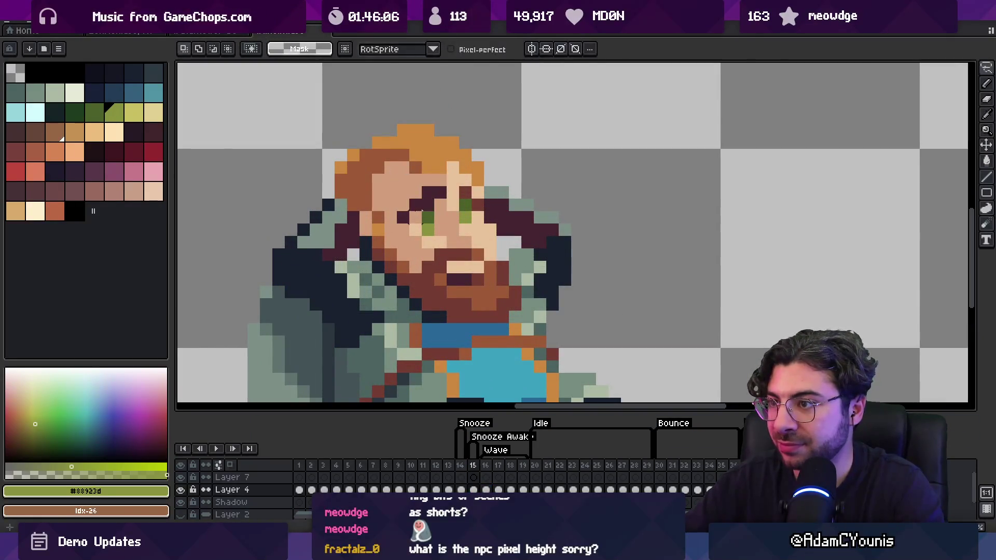
{"action": "key", "text": "Left"}
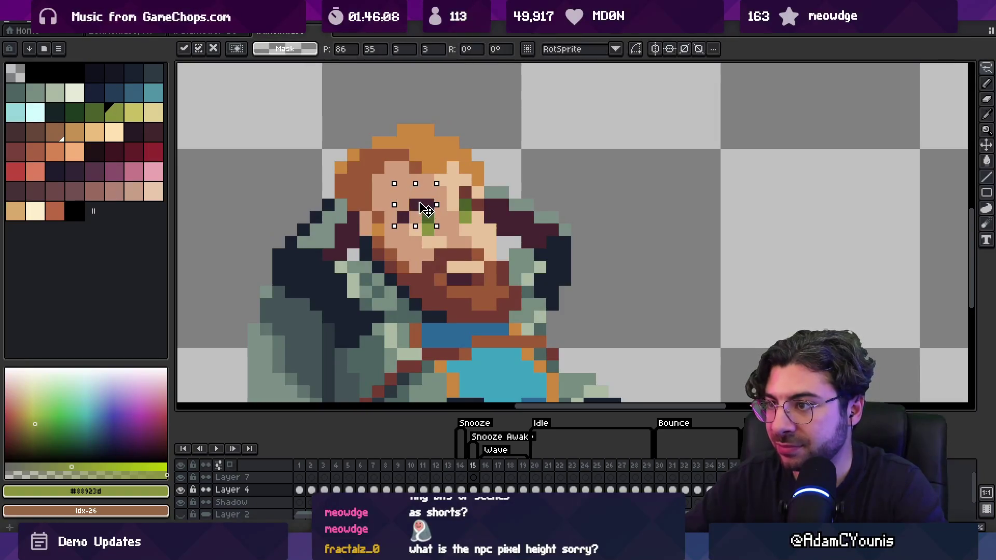
{"action": "key", "text": "ctrl+d"}
{"action": "key", "text": "i"}
{"action": "left_click", "coordinate": [414, 231]}
{"action": "key", "text": "b"}
{"action": "left_click_drag", "start_coordinate": [416, 217], "coordinate": [405, 217]}
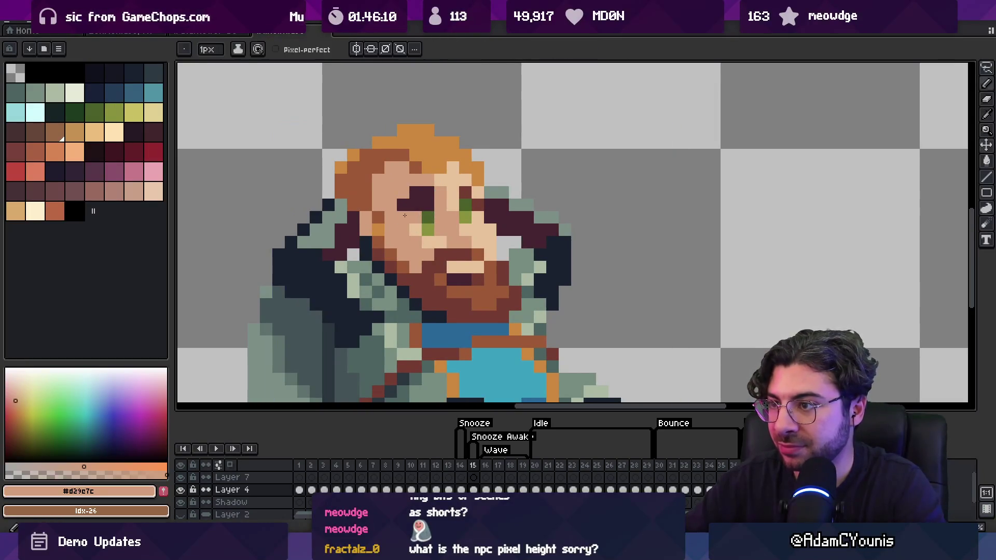
Step: Sample the lighter skin tone and compare the open-eyed frame 15 against frame 14
{"action": "key", "text": "z"}
{"action": "scroll", "coordinate": [431, 208], "scroll_direction": "down", "scroll_amount": 6}
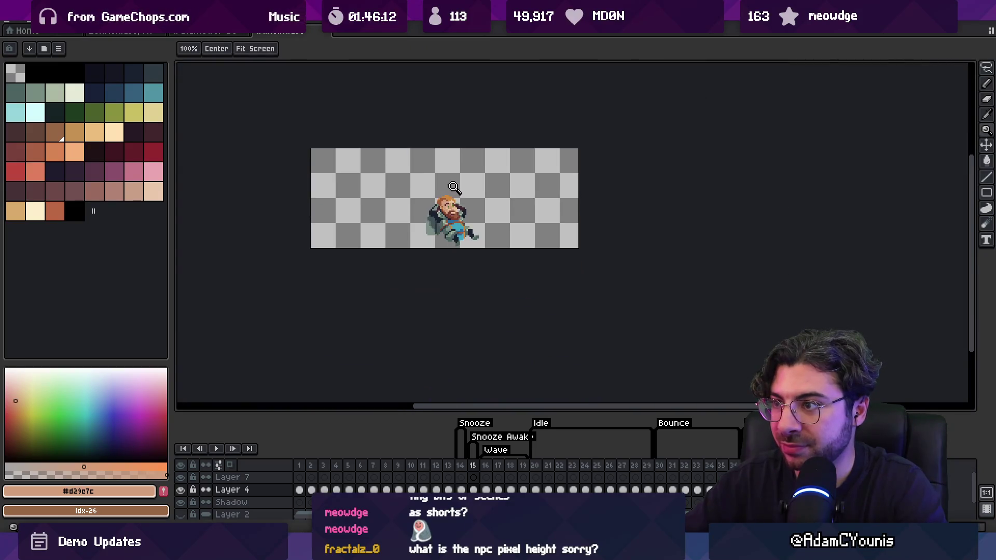
{"action": "scroll", "coordinate": [459, 190], "scroll_direction": "up", "scroll_amount": 5}
{"action": "key", "text": "b"}
{"action": "left_click", "coordinate": [474, 208], "text": "alt"}
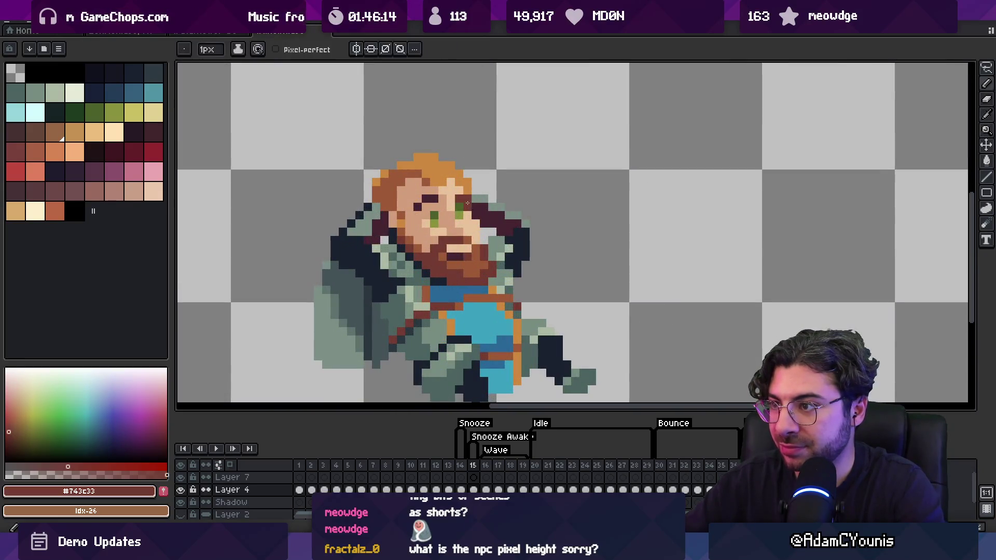
{"action": "key", "text": "z"}
{"action": "scroll", "coordinate": [473, 208], "scroll_direction": "down", "scroll_amount": 6}
{"action": "scroll", "coordinate": [473, 218], "scroll_direction": "up", "scroll_amount": 5}
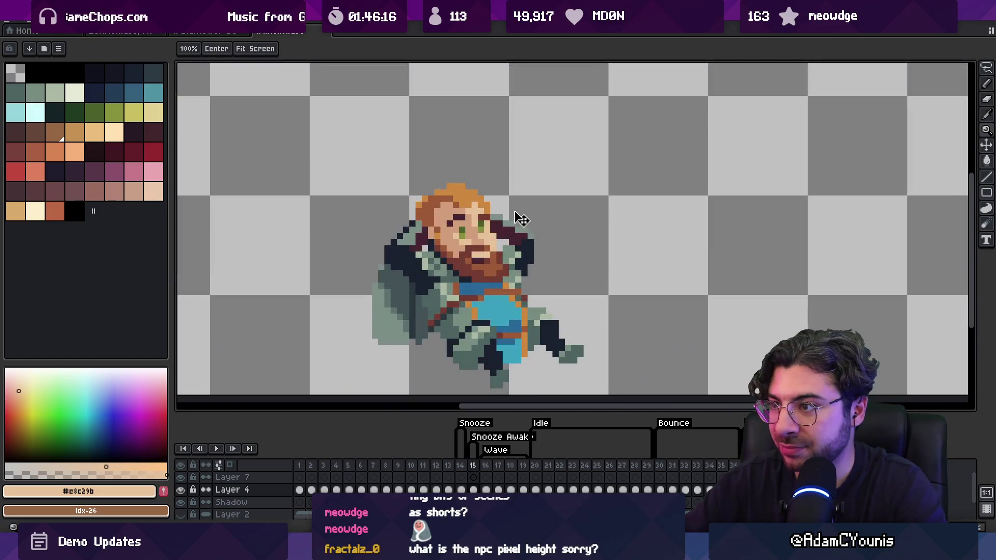
{"action": "scroll", "coordinate": [474, 227], "scroll_direction": "up", "scroll_amount": 2}
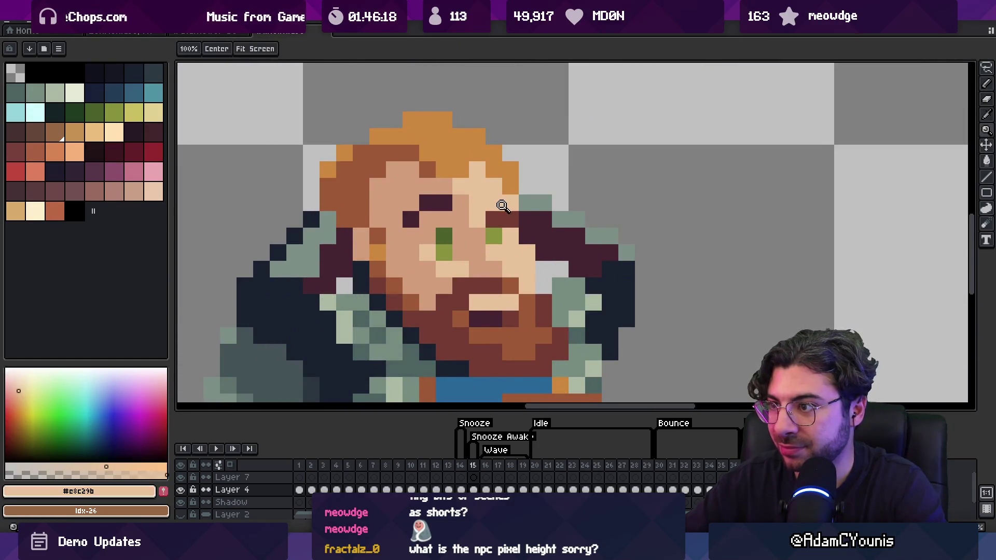
{"action": "scroll", "coordinate": [507, 207], "scroll_direction": "down", "scroll_amount": 5}
{"action": "left_click", "coordinate": [461, 472]}
{"action": "left_click", "coordinate": [473, 472]}
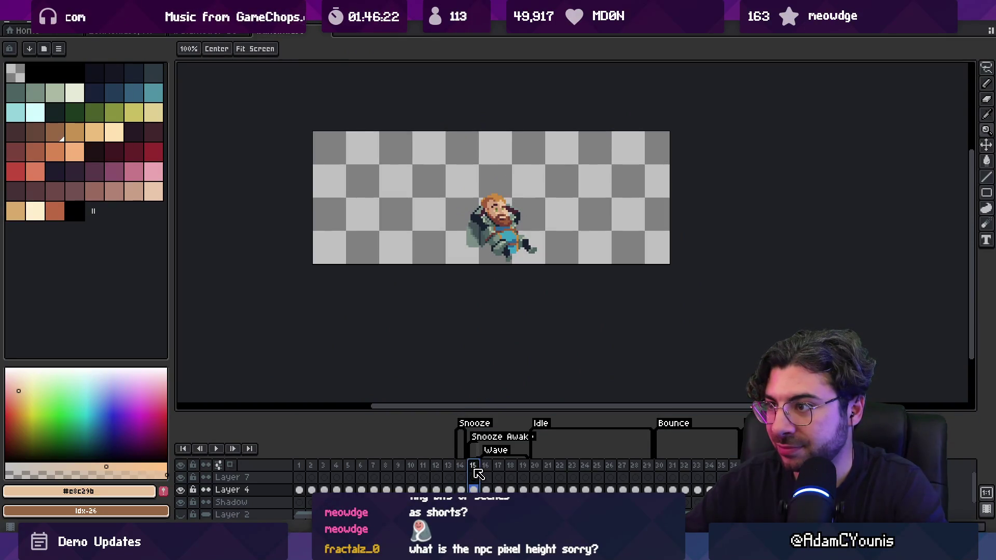
Step: Save the updated sprite sheet and return to Unity
{"action": "key", "text": "m"}
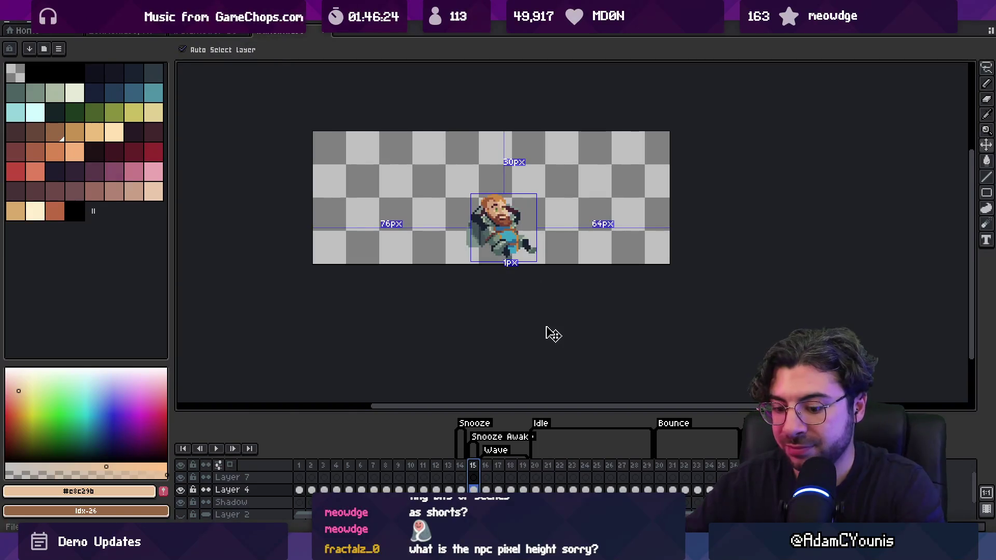
{"action": "key", "text": "ctrl+s"}
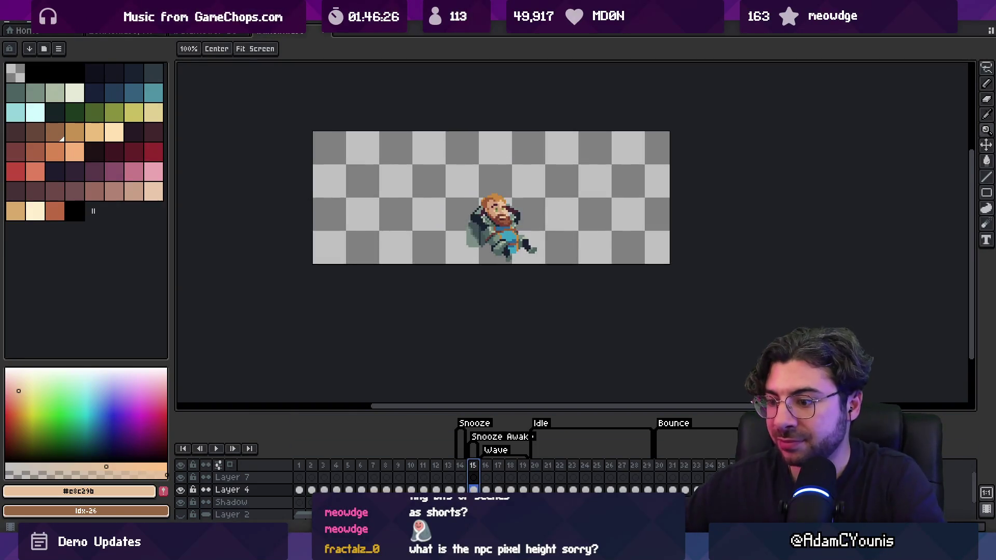
{"action": "key", "text": "alt+Tab"}
{"action": "left_click", "coordinate": [394, 431]}
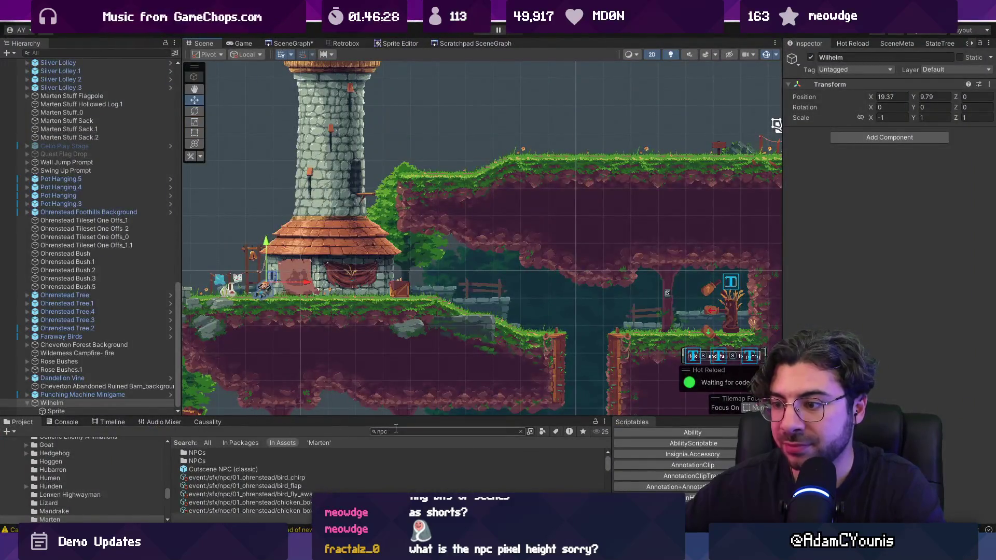
Step: Find the Wilhelm-Snooze Awake sheet with a 'snooze' search and import it into Retrobox
{"action": "type", "text": "snooze"}
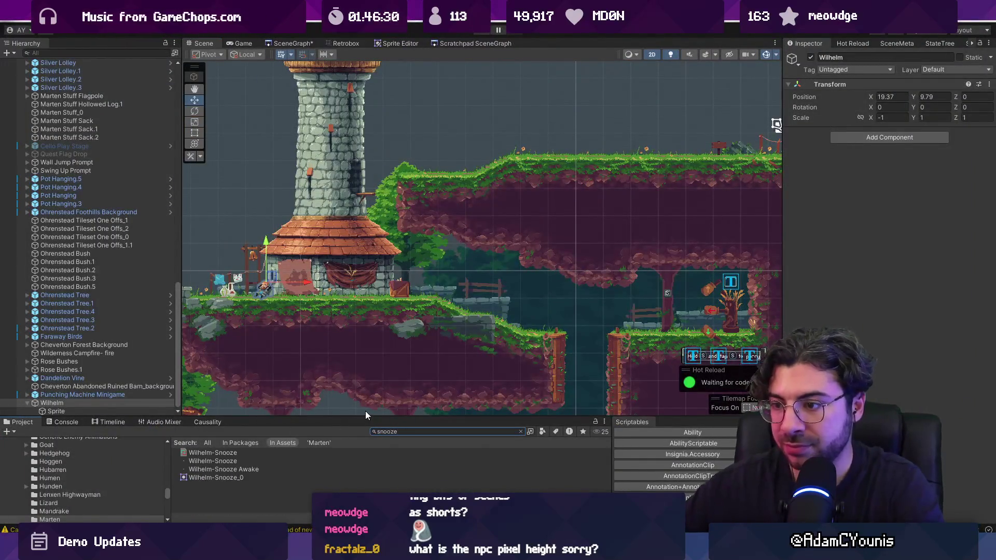
{"action": "left_click_drag", "start_coordinate": [362, 417], "coordinate": [362, 314]}
{"action": "left_click", "coordinate": [246, 365]}
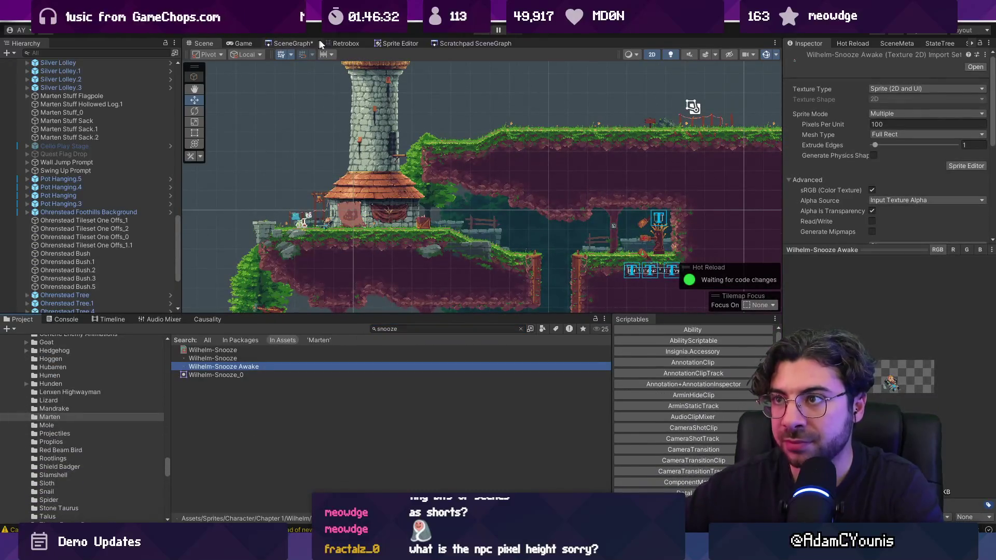
{"action": "left_click", "coordinate": [339, 44]}
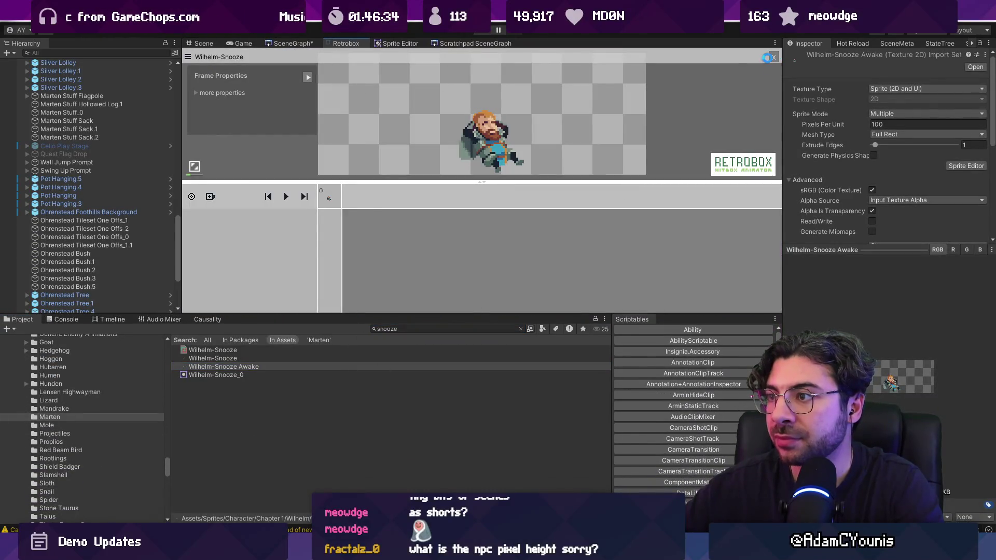
{"action": "left_click_drag", "start_coordinate": [215, 374], "coordinate": [380, 262]}
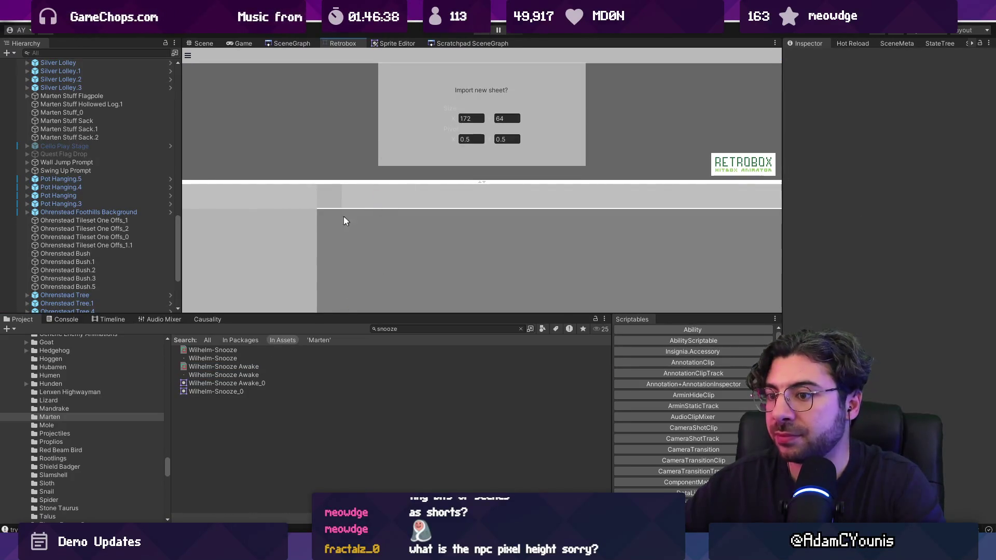
Step: Delete the Wilhelm object from the Ohrenstead Overlook scene hierarchy
{"action": "left_click", "coordinate": [204, 43]}
{"action": "left_click_drag", "start_coordinate": [392, 316], "coordinate": [392, 368]}
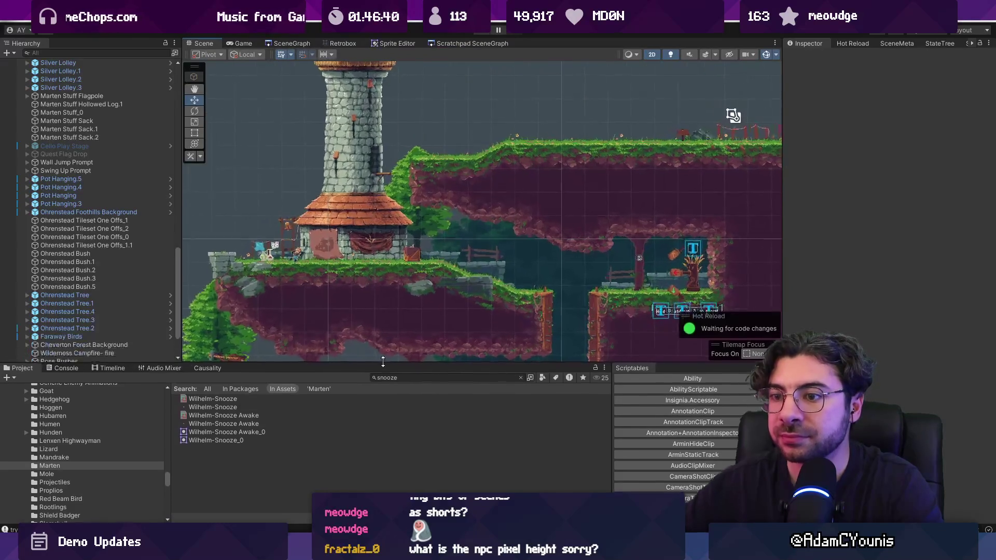
{"action": "scroll", "coordinate": [397, 248], "scroll_direction": "up", "scroll_amount": 6}
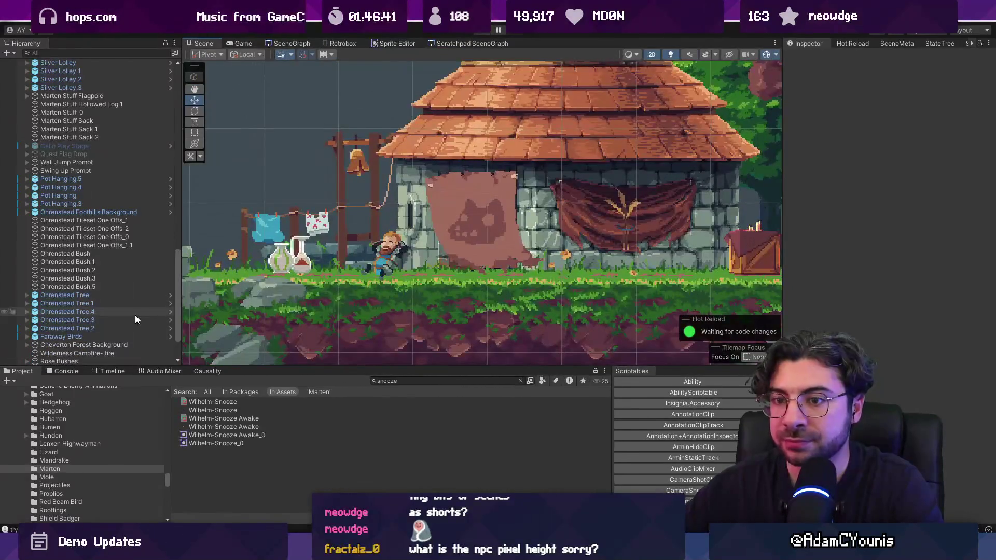
{"action": "left_click_drag", "start_coordinate": [253, 367], "coordinate": [253, 407]}
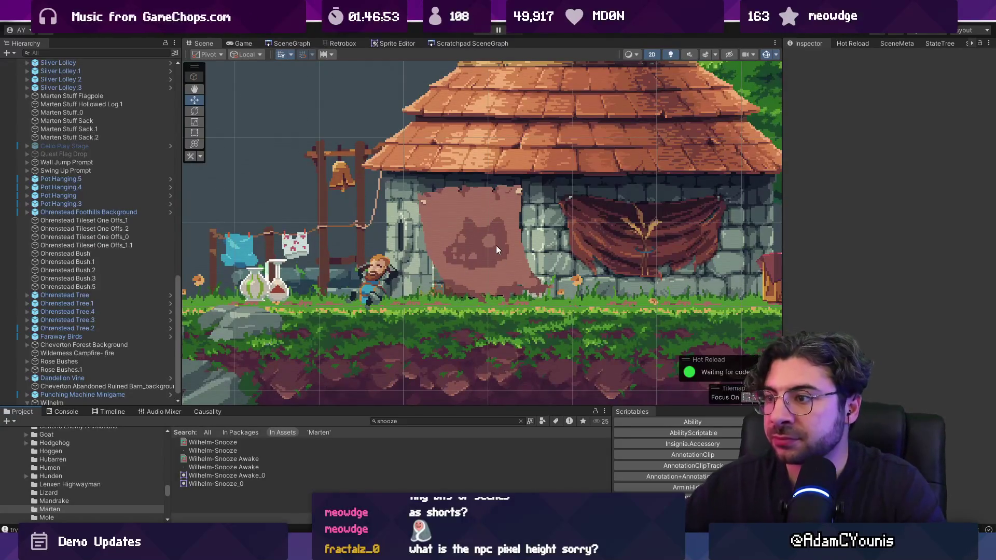
{"action": "scroll", "coordinate": [496, 244], "scroll_direction": "down", "scroll_amount": 3}
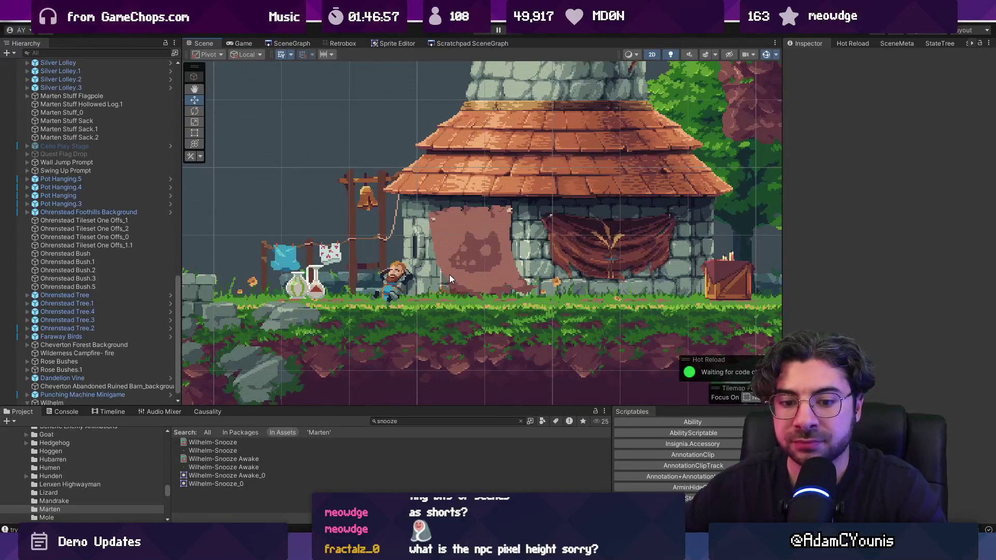
{"action": "scroll", "coordinate": [101, 229], "scroll_direction": "up", "scroll_amount": 15}
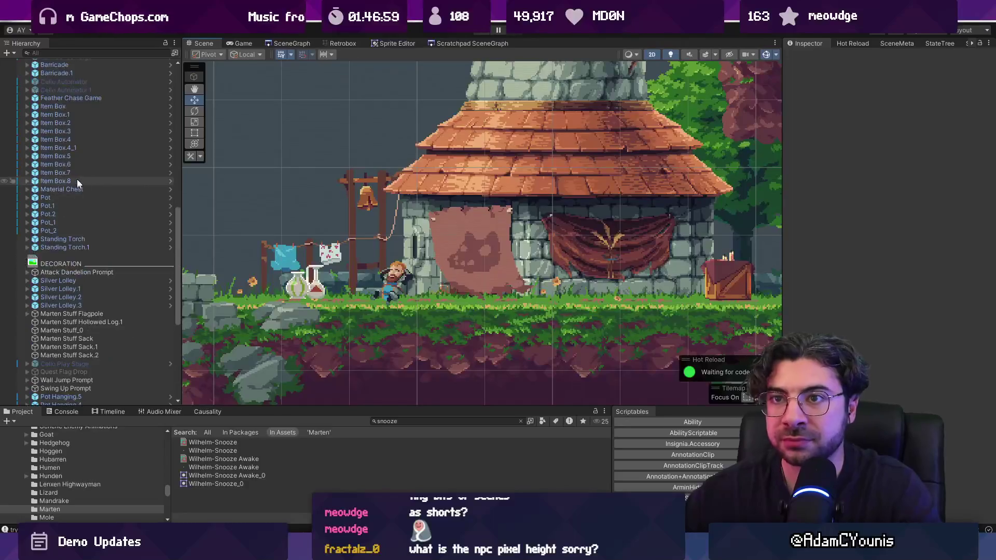
{"action": "scroll", "coordinate": [280, 178], "scroll_direction": "down", "scroll_amount": 3}
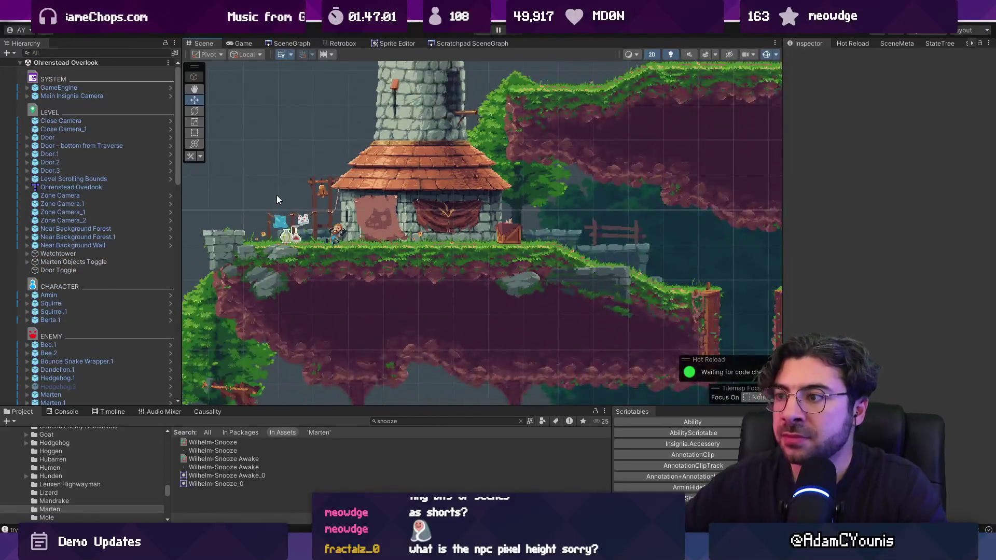
{"action": "mouse_move", "coordinate": [336, 408]}
{"action": "left_mouse_down"}
{"action": "mouse_move", "coordinate": [321, 320]}
{"action": "mouse_move", "coordinate": [300, 363]}
{"action": "mouse_move", "coordinate": [299, 447]}
{"action": "left_mouse_up"}
{"action": "scroll", "coordinate": [147, 238], "scroll_direction": "down", "scroll_amount": 10}
{"action": "scroll", "coordinate": [76, 198], "scroll_direction": "up", "scroll_amount": 3}
{"action": "scroll", "coordinate": [76, 201], "scroll_direction": "up", "scroll_amount": 15}
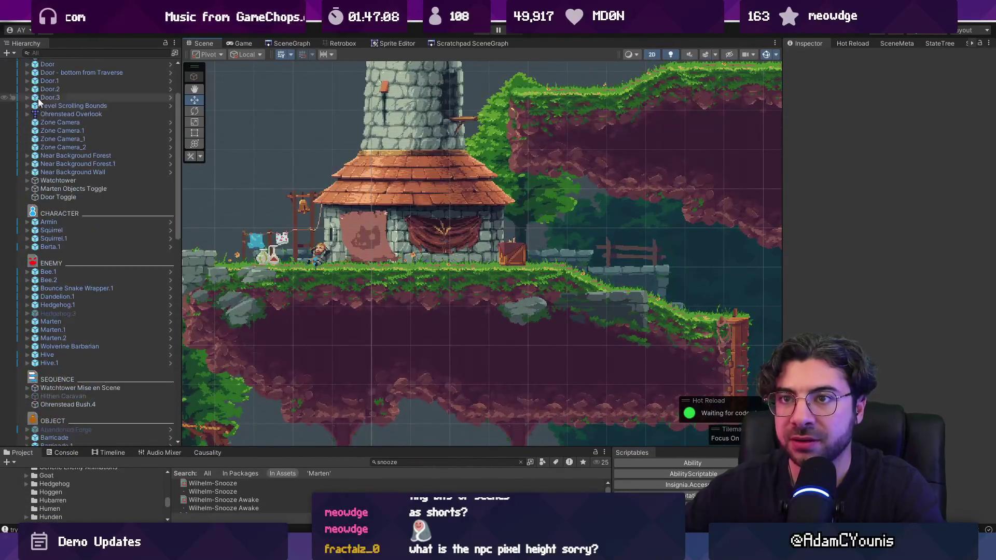
{"action": "left_click", "coordinate": [20, 62]}
{"action": "left_click", "coordinate": [20, 64]}
{"action": "scroll", "coordinate": [98, 330], "scroll_direction": "down", "scroll_amount": 15}
{"action": "left_click", "coordinate": [79, 433]}
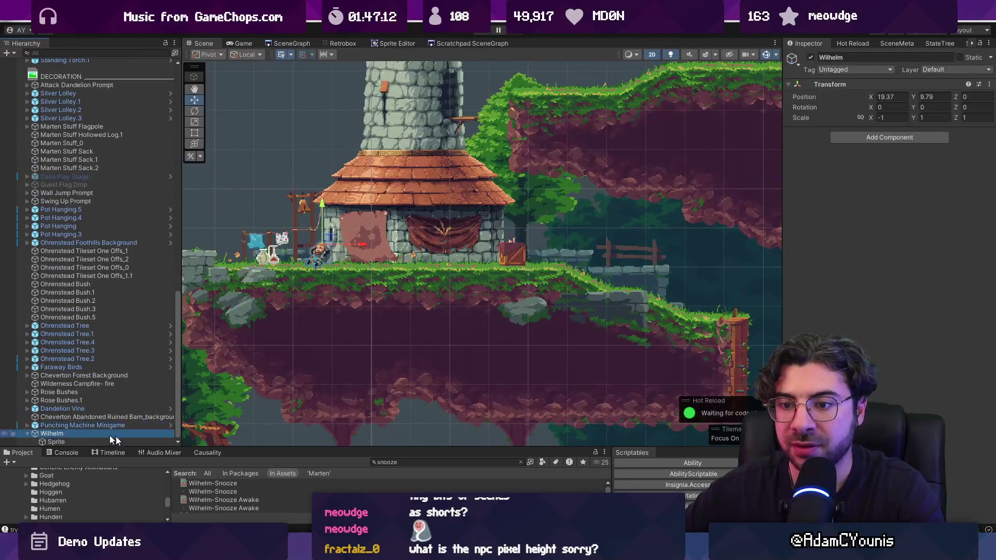
{"action": "key", "text": "Delete"}
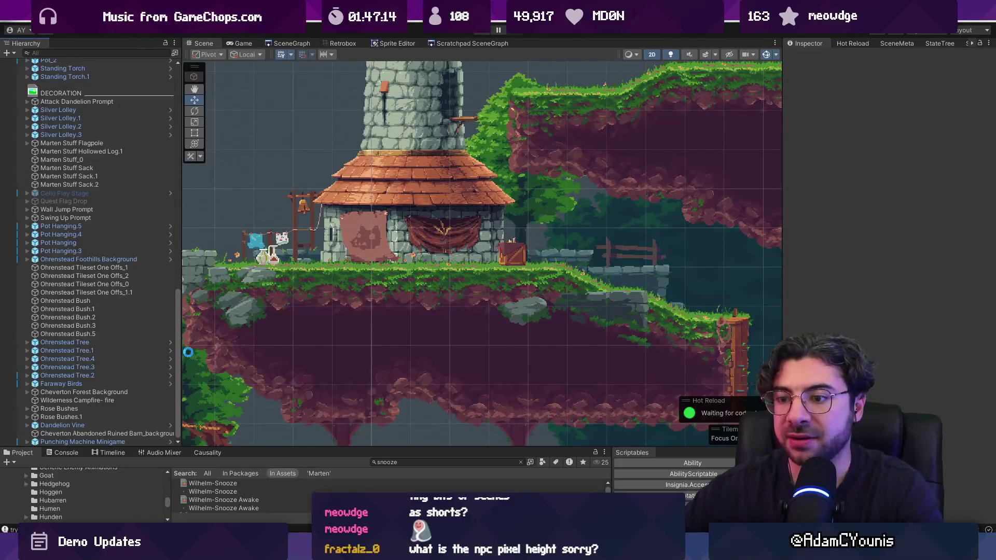
{"action": "left_click_drag", "start_coordinate": [496, 447], "coordinate": [498, 303]}
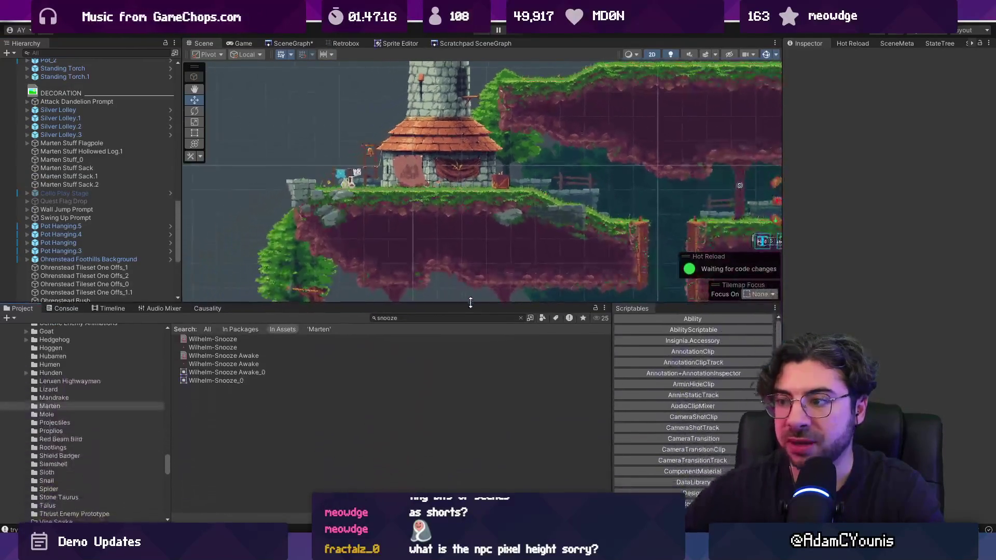
Step: Search the Project for 'watchtower', 'encounter' and 'meet wilhelm' assets
{"action": "scroll", "coordinate": [695, 368], "scroll_direction": "down", "scroll_amount": 8}
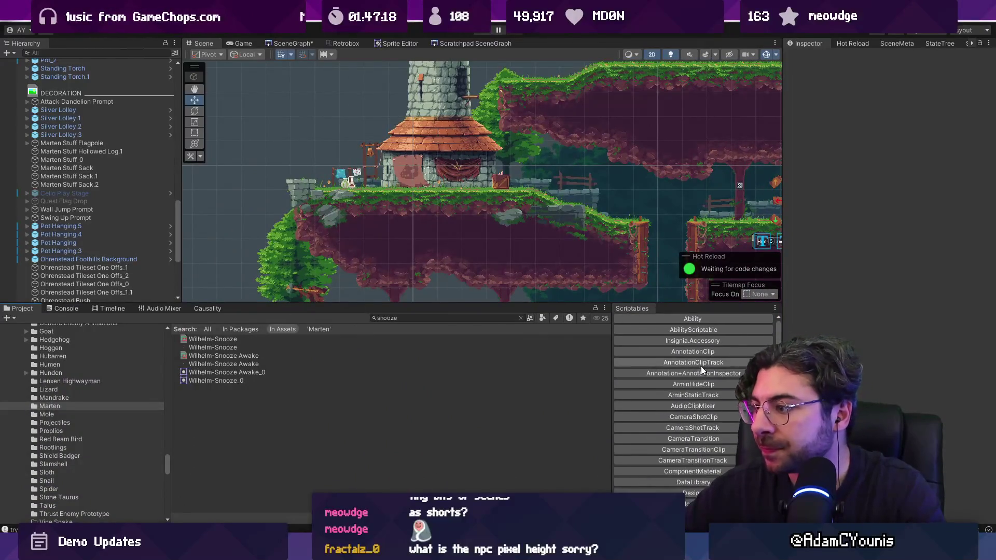
{"action": "left_click", "coordinate": [431, 315]}
{"action": "type", "text": "watchtower"}
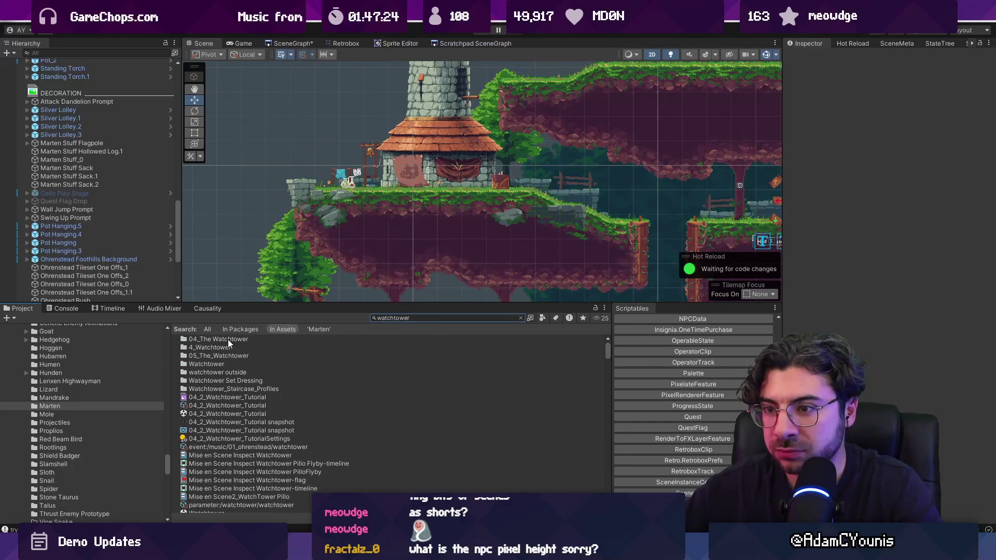
{"action": "double_click", "coordinate": [228, 339]}
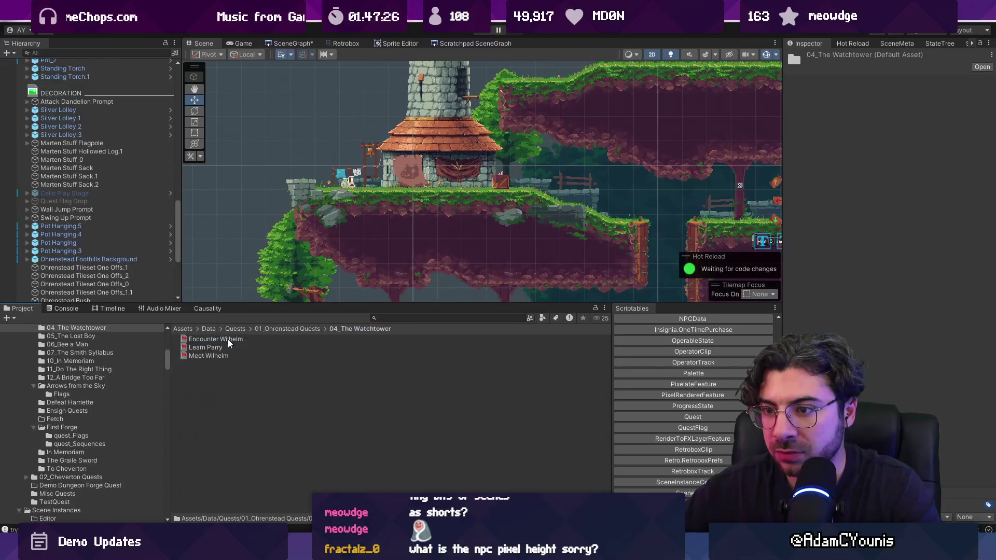
{"action": "left_click", "coordinate": [407, 318]}
{"action": "type", "text": "encounter wilme"}
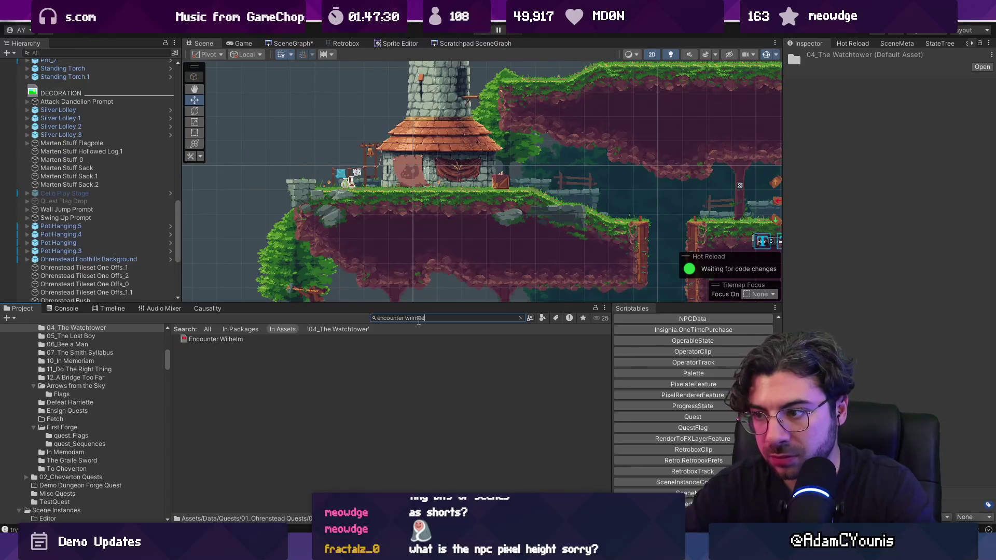
{"action": "key", "text": "ctrl+a"}
{"action": "type", "text": "meet wilhelm"}
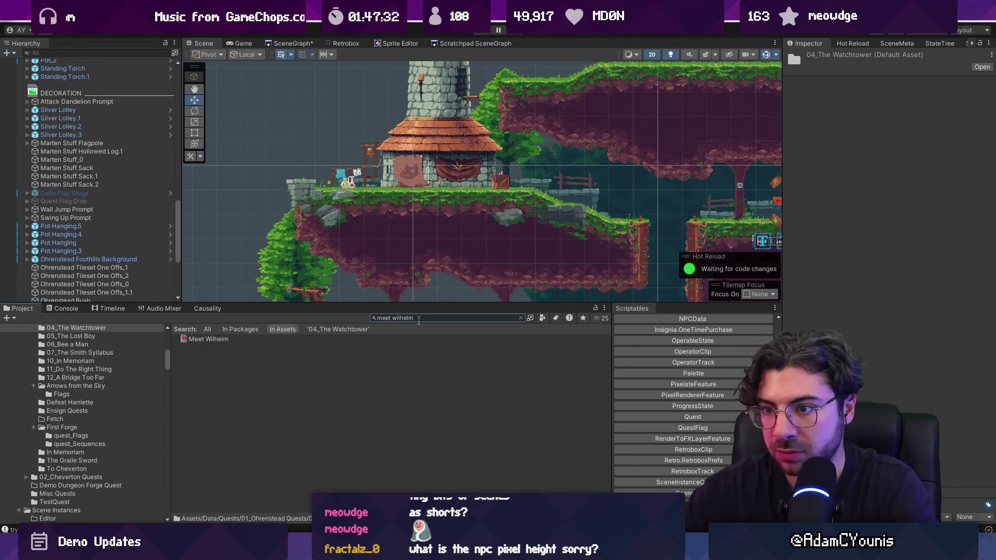
Step: Locate Watchtower_1 (Roberto Variation) with 'watchtower t:eventsequence' and reveal its sequences folder
{"action": "key", "text": "ctrl+a"}
{"action": "type", "text": "htower t:eventseq"}
{"action": "type", "text": "uen"}
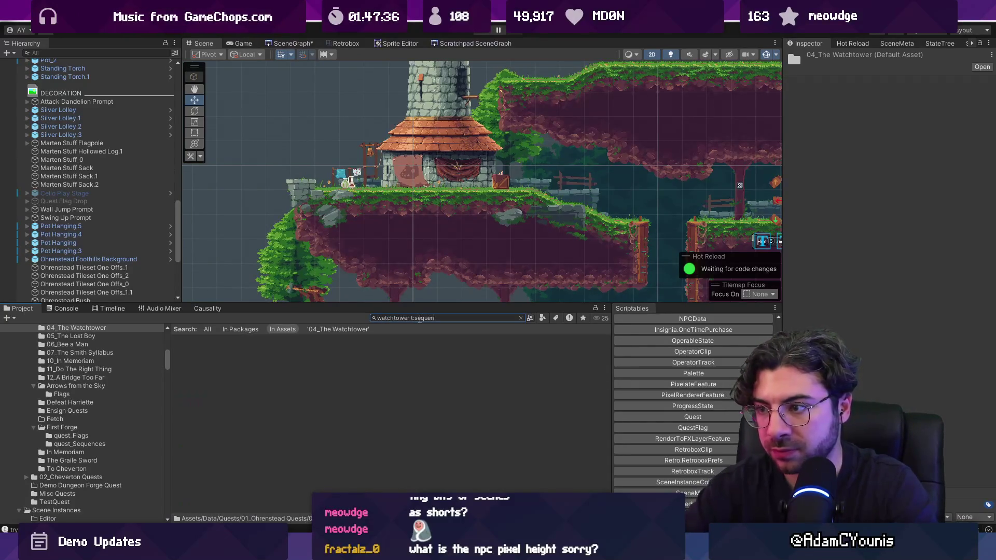
{"action": "type", "text": "ce"}
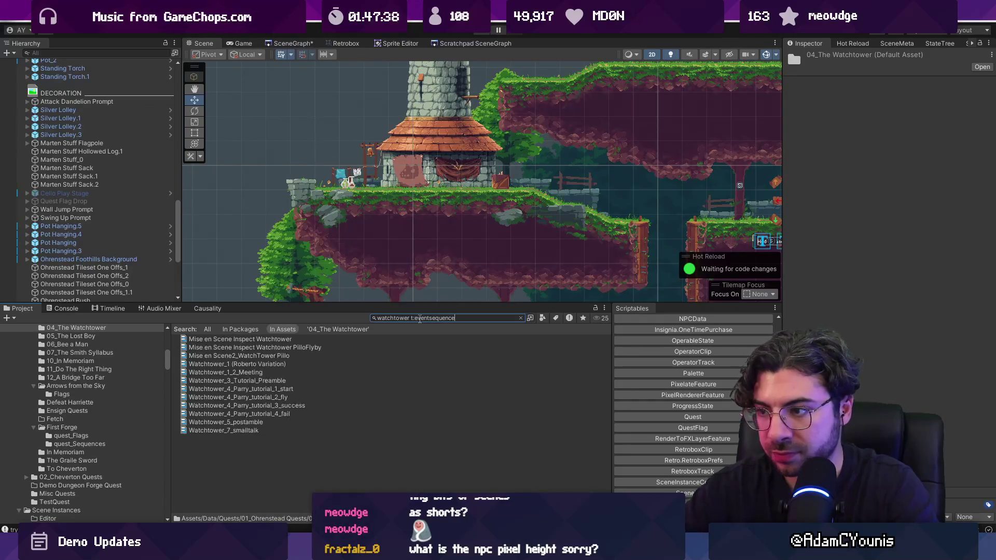
{"action": "left_click", "coordinate": [218, 372]}
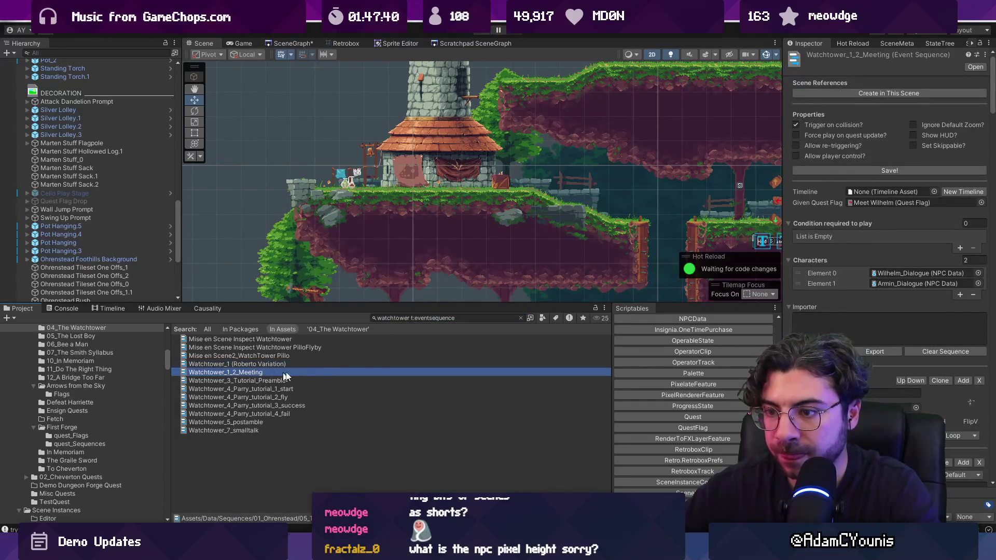
{"action": "left_click", "coordinate": [373, 364]}
{"action": "left_click", "coordinate": [520, 318]}
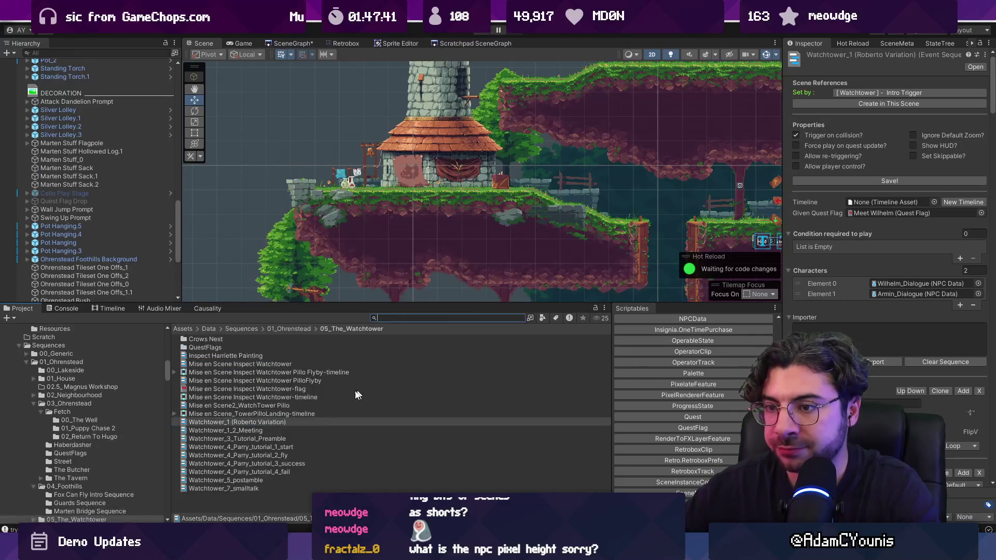
{"action": "left_click", "coordinate": [247, 507]}
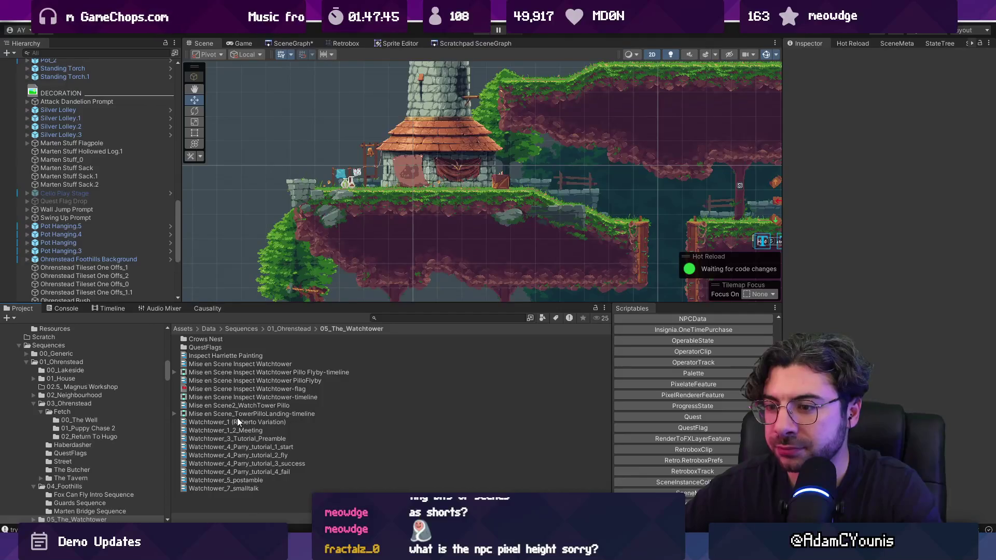
{"action": "left_click", "coordinate": [238, 422]}
{"action": "left_click", "coordinate": [235, 493]}
Step: Create a new EventSequence asset in the Watchtower folder named 'Wilhelm Outside'
{"action": "right_click", "coordinate": [238, 499]}
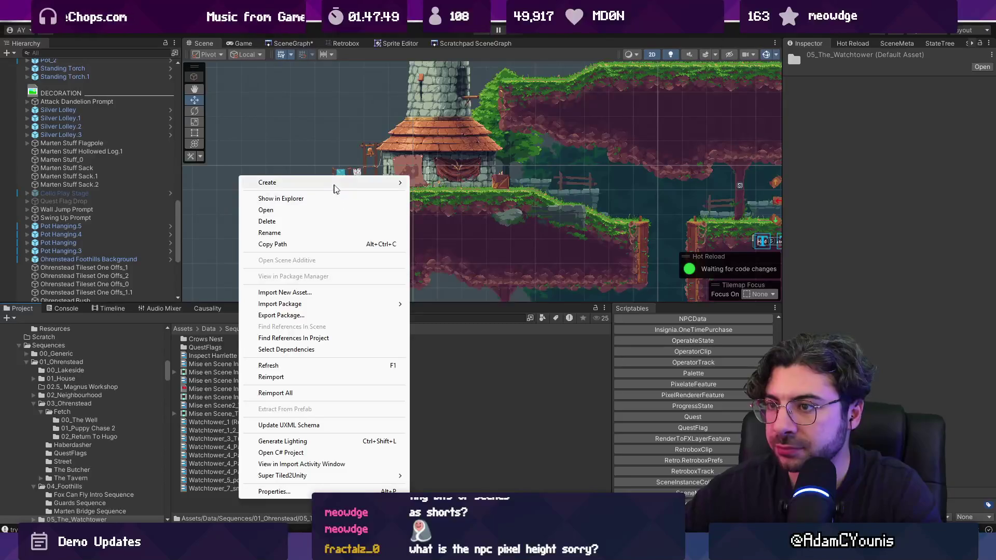
{"action": "mouse_move", "coordinate": [334, 184]}
{"action": "key", "text": "Escape"}
{"action": "scroll", "coordinate": [693, 409], "scroll_direction": "up", "scroll_amount": 5}
{"action": "scroll", "coordinate": [714, 407], "scroll_direction": "down", "scroll_amount": 5}
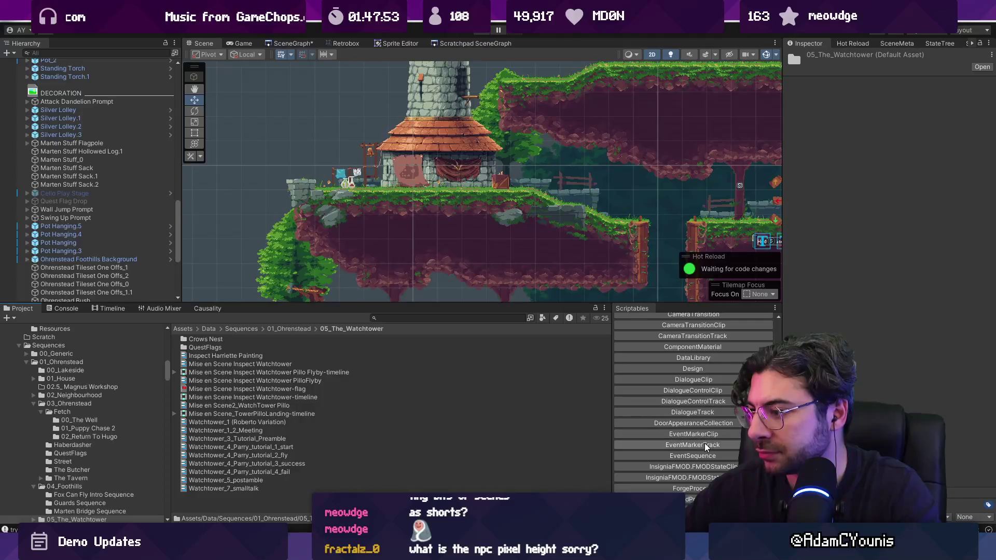
{"action": "left_click", "coordinate": [692, 455]}
{"action": "type", "text": "Wilhel"}
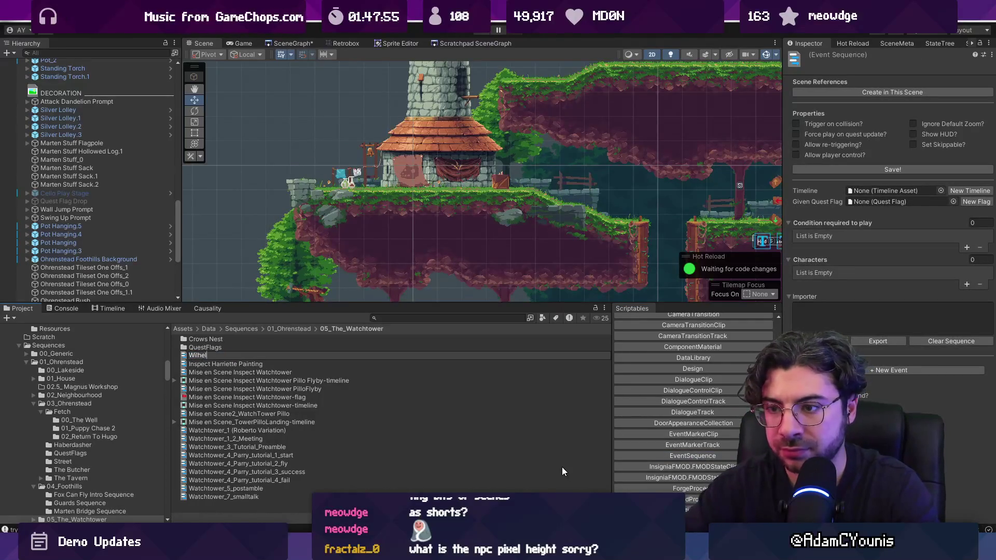
{"action": "type", "text": "m S"}
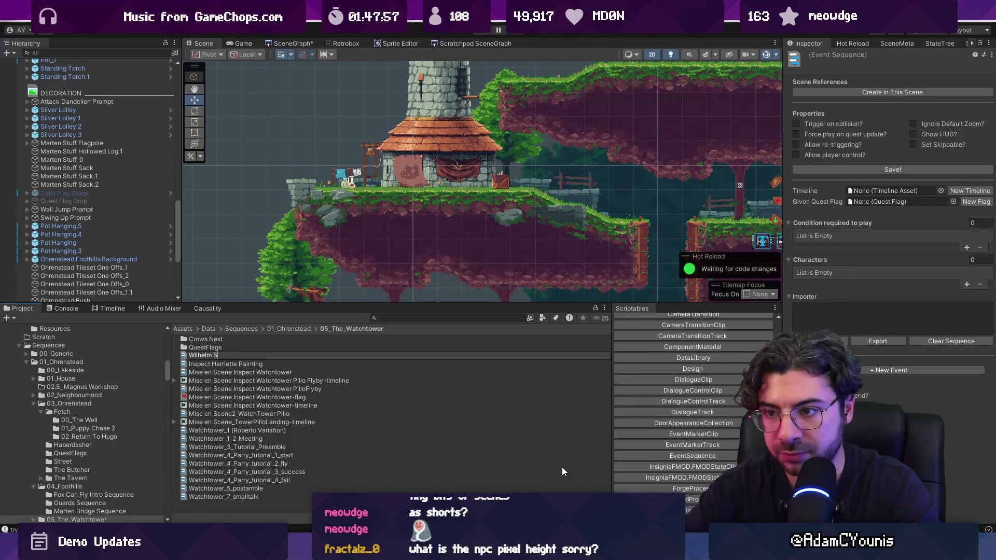
{"action": "key", "text": "BackSpace"}
{"action": "type", "text": "Outside"}
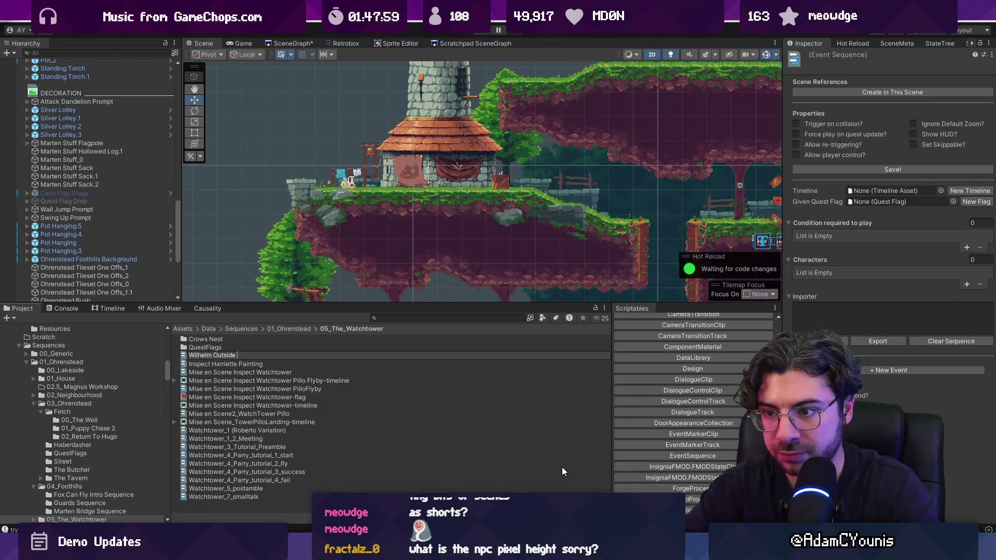
{"action": "key", "text": "Return"}
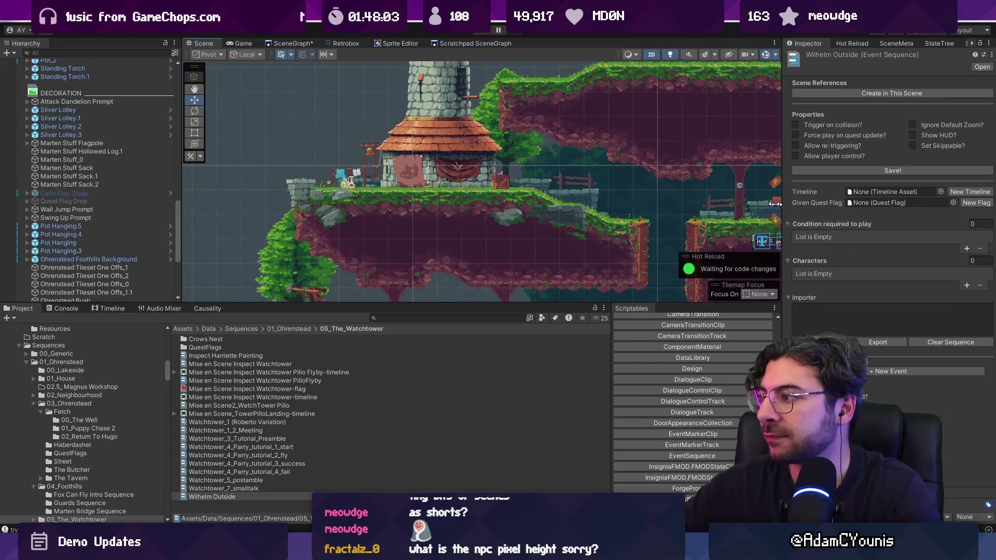
Step: Copy the Armin and Wilhelm dialogue from Figma and paste it into the Importer field
{"action": "left_click_drag", "start_coordinate": [783, 223], "coordinate": [616, 223]}
{"action": "key", "text": "alt+Tab"}
{"action": "scroll", "coordinate": [394, 238], "scroll_direction": "down", "scroll_amount": 5}
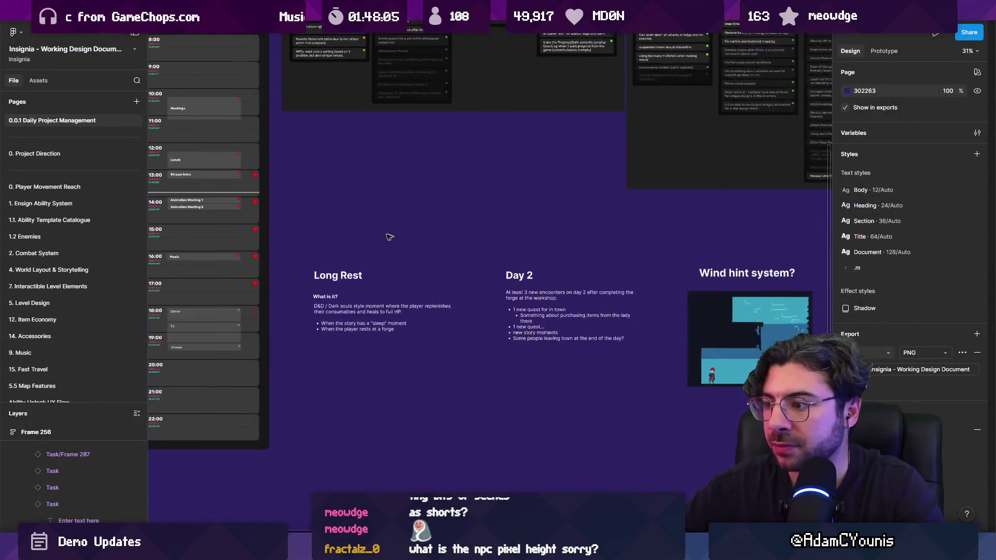
{"action": "scroll", "coordinate": [451, 322], "scroll_direction": "down", "scroll_amount": 5}
{"action": "scroll", "coordinate": [465, 228], "scroll_direction": "up", "scroll_amount": 10}
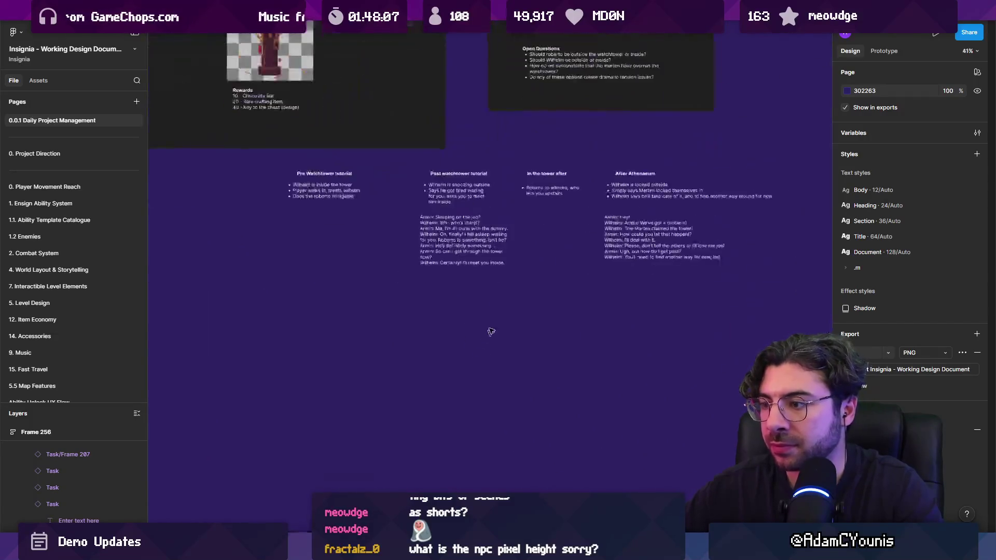
{"action": "double_click", "coordinate": [464, 229]}
{"action": "key", "text": "ctrl+c"}
{"action": "key", "text": "alt+Tab"}
{"action": "key", "text": "ctrl+v"}
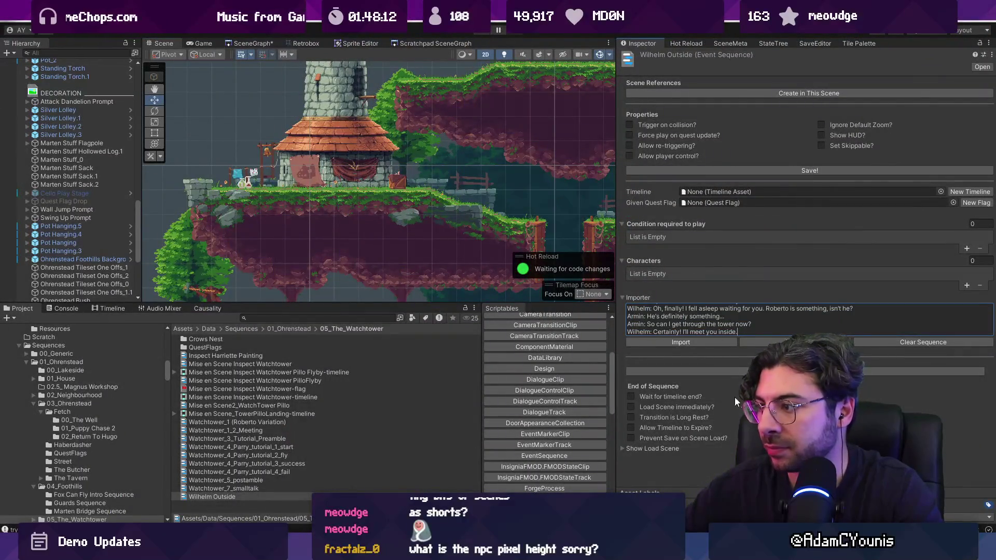
Step: Import the pasted script into Wilhelm Outside's dialogue entries
{"action": "scroll", "coordinate": [720, 327], "scroll_direction": "up", "scroll_amount": 5}
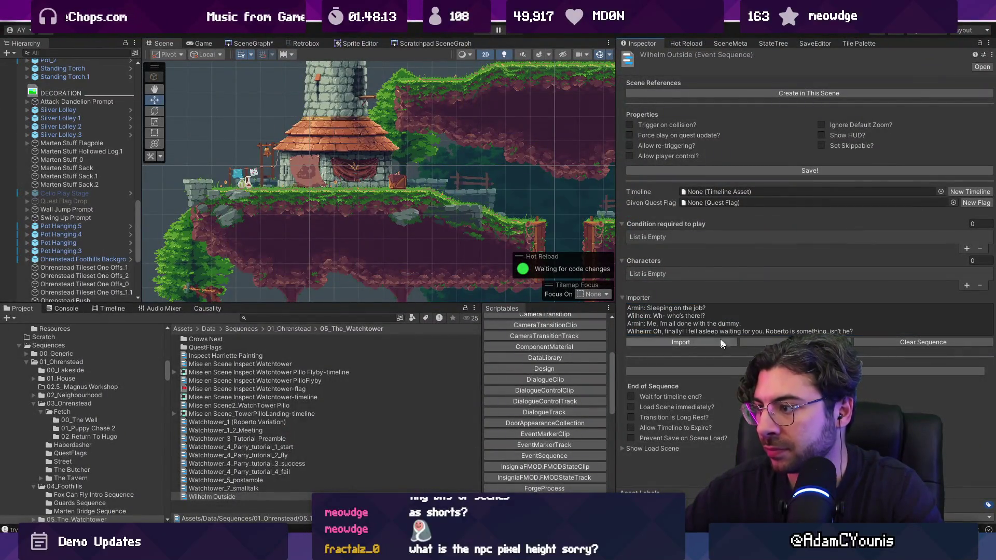
{"action": "left_click", "coordinate": [682, 343]}
{"action": "scroll", "coordinate": [681, 345], "scroll_direction": "down", "scroll_amount": 5}
{"action": "scroll", "coordinate": [679, 341], "scroll_direction": "down", "scroll_amount": 10}
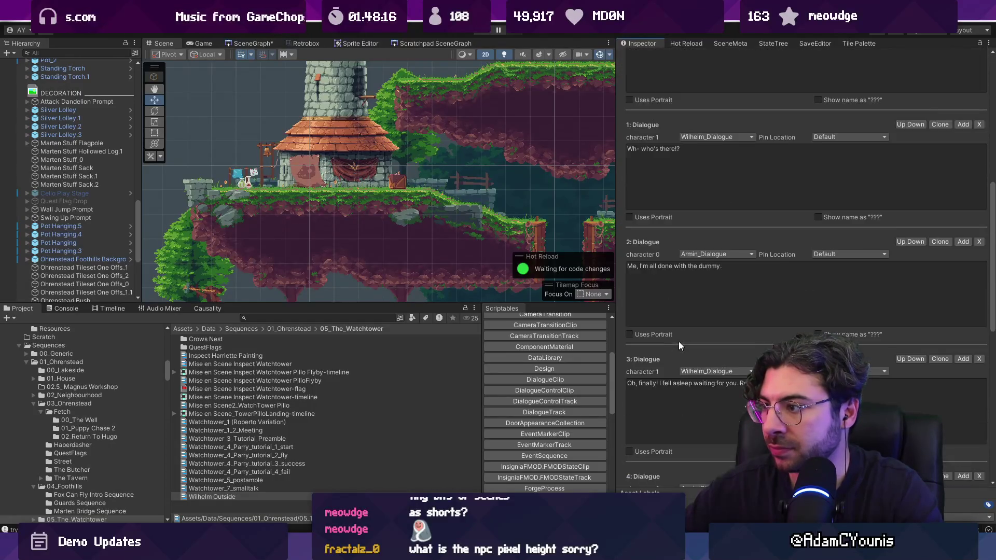
{"action": "scroll", "coordinate": [676, 320], "scroll_direction": "up", "scroll_amount": 15}
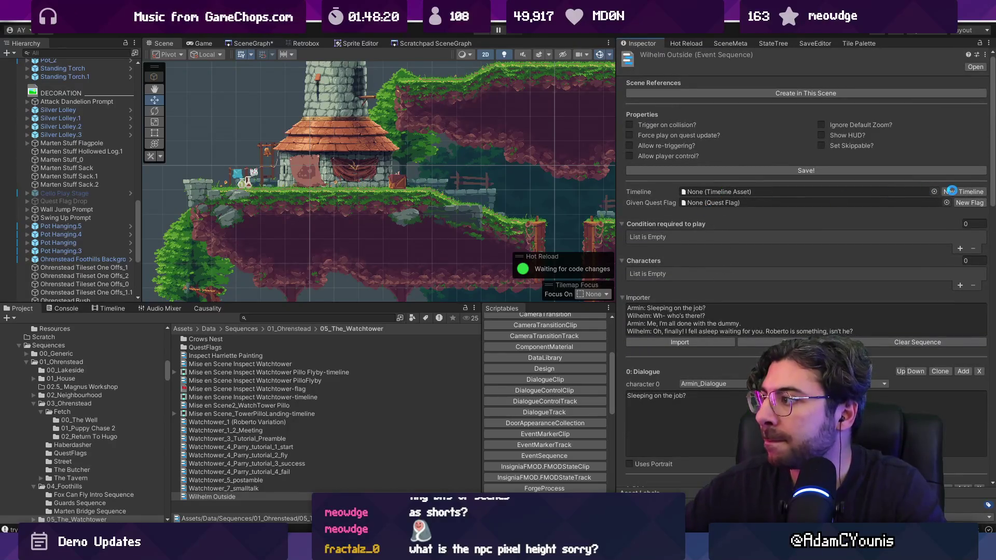
Step: Assign a new timeline and new quest flag, save, and add a play condition
{"action": "left_click", "coordinate": [955, 191]}
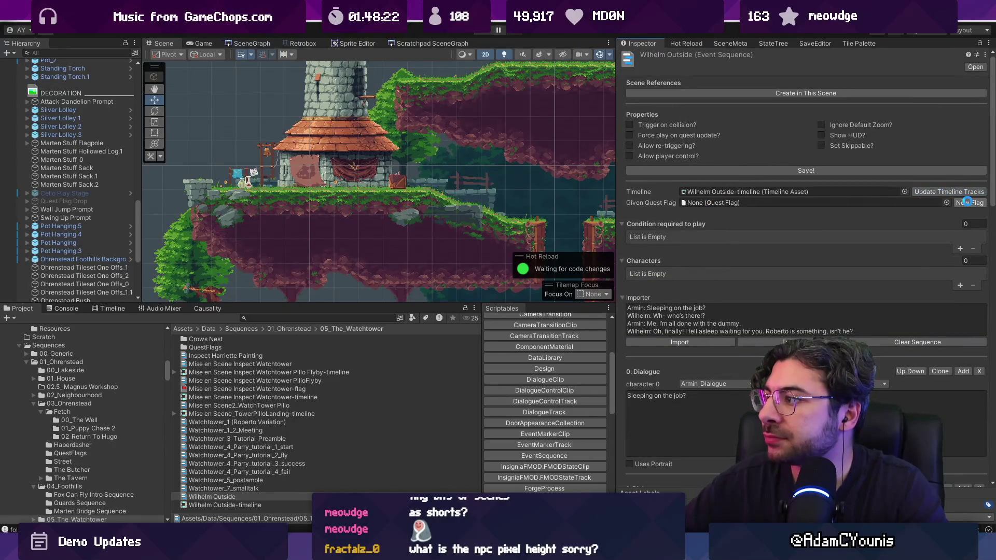
{"action": "left_click", "coordinate": [966, 202]}
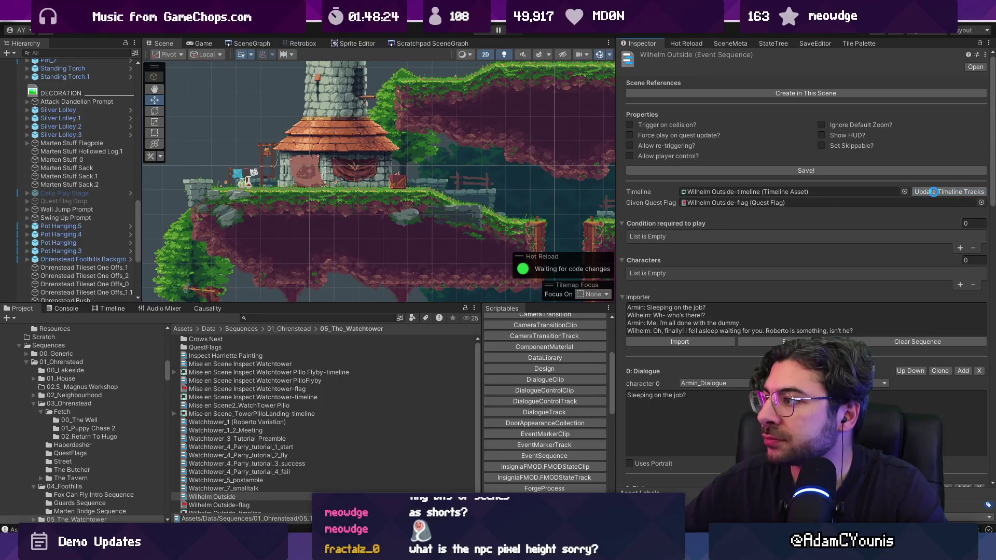
{"action": "left_click", "coordinate": [692, 169]}
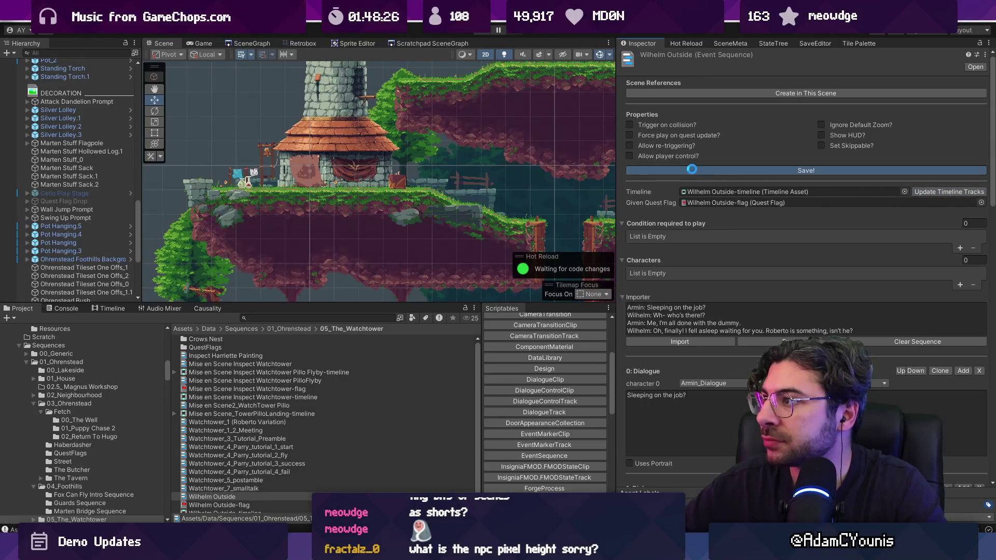
{"action": "left_click", "coordinate": [959, 248]}
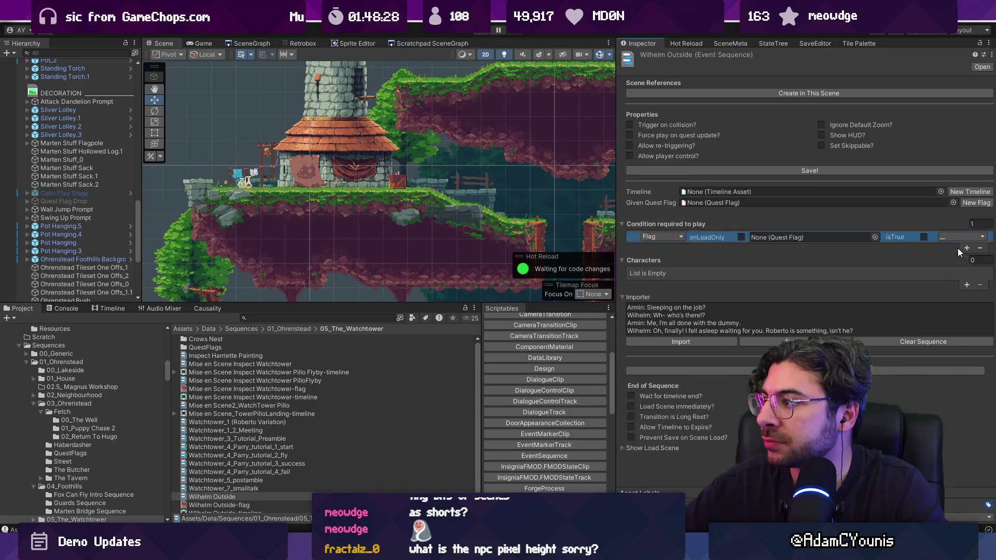
Step: Set the play condition to the Learn Parry quest flag, found by searching 'parr'
{"action": "left_click", "coordinate": [888, 237]}
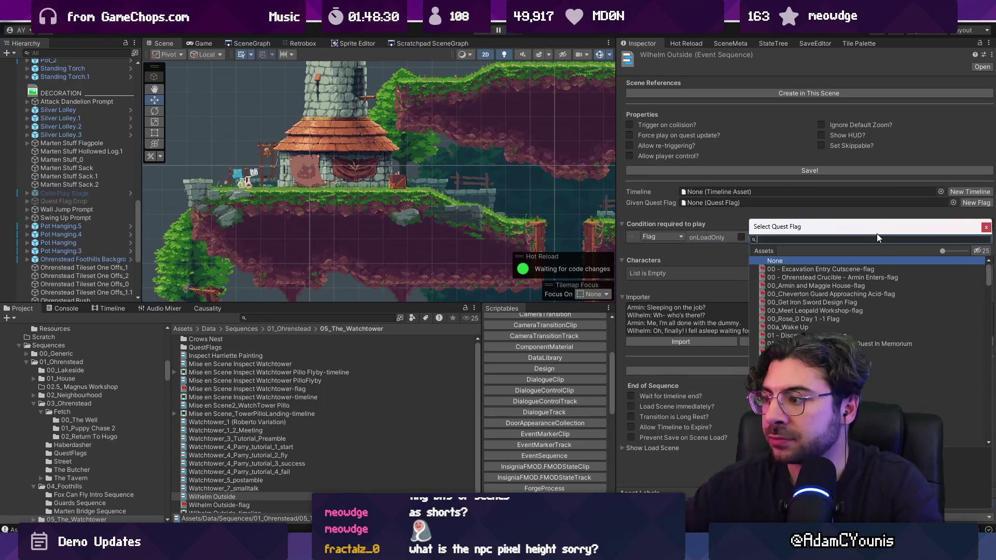
{"action": "type", "text": "roberto"}
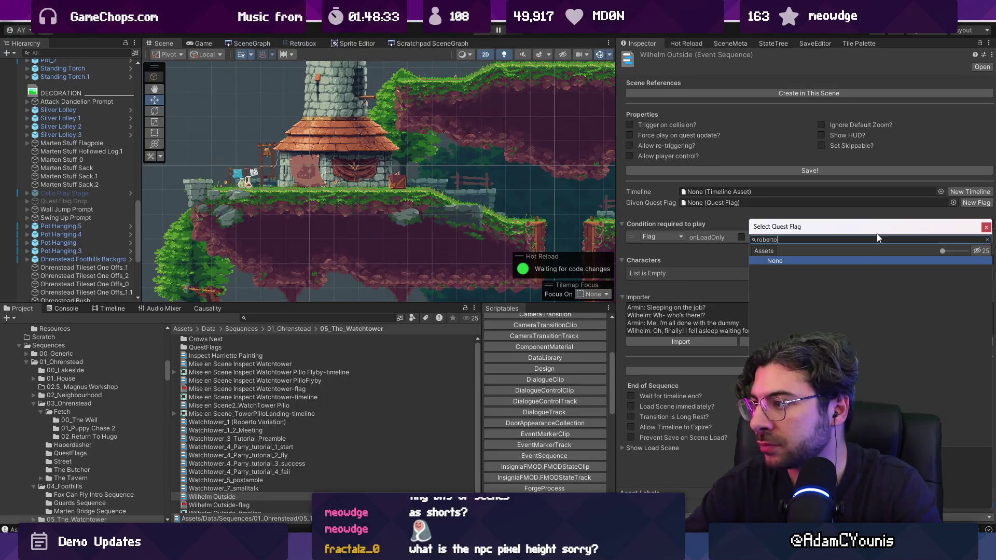
{"action": "key", "text": "ctrl+a"}
{"action": "key", "text": "BackSpace"}
{"action": "type", "text": "parr"}
{"action": "key", "text": "Down"}
{"action": "key", "text": "Return"}
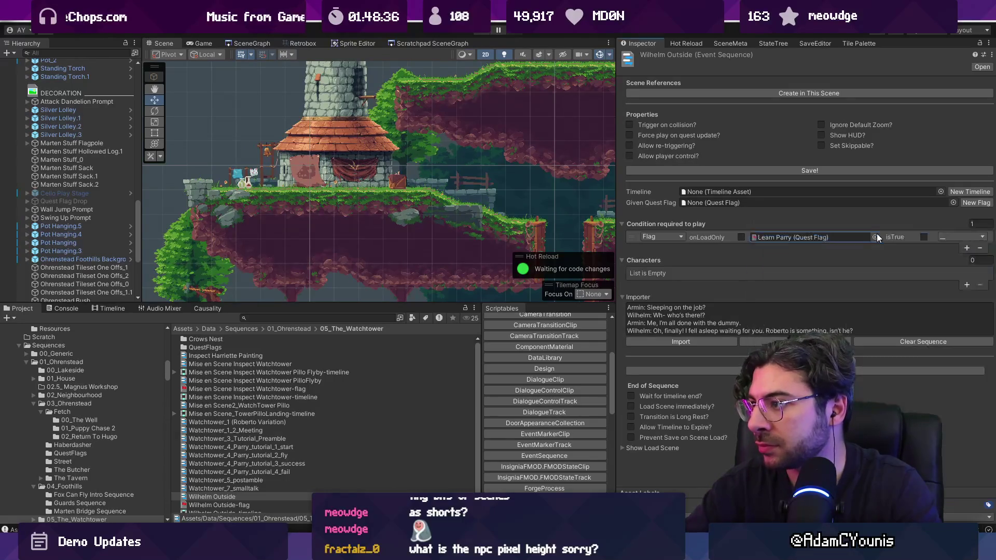
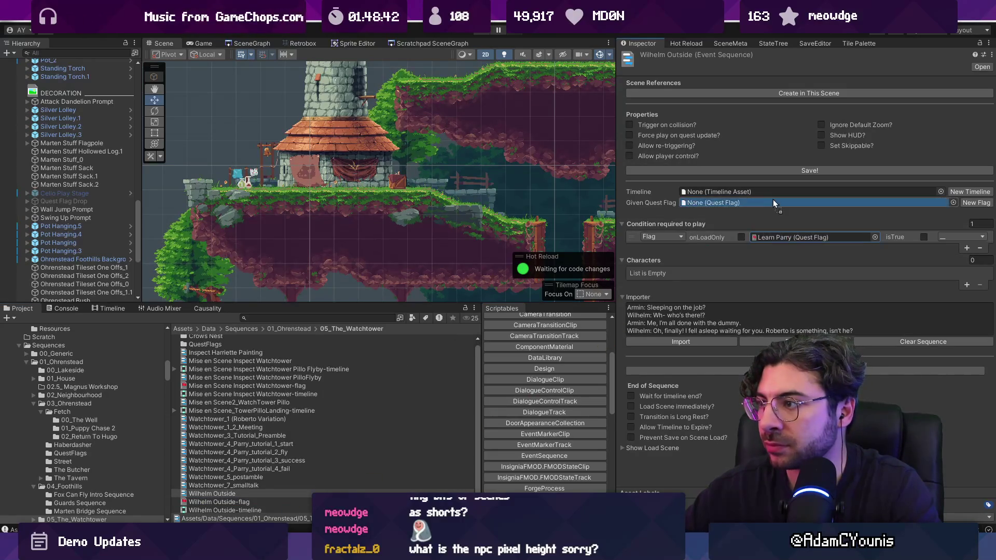
Step: Assign Wilhelm Outside-timeline to the sequence, import the Armin–Wilhelm dialogue lines, and save
{"action": "mouse_move", "coordinate": [196, 509]}
{"action": "left_mouse_down"}
{"action": "mouse_move", "coordinate": [746, 160]}
{"action": "mouse_move", "coordinate": [740, 188]}
{"action": "left_mouse_up"}
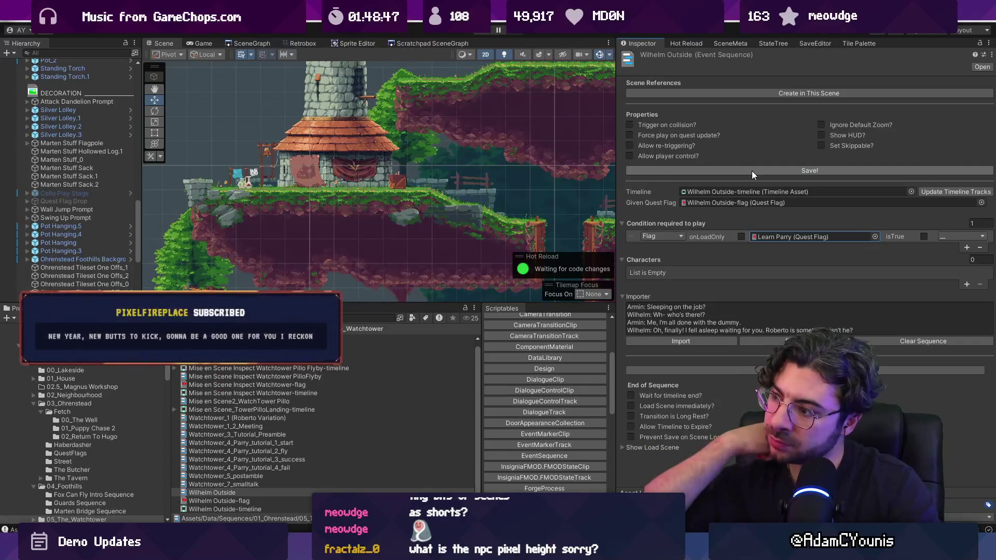
{"action": "left_click", "coordinate": [683, 341]}
{"action": "scroll", "coordinate": [687, 378], "scroll_direction": "down", "scroll_amount": 10}
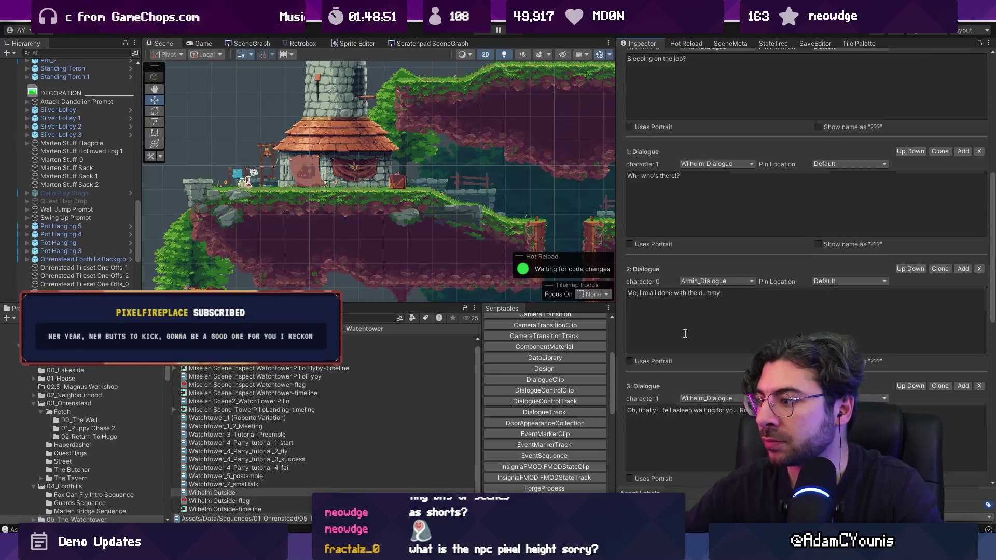
{"action": "scroll", "coordinate": [733, 260], "scroll_direction": "up", "scroll_amount": 12}
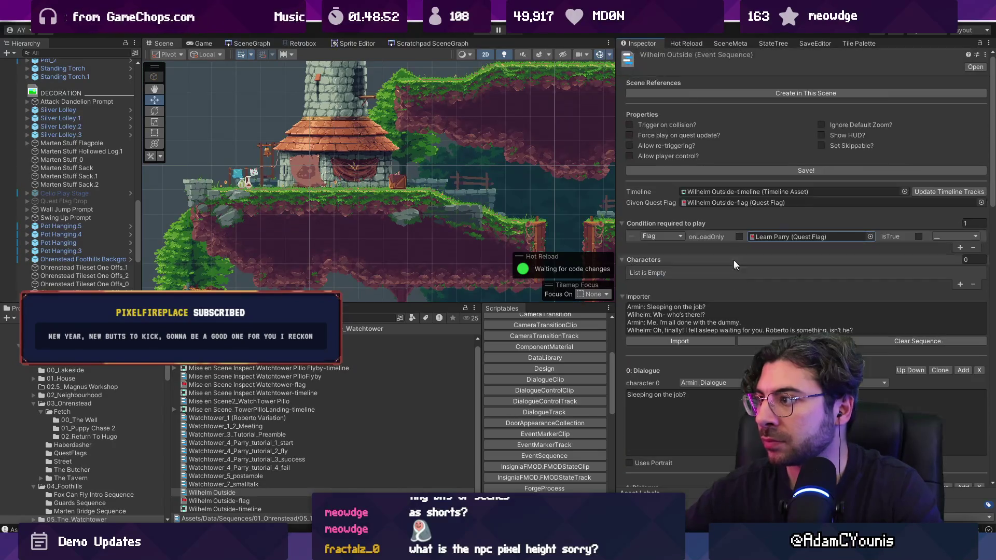
{"action": "left_click", "coordinate": [713, 169]}
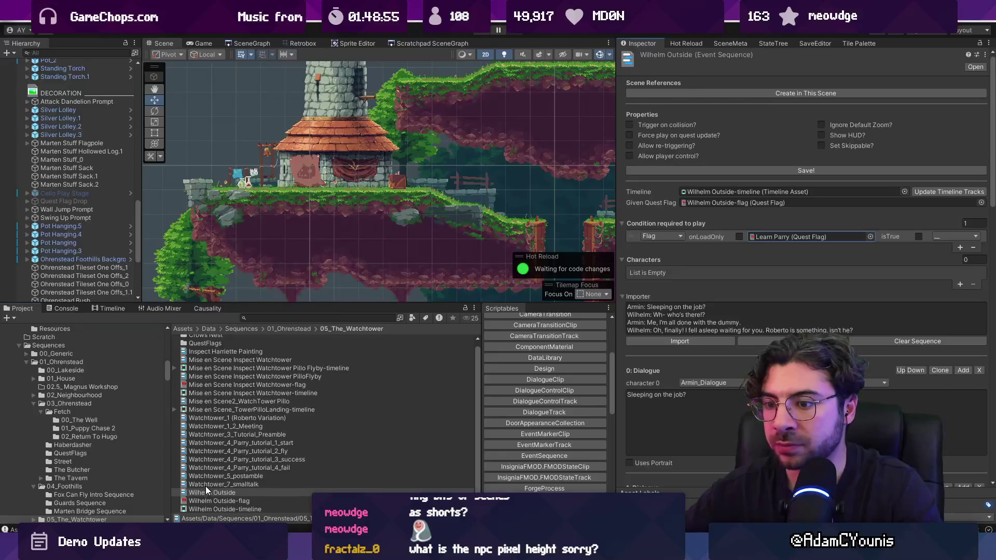
Step: Reopen the Wilhelm Outside sequence asset and make the scene and hierarchy area taller
{"action": "left_click", "coordinate": [213, 492]}
{"action": "scroll", "coordinate": [708, 238], "scroll_direction": "down", "scroll_amount": 10}
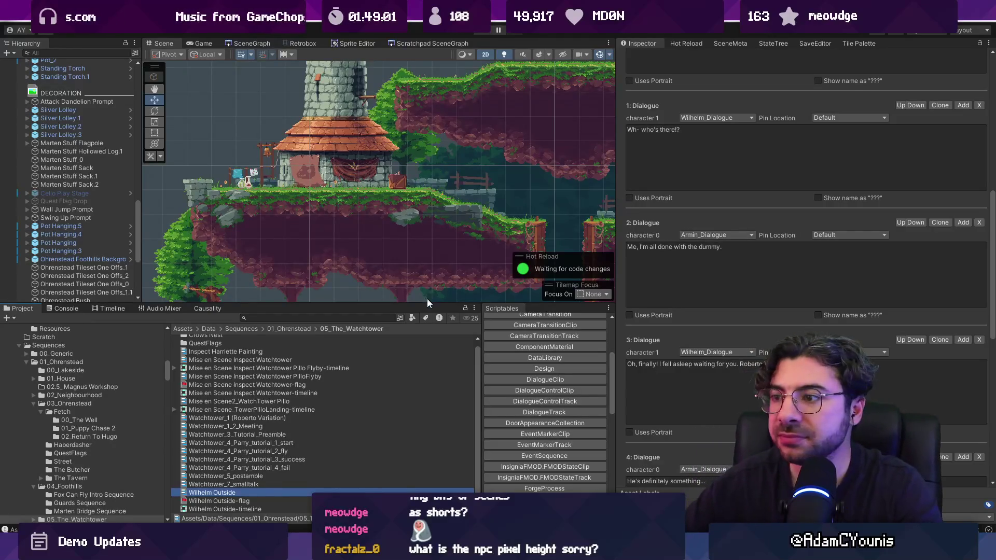
{"action": "left_click_drag", "start_coordinate": [427, 304], "coordinate": [427, 328]}
{"action": "scroll", "coordinate": [85, 202], "scroll_direction": "up", "scroll_amount": 10}
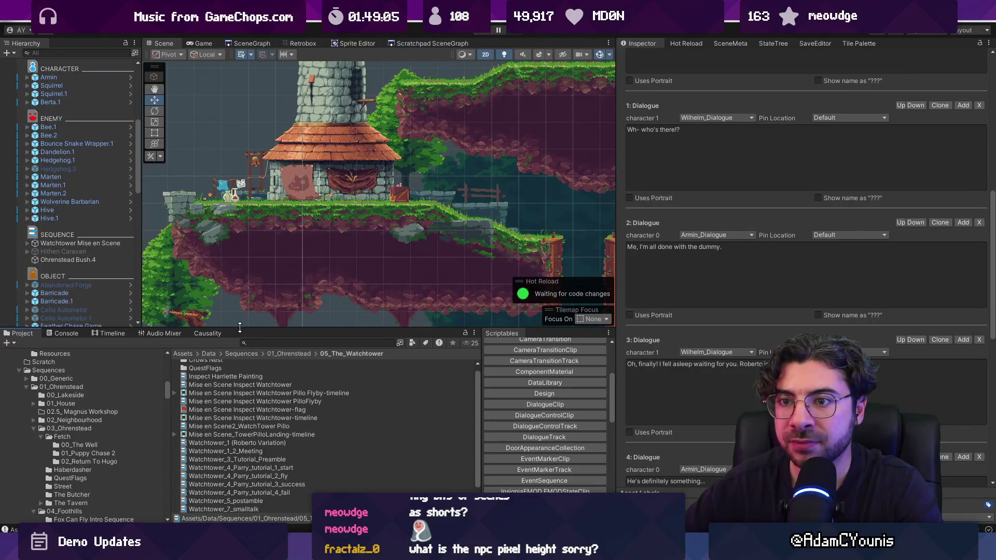
Step: Create a new empty object in the SEQUENCE group of the Hierarchy
{"action": "left_click", "coordinate": [300, 353]}
{"action": "left_click", "coordinate": [64, 272]}
{"action": "right_click", "coordinate": [65, 271]}
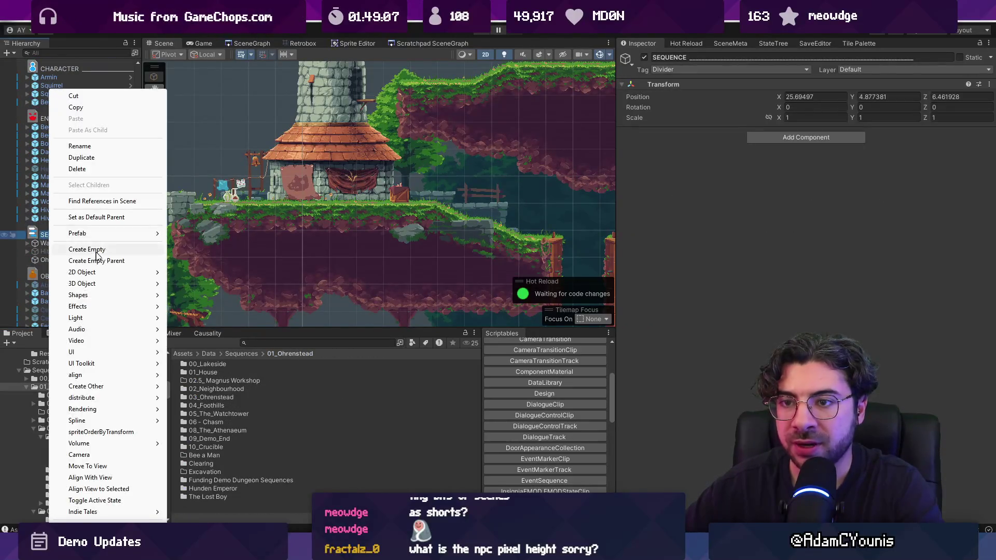
{"action": "left_click", "coordinate": [114, 250]}
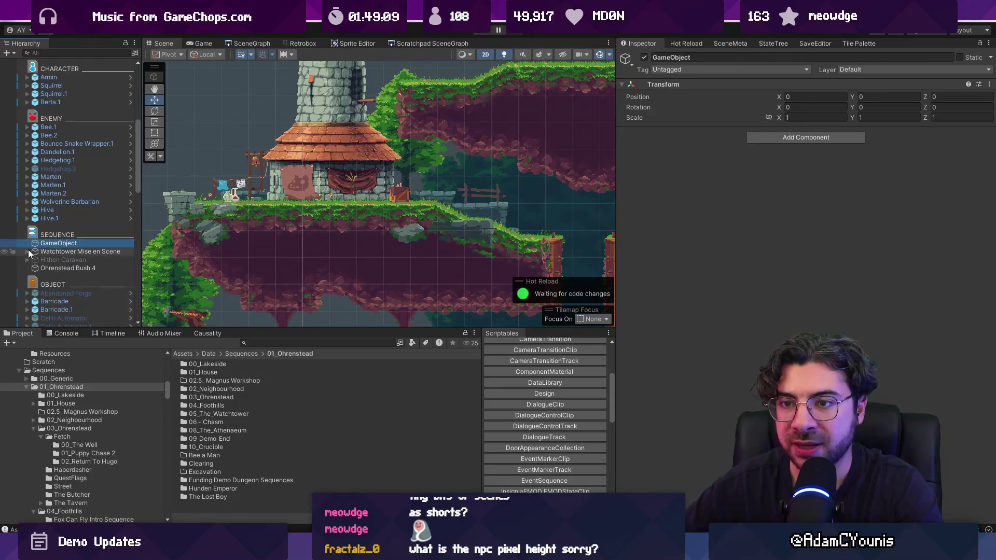
Step: Add a Sequence Instance component and set its sequence to Wilhelm Outside
{"action": "left_click", "coordinate": [814, 136]}
{"action": "type", "text": "sequence ins"}
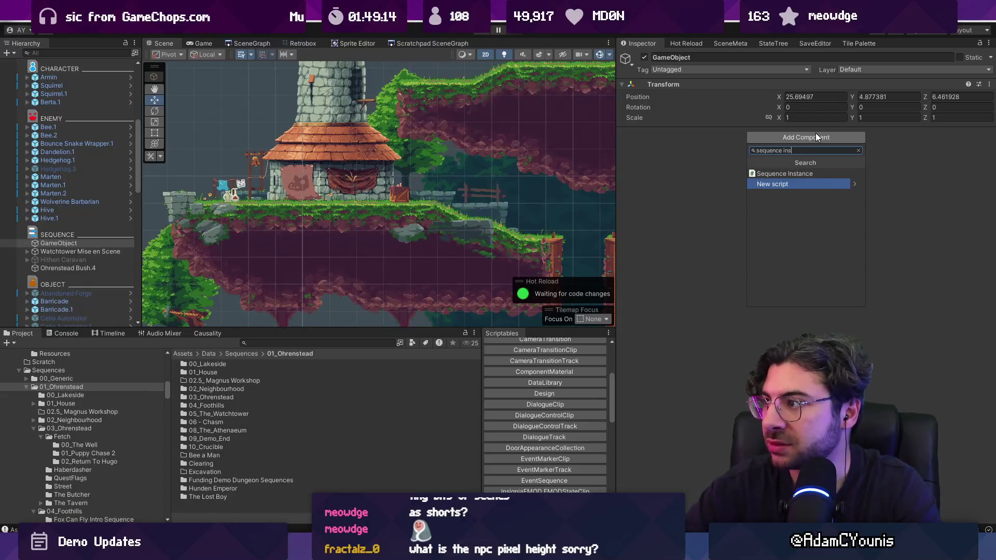
{"action": "key", "text": "Up"}
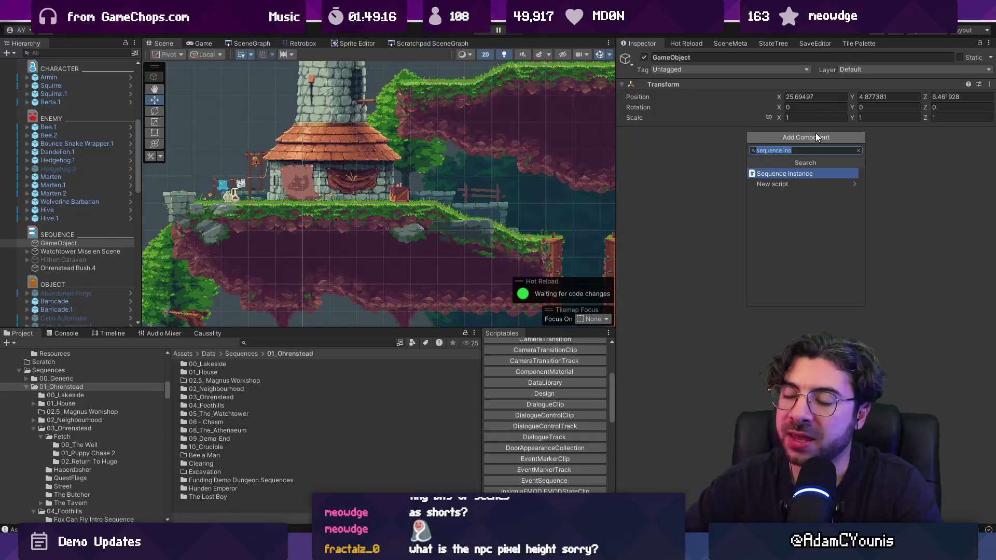
{"action": "key", "text": "Return"}
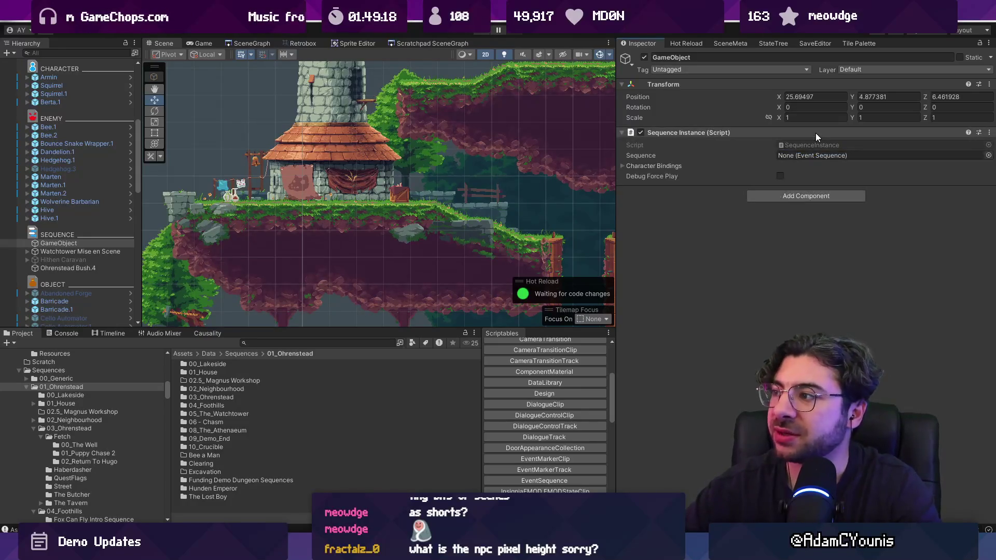
{"action": "left_click", "coordinate": [988, 156]}
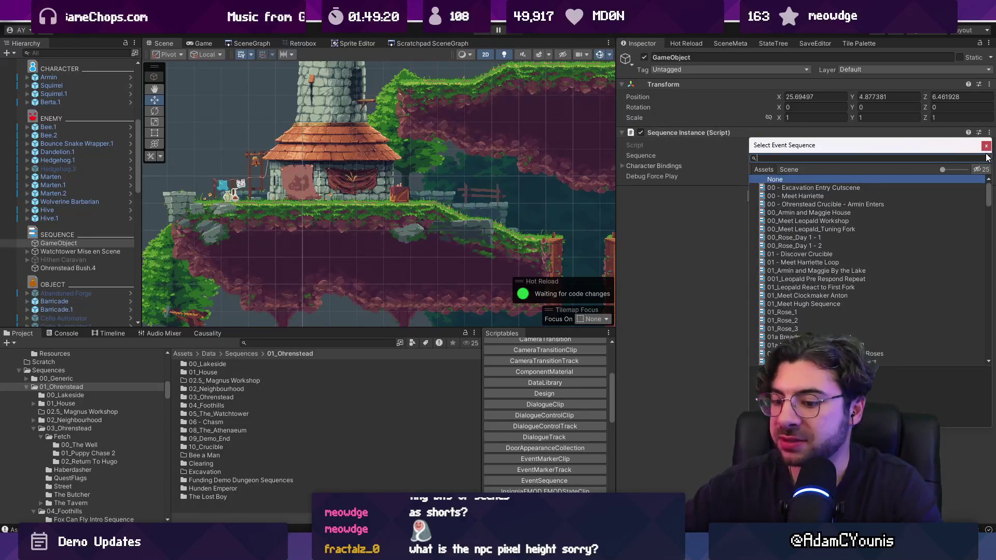
{"action": "type", "text": "wu"}
{"action": "key", "text": "BackSpace"}
{"action": "type", "text": "lh"}
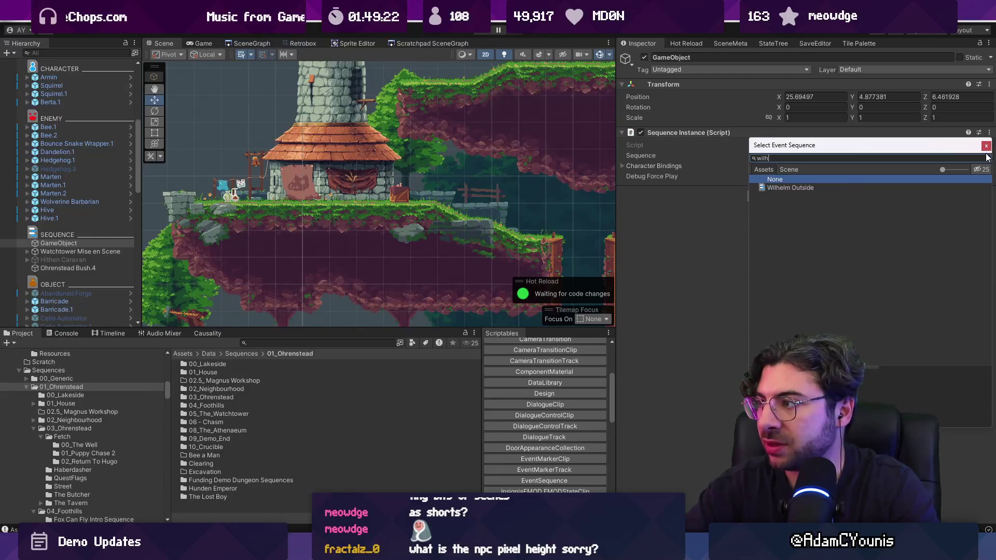
{"action": "key", "text": "Down"}
{"action": "key", "text": "Return"}
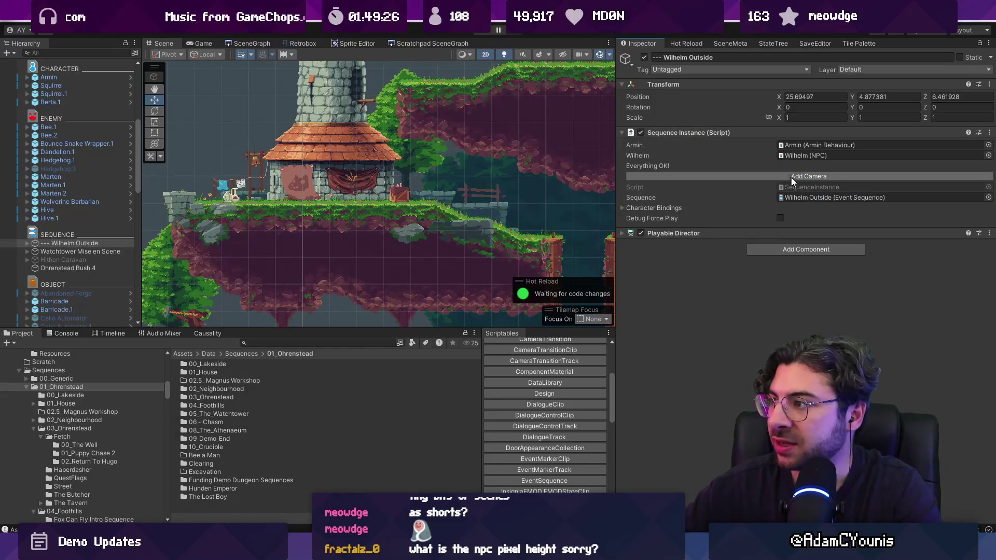
Step: Add a Cutscene Camera to the Wilhelm Outside sequence object
{"action": "left_click", "coordinate": [805, 177]}
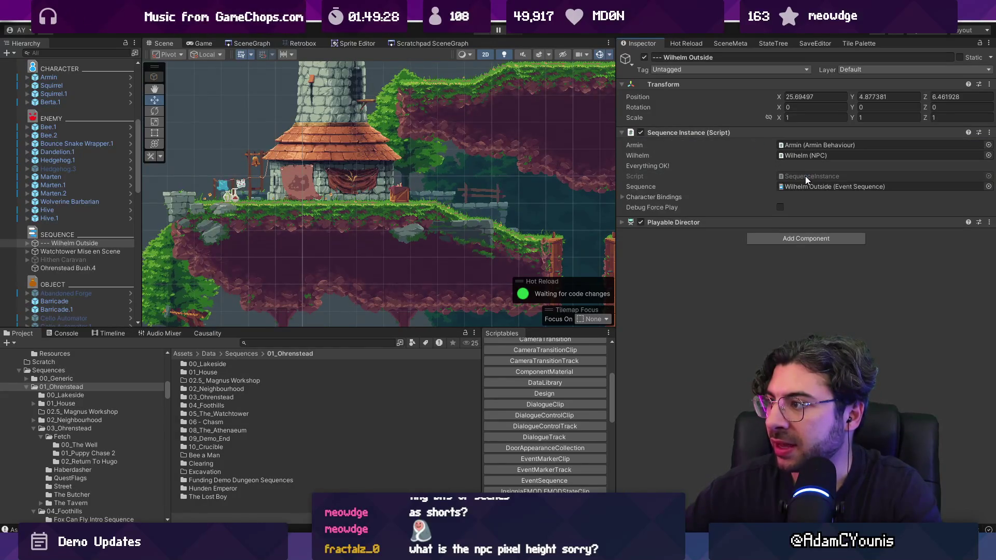
{"action": "left_click", "coordinate": [675, 198]}
{"action": "left_click", "coordinate": [675, 198]}
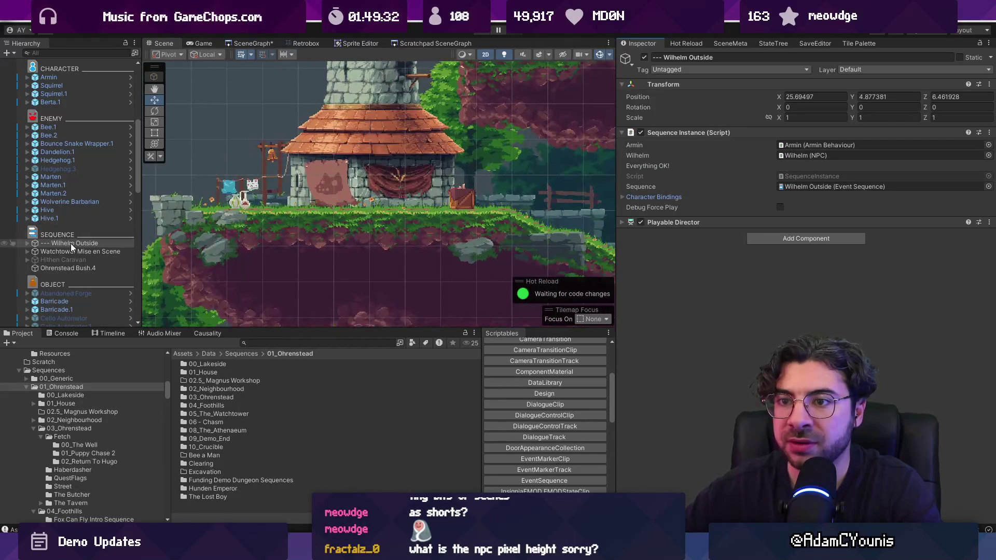
Step: Move the Wilhelm Outside group next to the tower house
{"action": "double_click", "coordinate": [70, 243]}
{"action": "left_click_drag", "start_coordinate": [363, 155], "coordinate": [327, 117]}
{"action": "scroll", "coordinate": [282, 104], "scroll_direction": "up", "scroll_amount": 5}
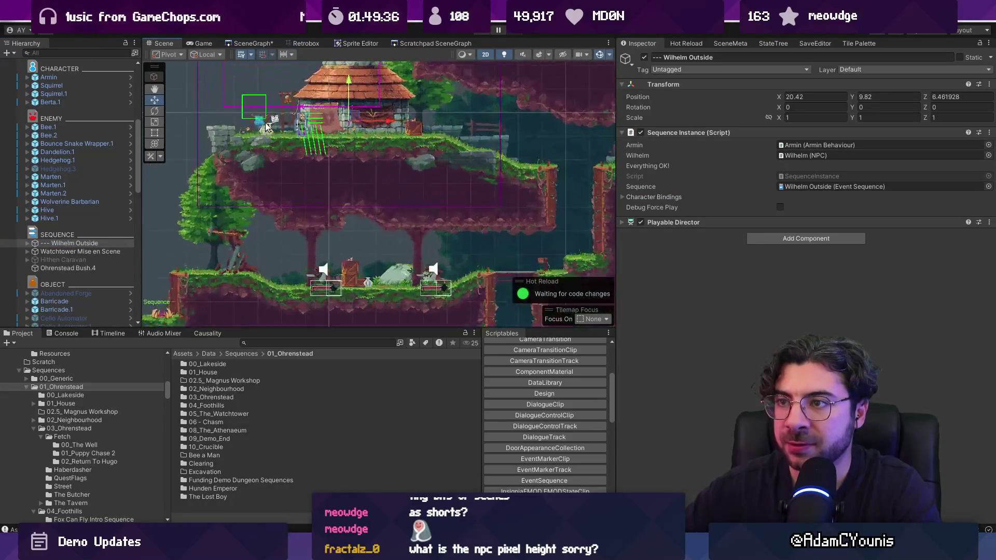
{"action": "scroll", "coordinate": [363, 182], "scroll_direction": "up", "scroll_amount": 3}
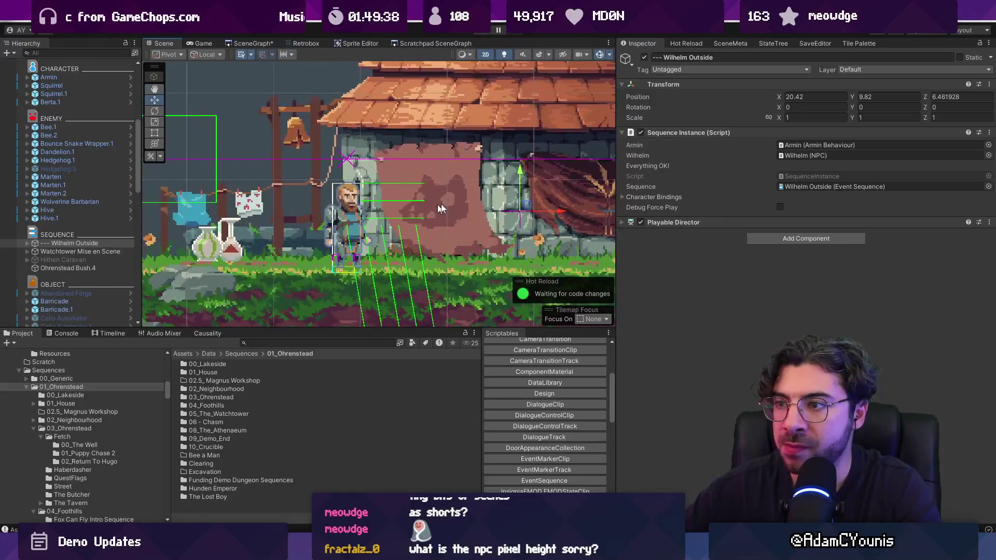
{"action": "left_click_drag", "start_coordinate": [526, 208], "coordinate": [535, 197]}
{"action": "scroll", "coordinate": [514, 182], "scroll_direction": "down", "scroll_amount": 4}
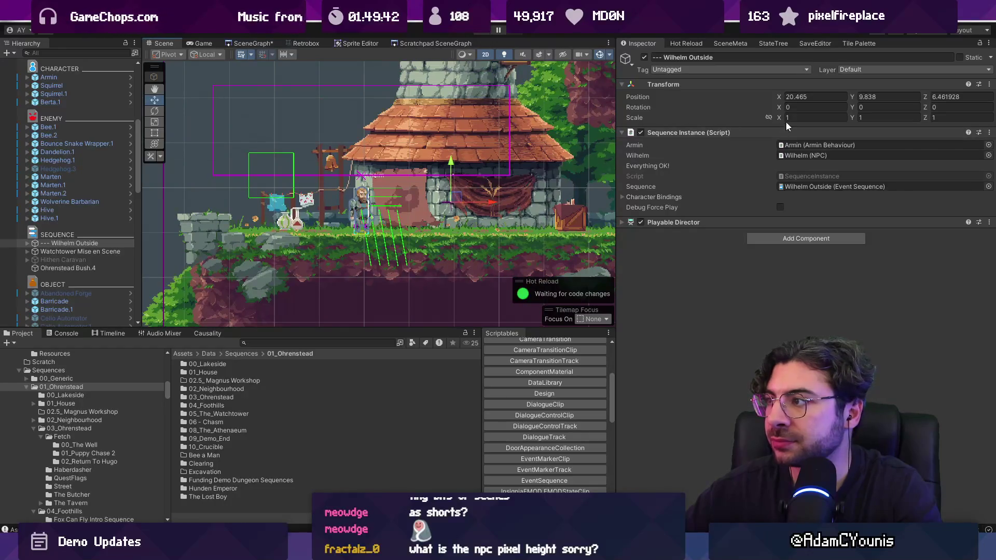
Step: Flip Wilhelm horizontally by setting his X scale to -1
{"action": "left_click", "coordinate": [28, 244]}
{"action": "left_click", "coordinate": [59, 251]}
{"action": "left_click", "coordinate": [804, 145]}
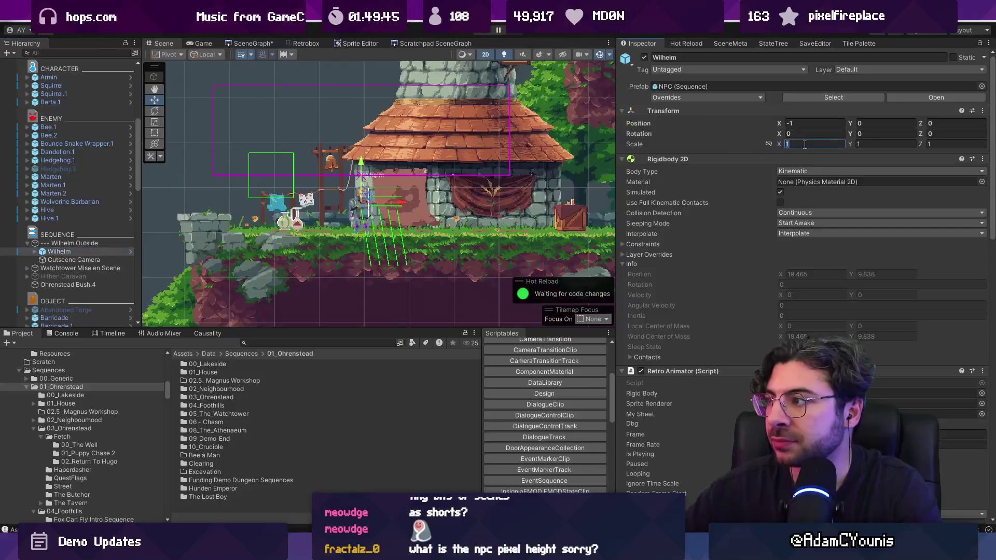
{"action": "type", "text": "-1"}
{"action": "scroll", "coordinate": [464, 222], "scroll_direction": "up", "scroll_amount": 3}
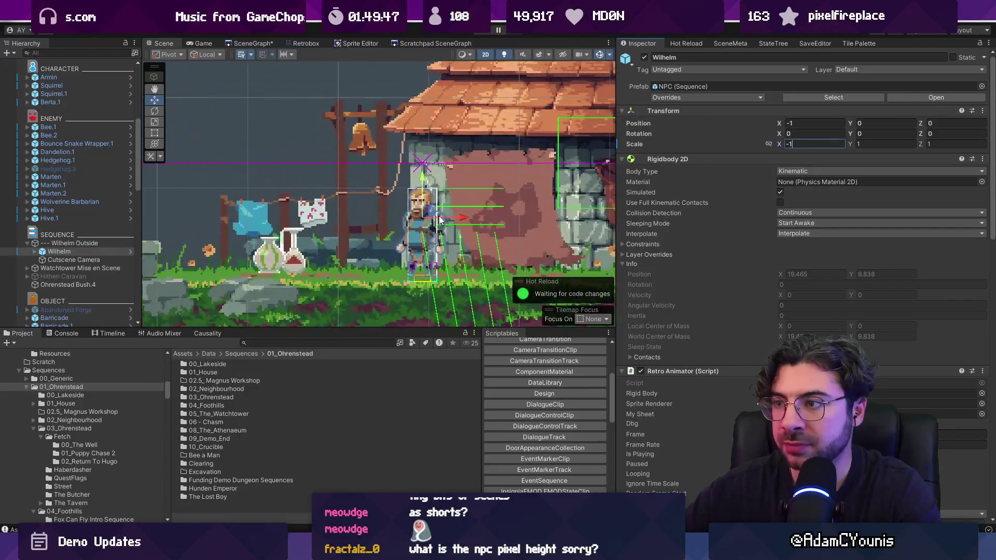
{"action": "scroll", "coordinate": [446, 219], "scroll_direction": "down", "scroll_amount": 3}
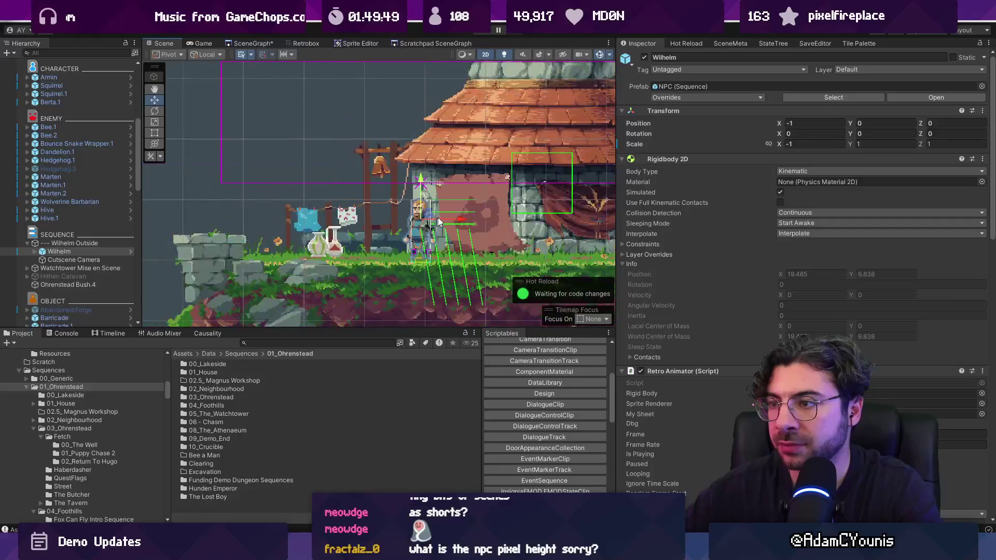
Step: Shift the Wilhelm Outside group slightly left and set Wilhelm's X position to 0
{"action": "left_click", "coordinate": [97, 243]}
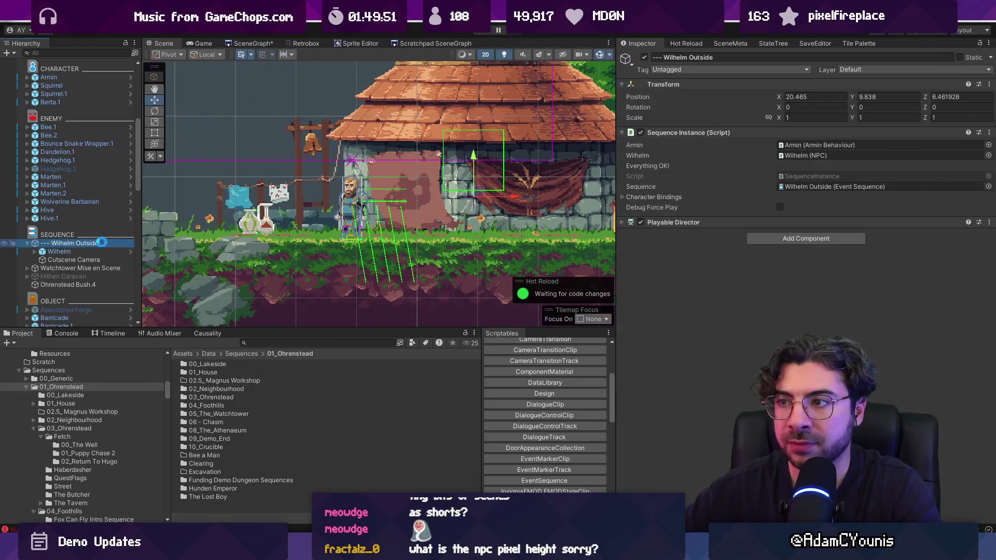
{"action": "scroll", "coordinate": [396, 163], "scroll_direction": "down", "scroll_amount": 3}
{"action": "left_click_drag", "start_coordinate": [423, 191], "coordinate": [375, 209]}
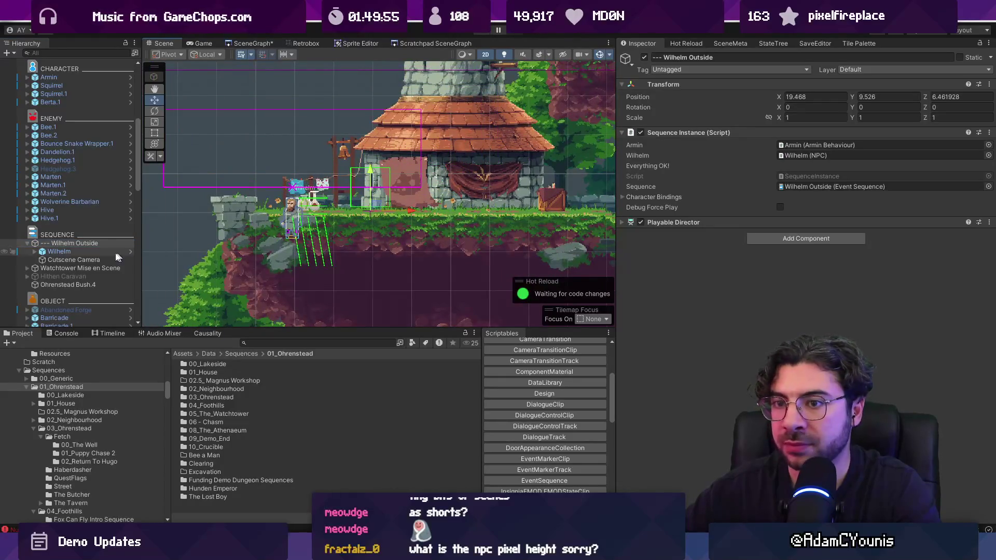
{"action": "left_click", "coordinate": [95, 253]}
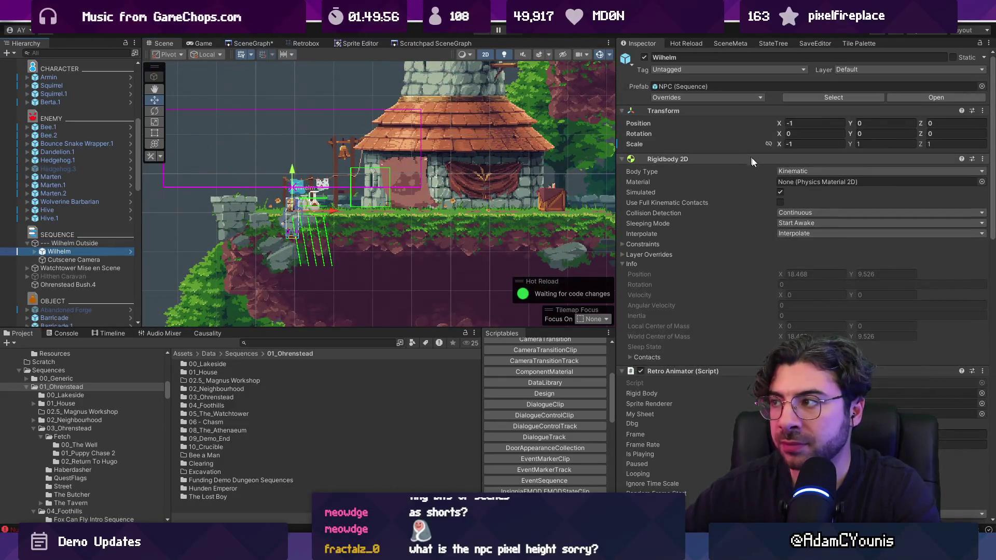
{"action": "left_click", "coordinate": [786, 123]}
{"action": "type", "text": "0"}
{"action": "scroll", "coordinate": [334, 192], "scroll_direction": "up", "scroll_amount": 4}
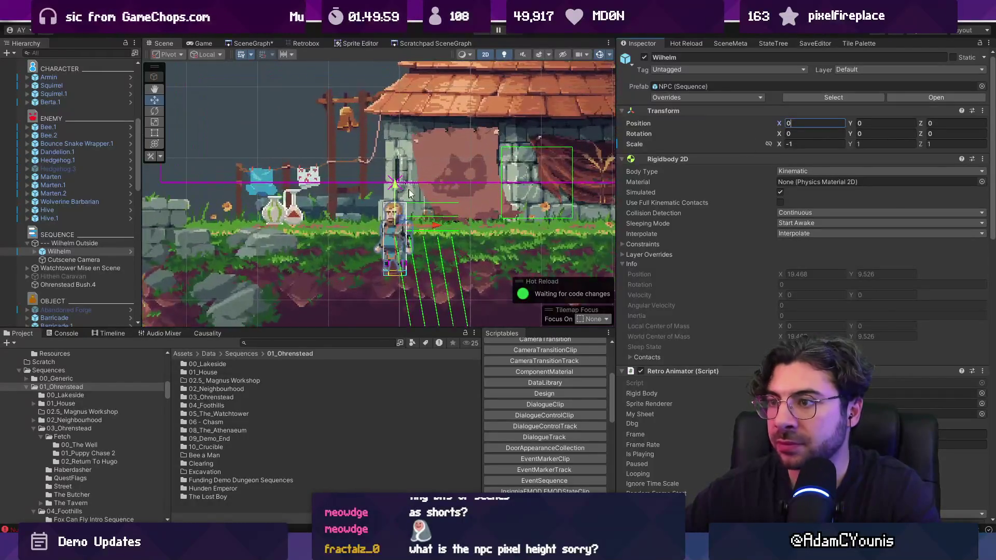
Step: Raise Wilhelm onto the ground and move the Wilhelm Outside group upward
{"action": "double_click", "coordinate": [78, 244]}
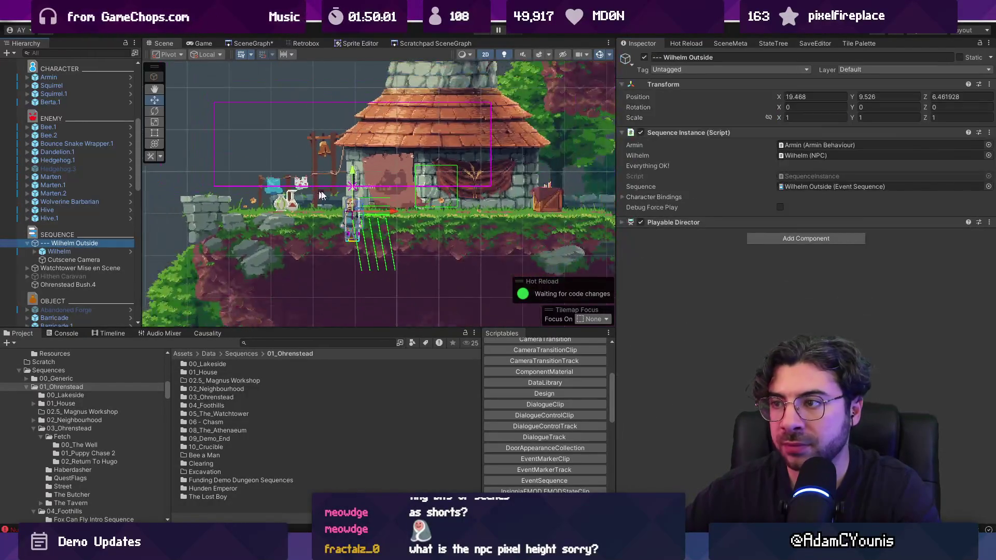
{"action": "left_click", "coordinate": [86, 251]}
{"action": "left_click_drag", "start_coordinate": [352, 176], "coordinate": [356, 141]}
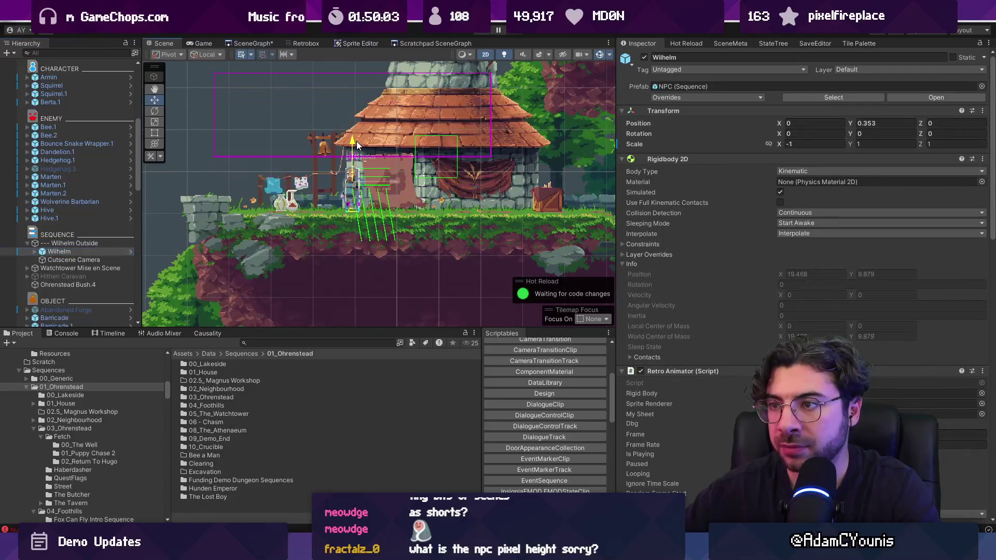
{"action": "left_click", "coordinate": [86, 244]}
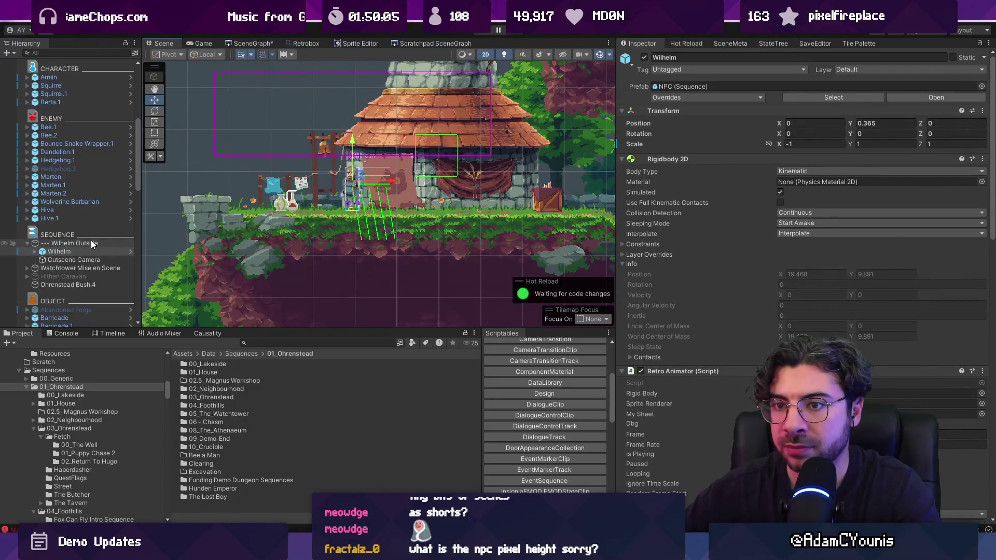
{"action": "left_click_drag", "start_coordinate": [359, 183], "coordinate": [359, 152]}
Step: Set Wilhelm's Y position to 0 and reselect the Wilhelm Outside sequence object
{"action": "left_click", "coordinate": [78, 251]}
{"action": "left_click", "coordinate": [882, 123]}
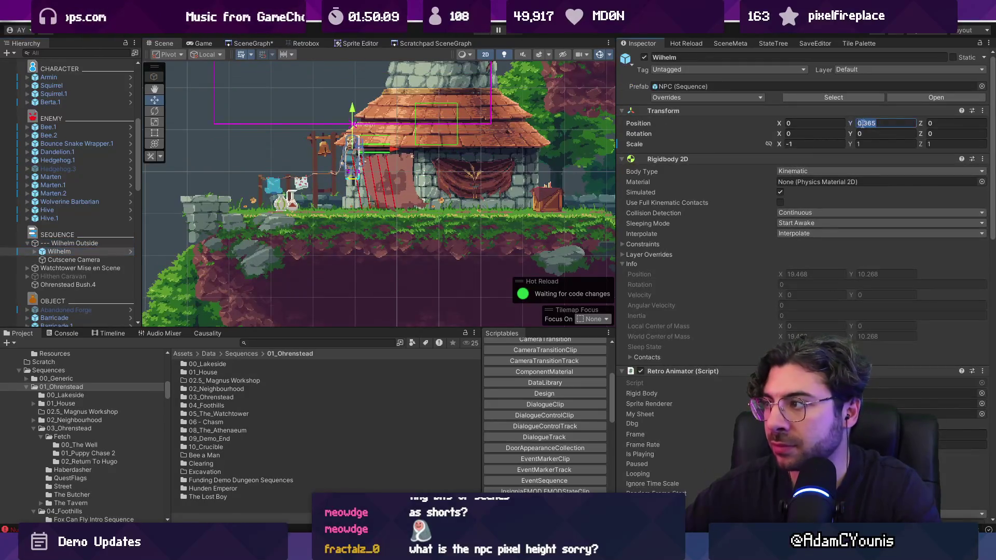
{"action": "type", "text": "0"}
{"action": "left_click", "coordinate": [92, 261]}
{"action": "left_click", "coordinate": [64, 252]}
{"action": "left_click", "coordinate": [55, 243]}
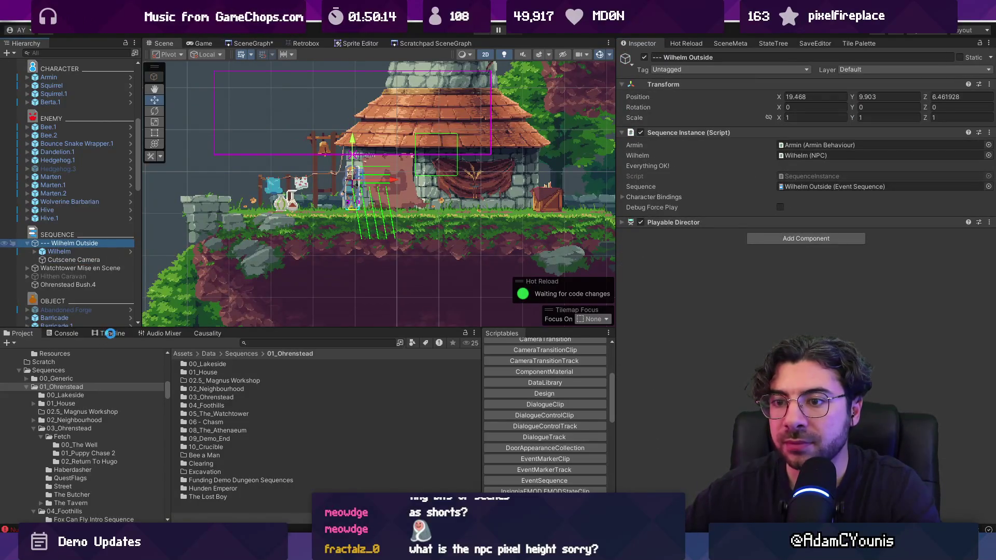
Step: Show the Wilhelm Outside timeline with Armin's and Wilhelm's track groups expanded in enlarged panels
{"action": "left_click", "coordinate": [113, 334]}
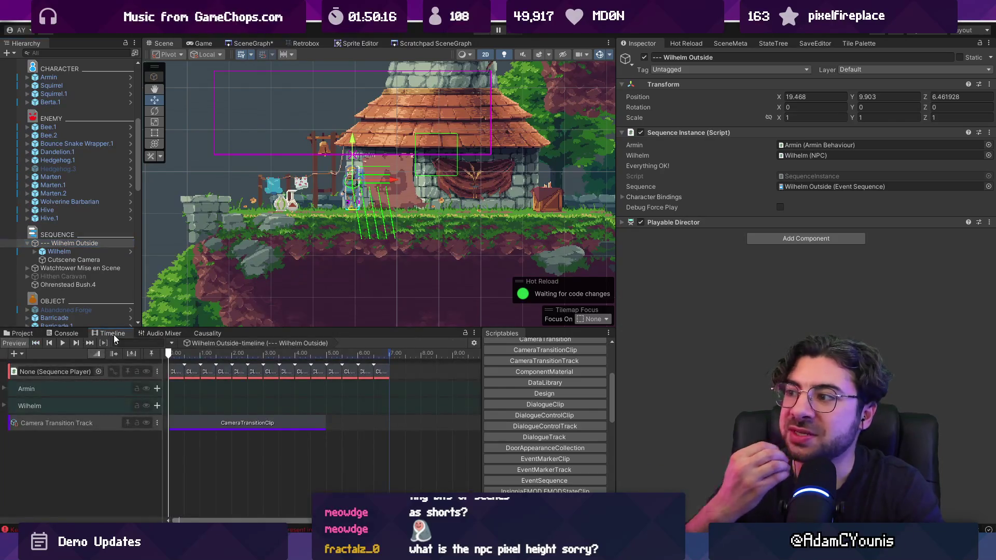
{"action": "left_click", "coordinate": [5, 389]}
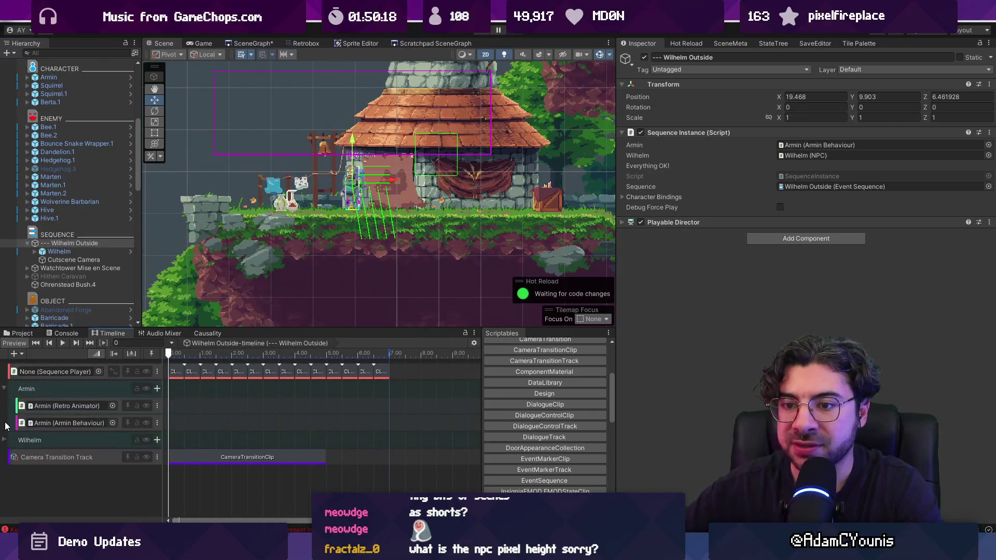
{"action": "left_click", "coordinate": [5, 436]}
{"action": "left_click", "coordinate": [4, 440]}
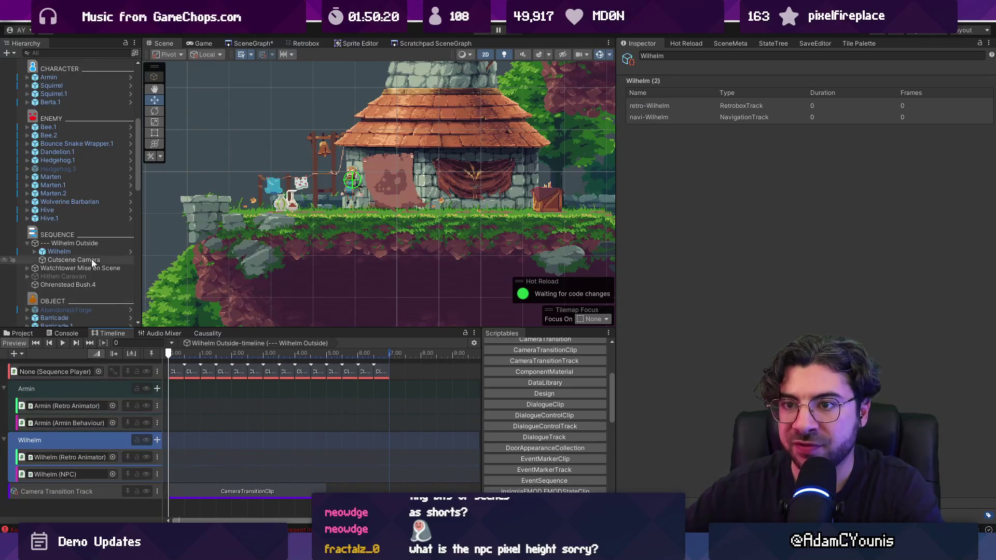
{"action": "left_click_drag", "start_coordinate": [334, 329], "coordinate": [394, 301]}
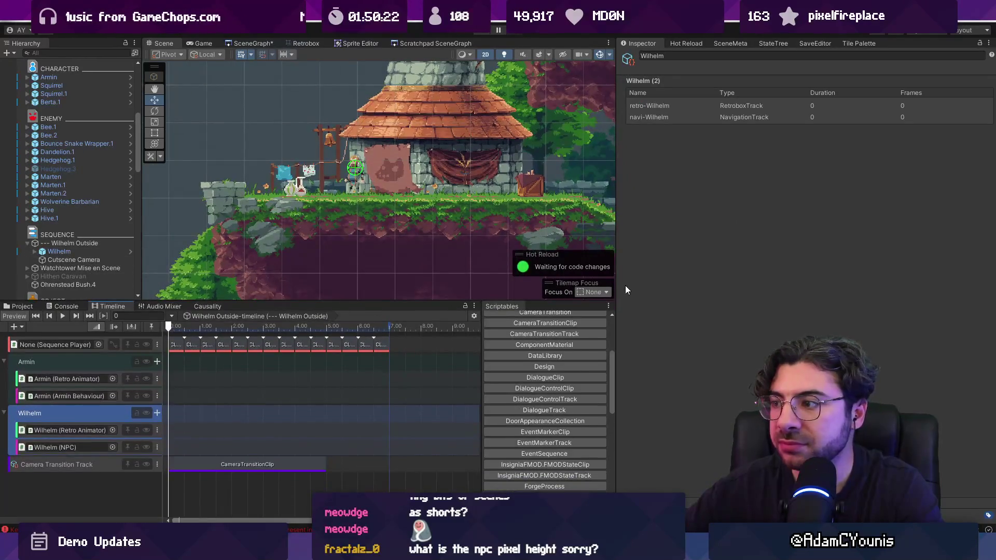
{"action": "left_click_drag", "start_coordinate": [617, 281], "coordinate": [824, 281]}
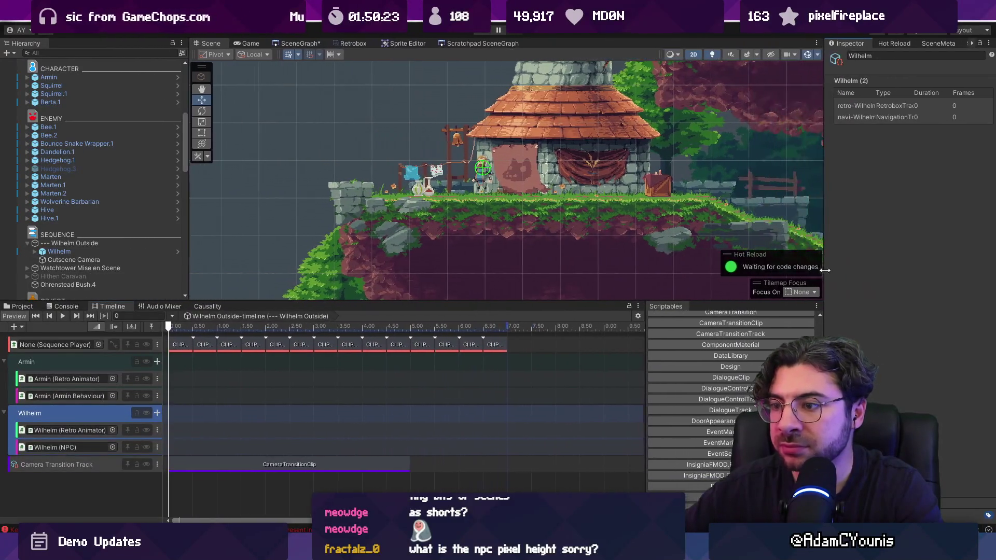
Step: Clear the dialogue clips from the top dialogue track
{"action": "left_click", "coordinate": [309, 346]}
{"action": "key", "text": "Delete"}
{"action": "left_click_drag", "start_coordinate": [73, 242], "coordinate": [66, 345]}
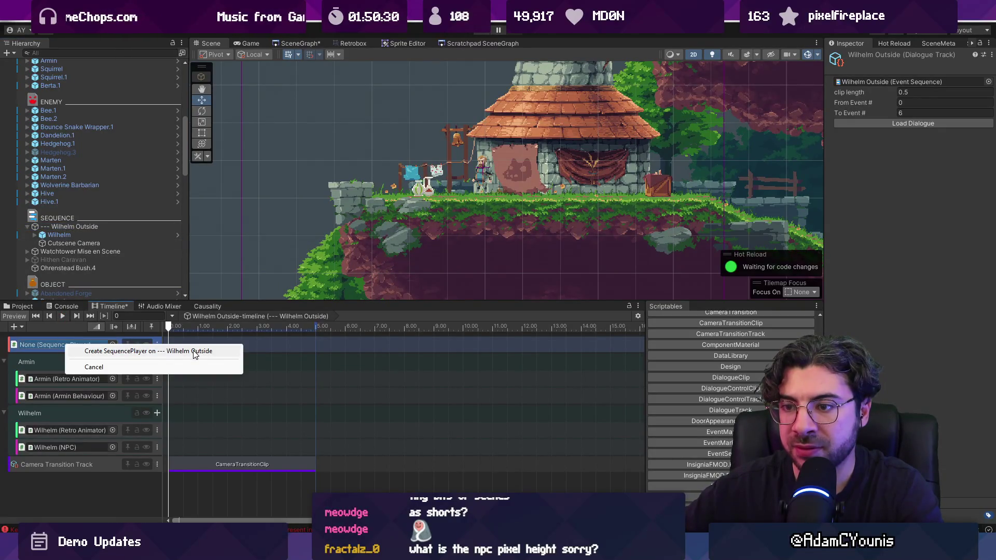
Step: Add a Sequence Player component to Wilhelm Outside, placed just below the Playable Director
{"action": "left_click", "coordinate": [194, 351]}
{"action": "left_click", "coordinate": [82, 227]}
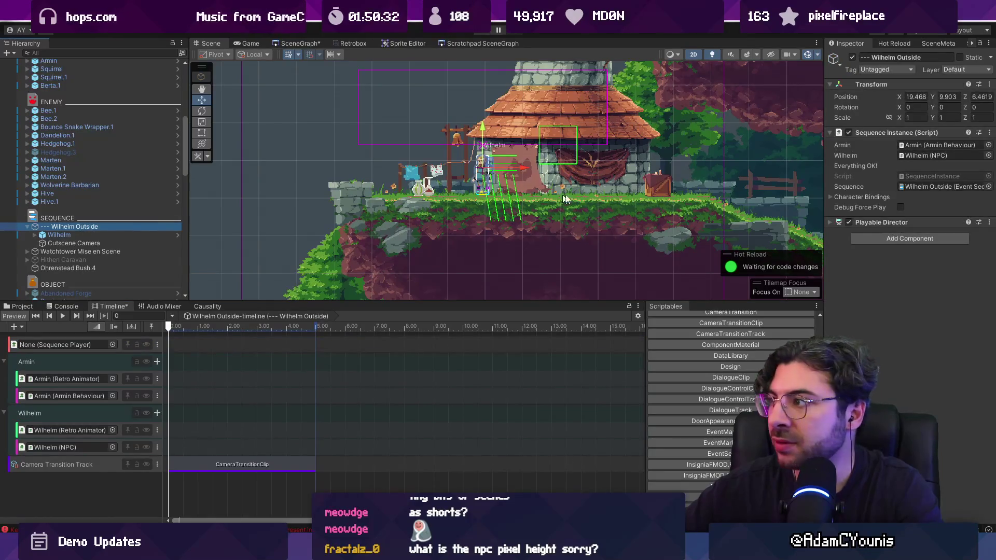
{"action": "left_click", "coordinate": [830, 222]}
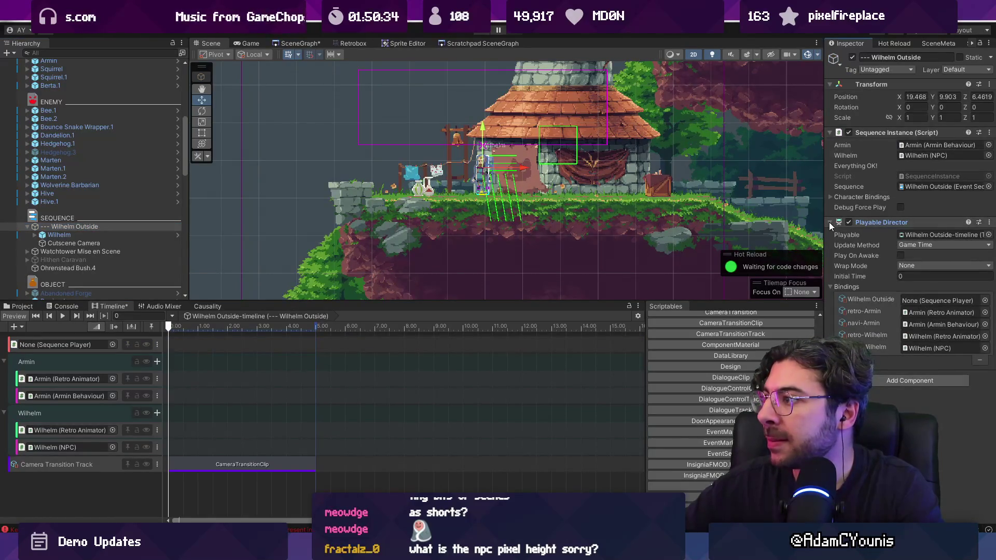
{"action": "left_click", "coordinate": [829, 222]}
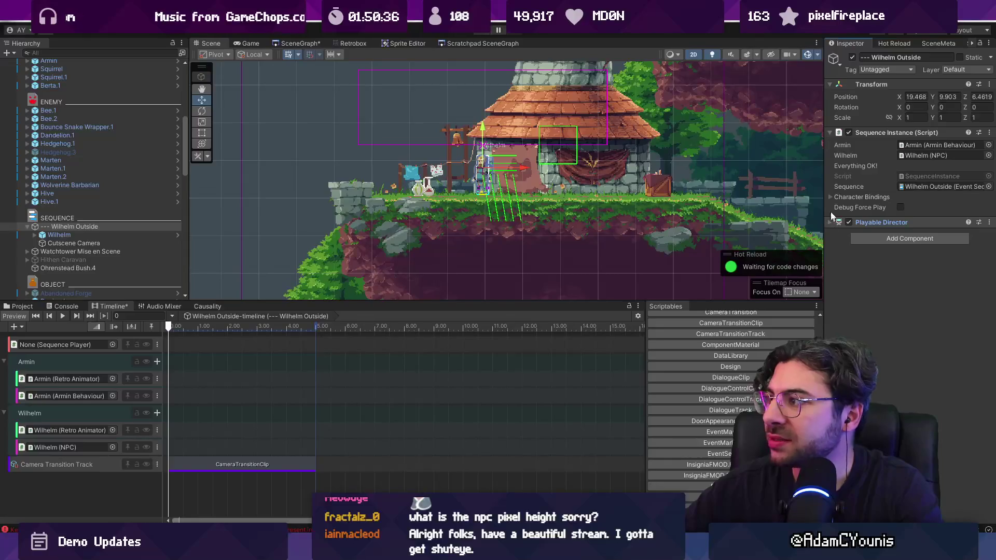
{"action": "left_click", "coordinate": [919, 239]}
{"action": "type", "text": "sequence p"}
{"action": "key", "text": "Return"}
{"action": "mouse_move", "coordinate": [882, 243]}
{"action": "left_mouse_down"}
{"action": "mouse_move", "coordinate": [928, 193]}
{"action": "mouse_move", "coordinate": [907, 210]}
{"action": "left_mouse_up"}
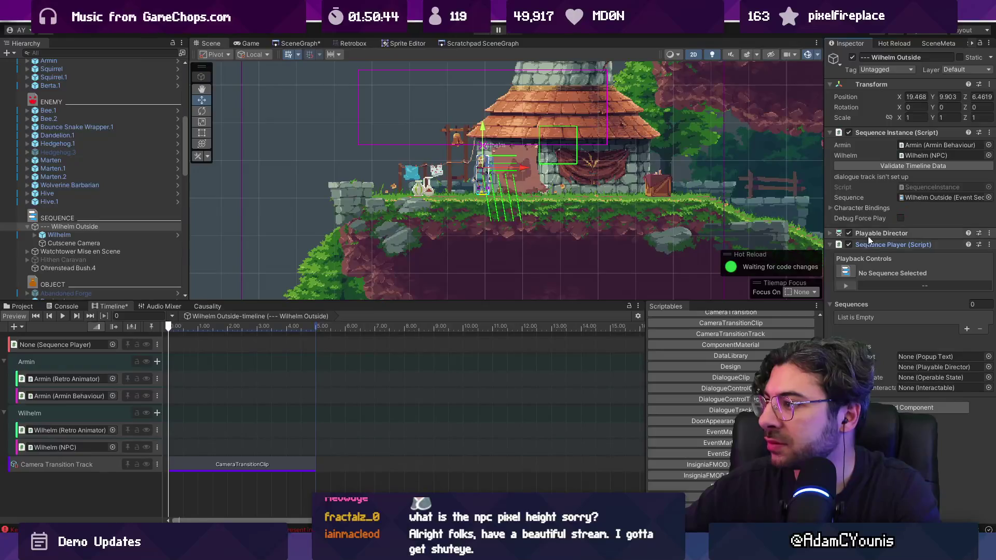
Step: Validate the timeline data, add Wilhelm Outside to the Sequences list, and briefly test-play the scene
{"action": "left_click", "coordinate": [883, 165]}
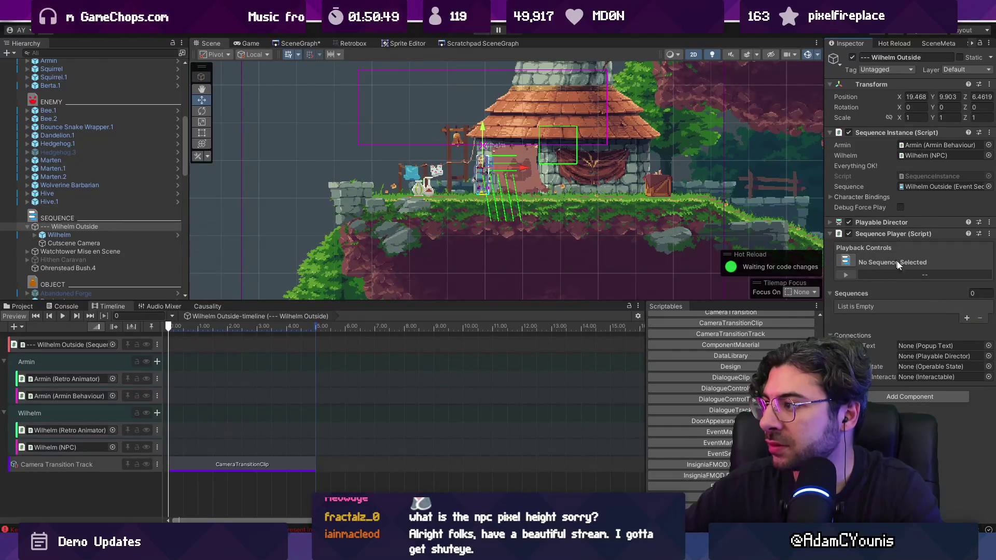
{"action": "left_click", "coordinate": [967, 318]}
{"action": "type", "text": "wilhelm out"}
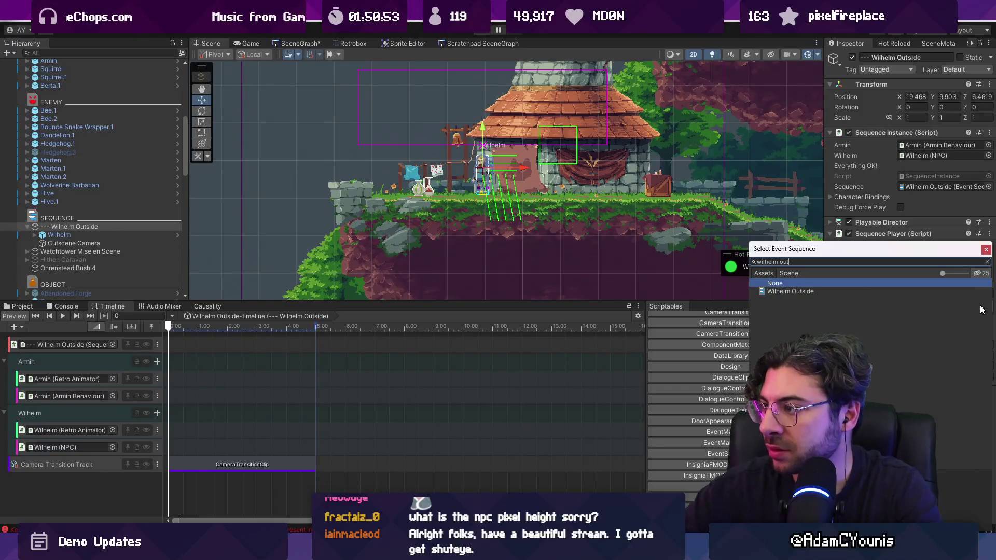
{"action": "double_click", "coordinate": [901, 291]}
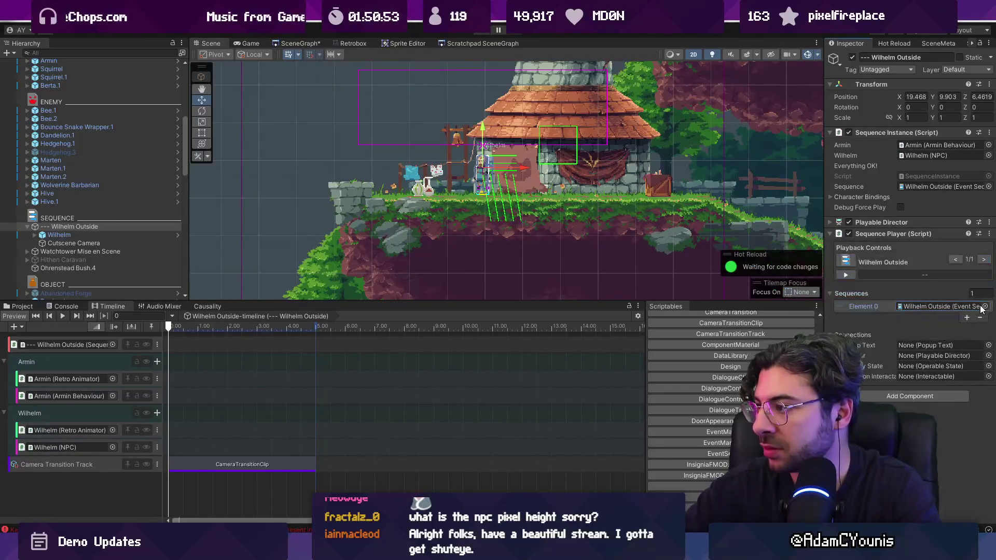
{"action": "left_click", "coordinate": [910, 290]}
{"action": "left_click", "coordinate": [908, 291]}
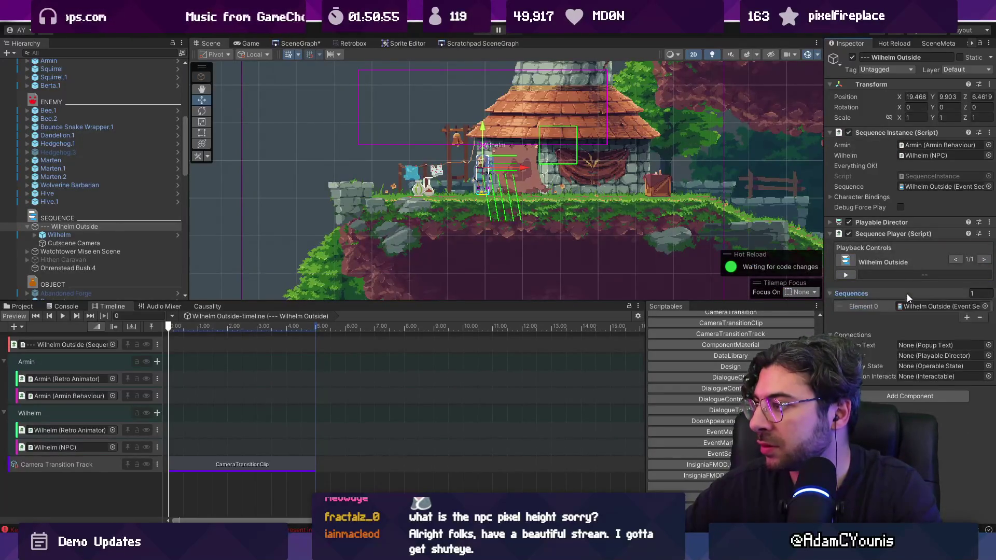
{"action": "left_click", "coordinate": [849, 275]}
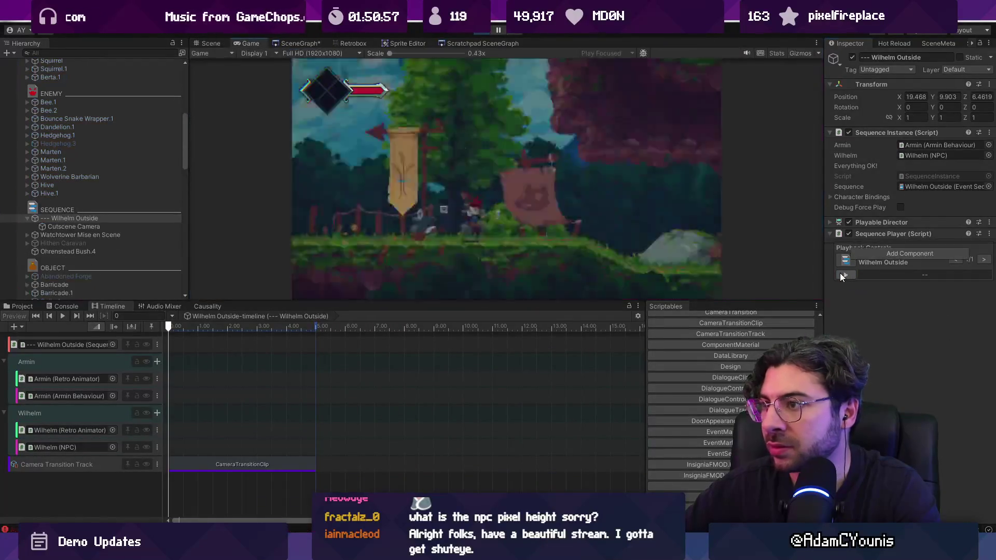
{"action": "left_click", "coordinate": [486, 30]}
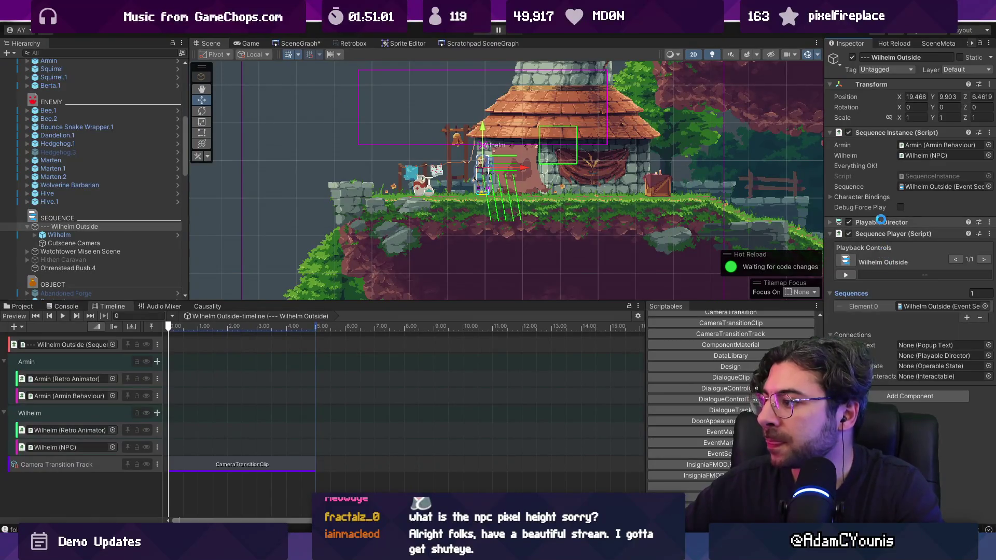
Step: Assign the Playable Director to the Sequence Player and load seven dialogue clips onto the top track
{"action": "left_click_drag", "start_coordinate": [881, 222], "coordinate": [919, 357]}
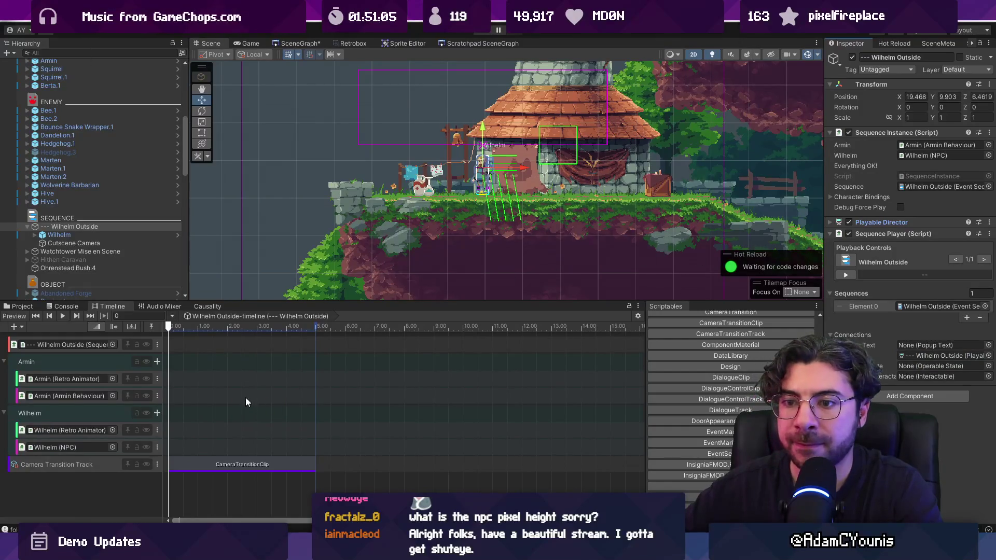
{"action": "scroll", "coordinate": [368, 394], "scroll_direction": "down", "scroll_amount": 5}
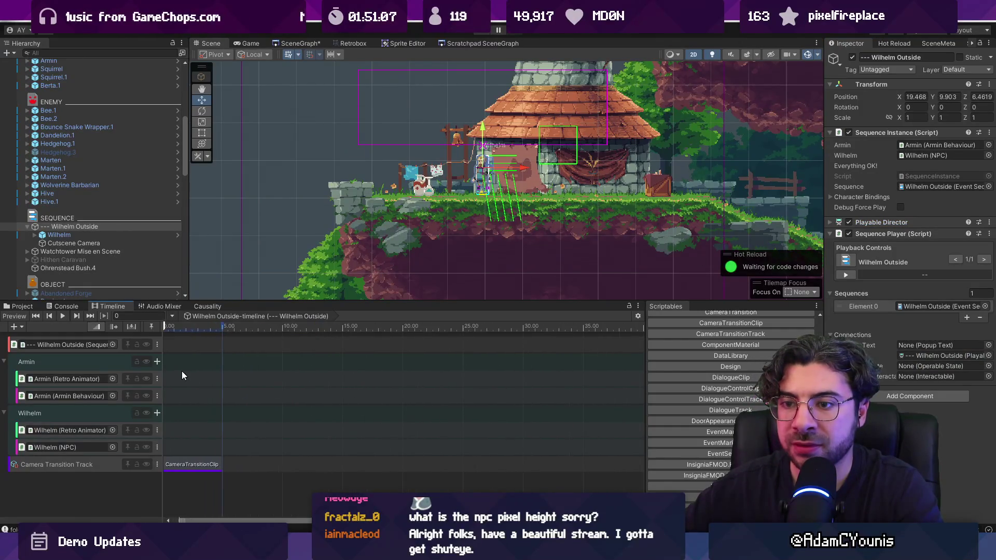
{"action": "left_click", "coordinate": [186, 345]}
{"action": "left_click", "coordinate": [877, 127]}
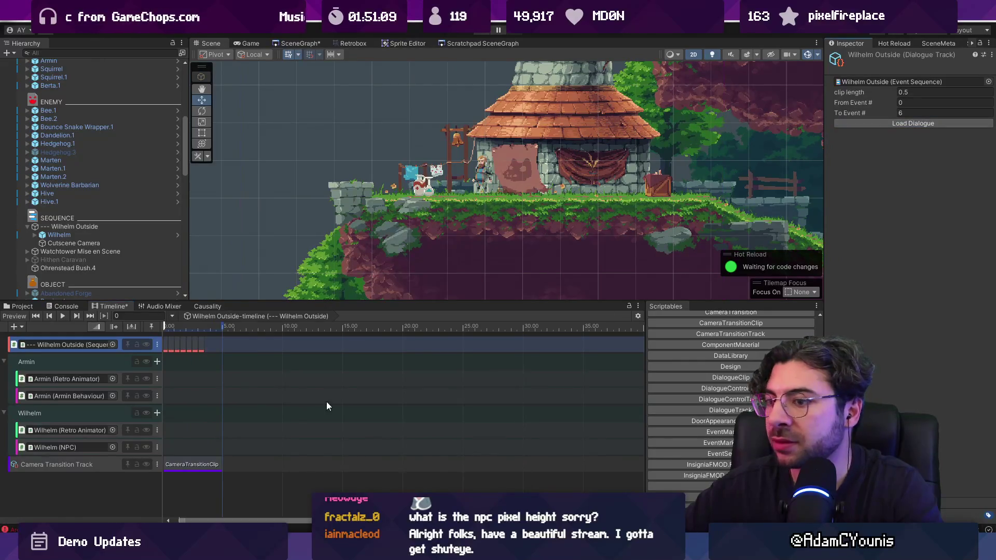
{"action": "scroll", "coordinate": [356, 396], "scroll_direction": "up", "scroll_amount": 5}
{"action": "key", "text": "f"}
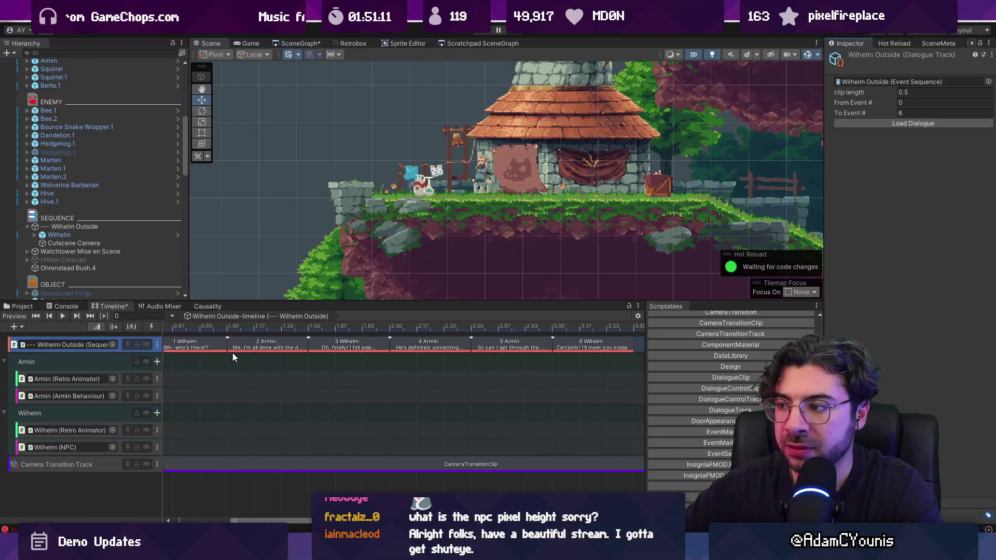
{"action": "left_click", "coordinate": [194, 432]}
Step: Add a half-second Retrobox clip on Wilhelm's track using the Wilhelm-Snooze animation sheet
{"action": "right_click", "coordinate": [201, 430]}
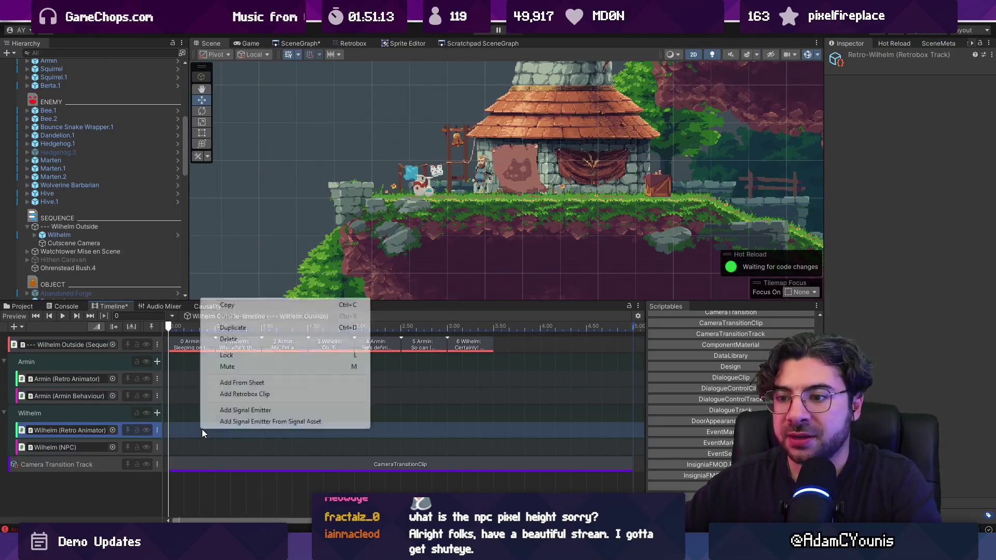
{"action": "left_click", "coordinate": [218, 395]}
{"action": "scroll", "coordinate": [406, 424], "scroll_direction": "down", "scroll_amount": 5}
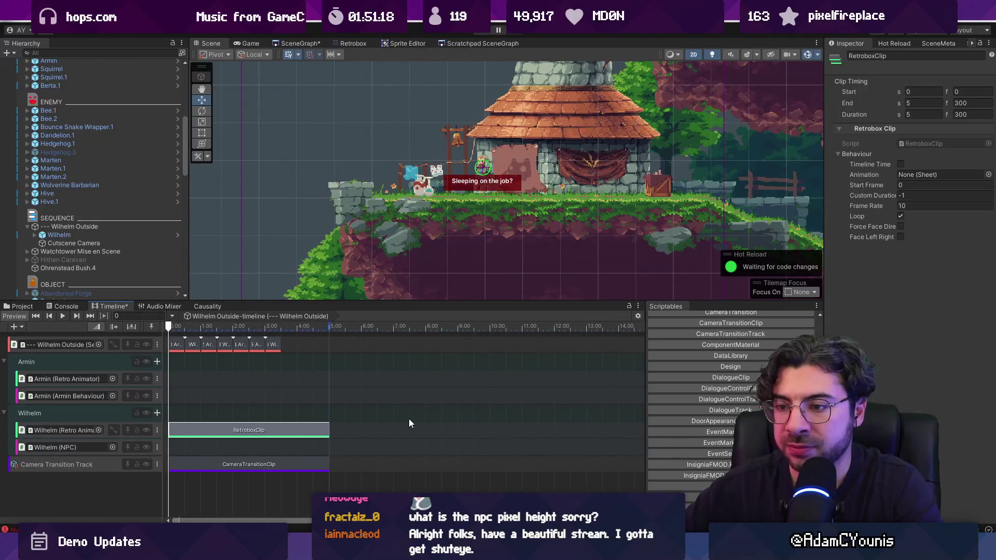
{"action": "left_click_drag", "start_coordinate": [327, 435], "coordinate": [188, 436]}
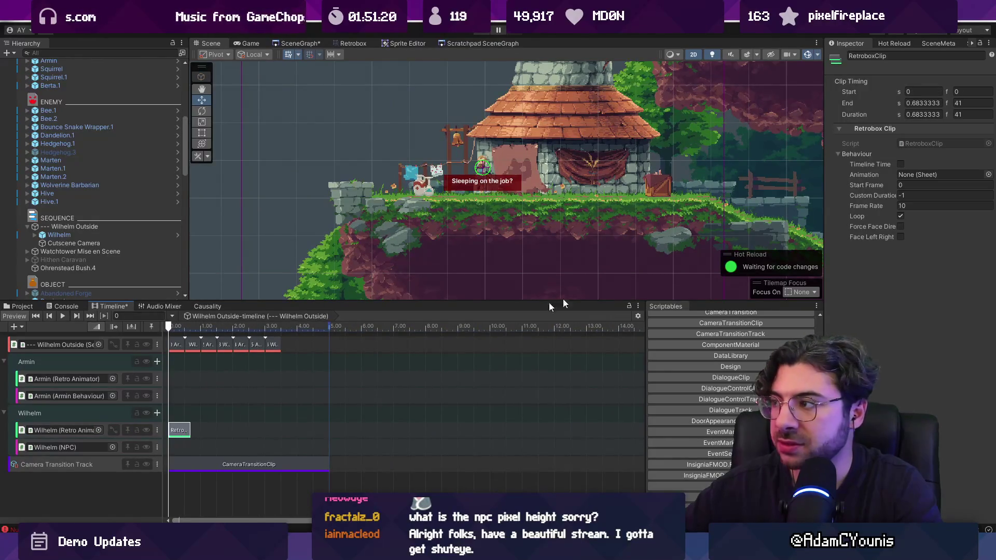
{"action": "left_click", "coordinate": [988, 174]}
{"action": "type", "text": "snoze"}
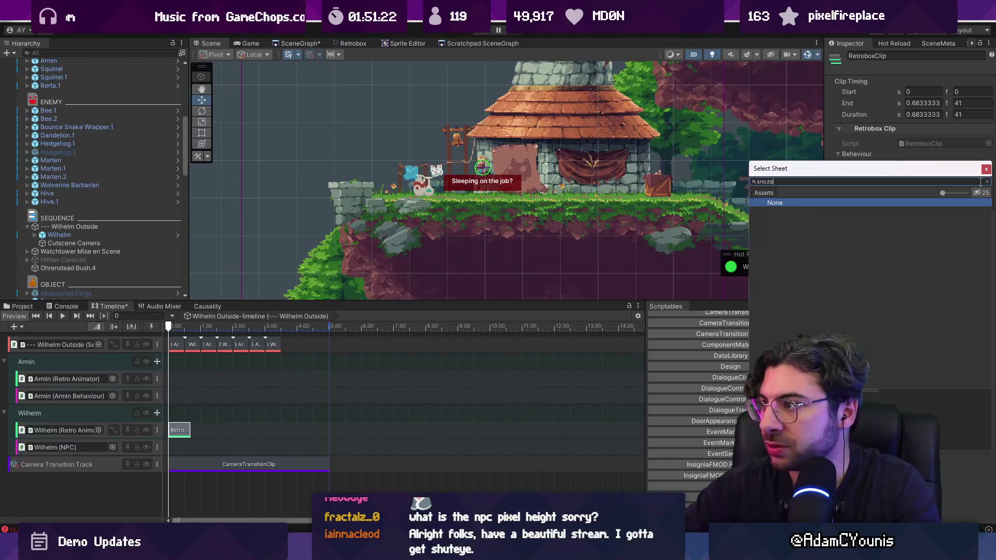
{"action": "type", "text": "oz"}
{"action": "key", "text": "Down"}
{"action": "key", "text": "Return"}
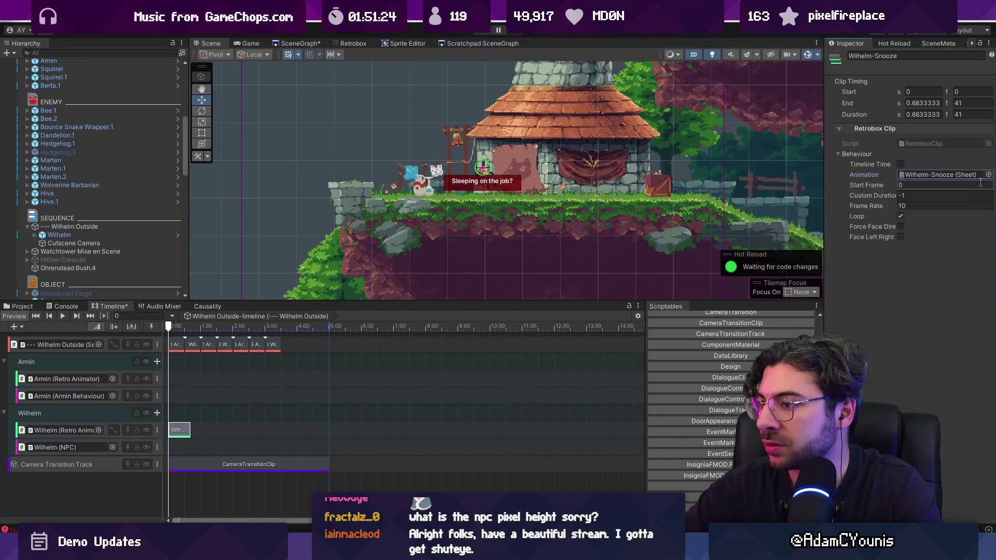
{"action": "scroll", "coordinate": [185, 381], "scroll_direction": "up", "scroll_amount": 5}
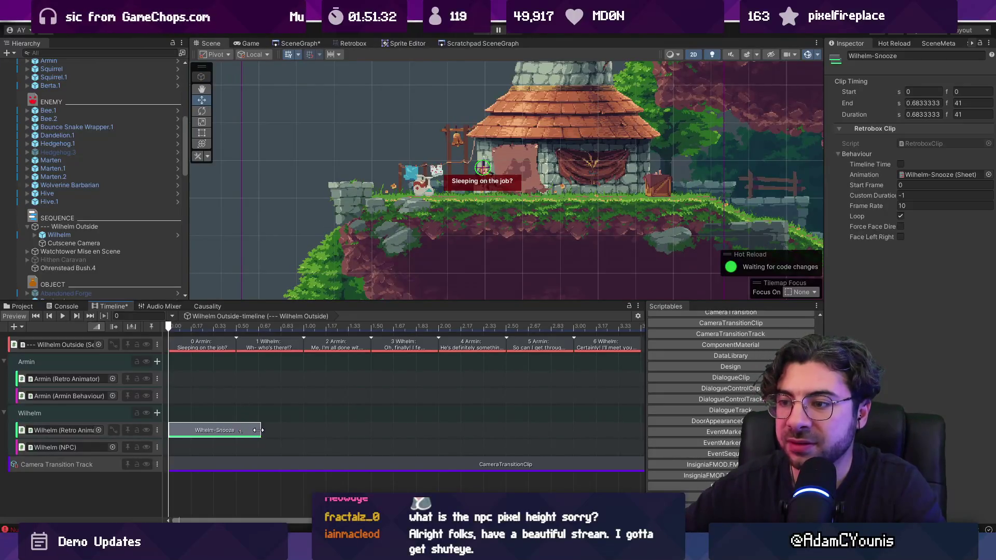
{"action": "left_click_drag", "start_coordinate": [260, 430], "coordinate": [238, 433]}
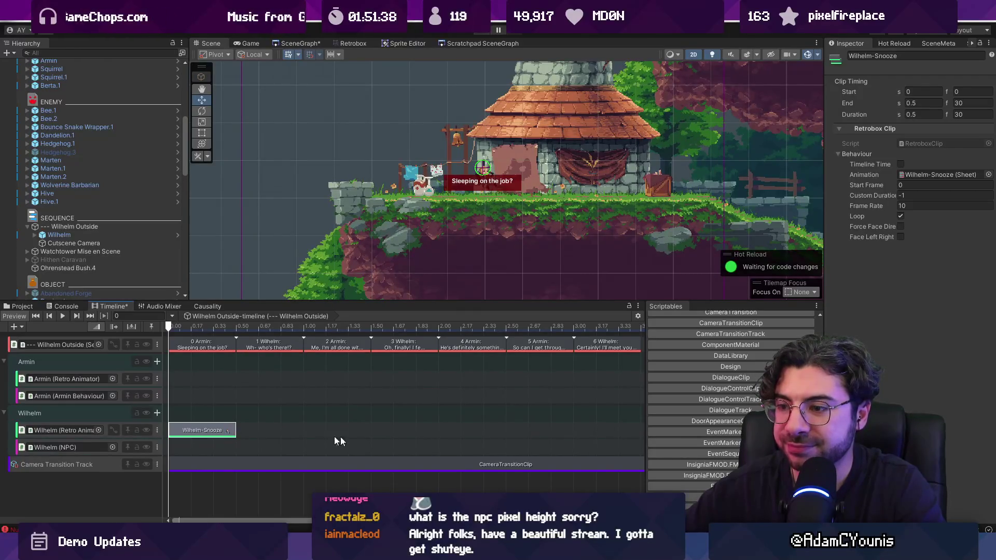
Step: Paste a copy at 0.5 s set to Wilhelm-Snooze Awake, then rewind the preview to 0
{"action": "left_click", "coordinate": [237, 327]}
{"action": "key", "text": "ctrl+v"}
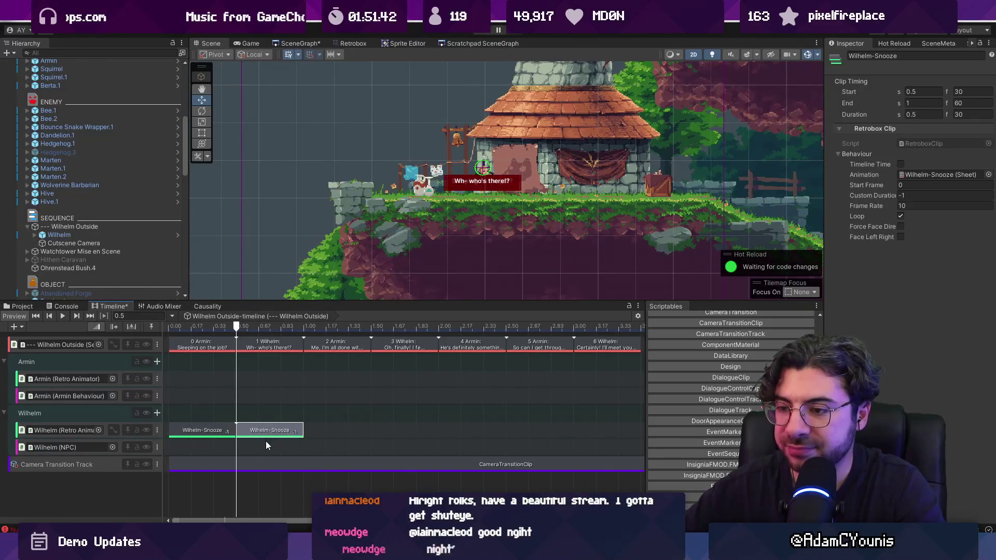
{"action": "left_click", "coordinate": [989, 175]}
{"action": "type", "text": "awa"}
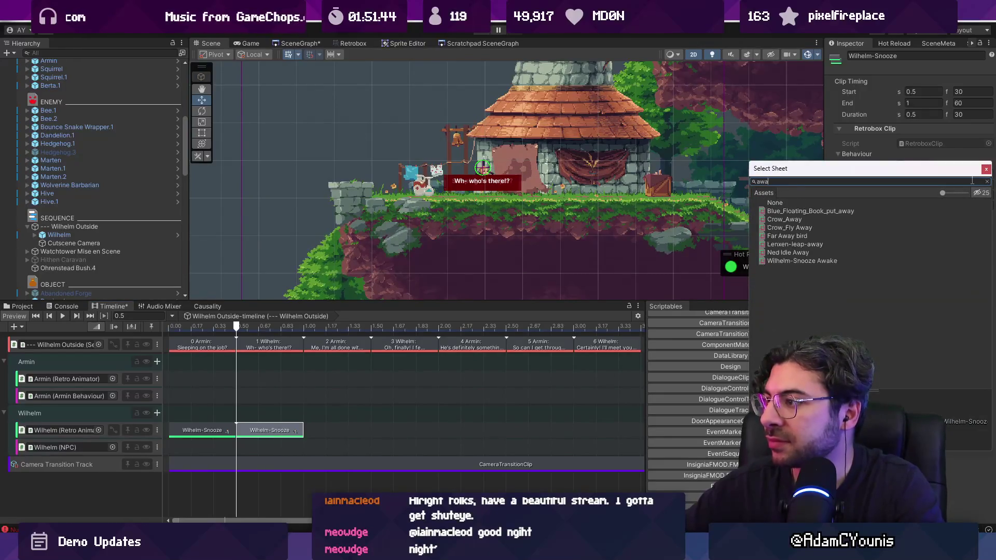
{"action": "double_click", "coordinate": [810, 261]}
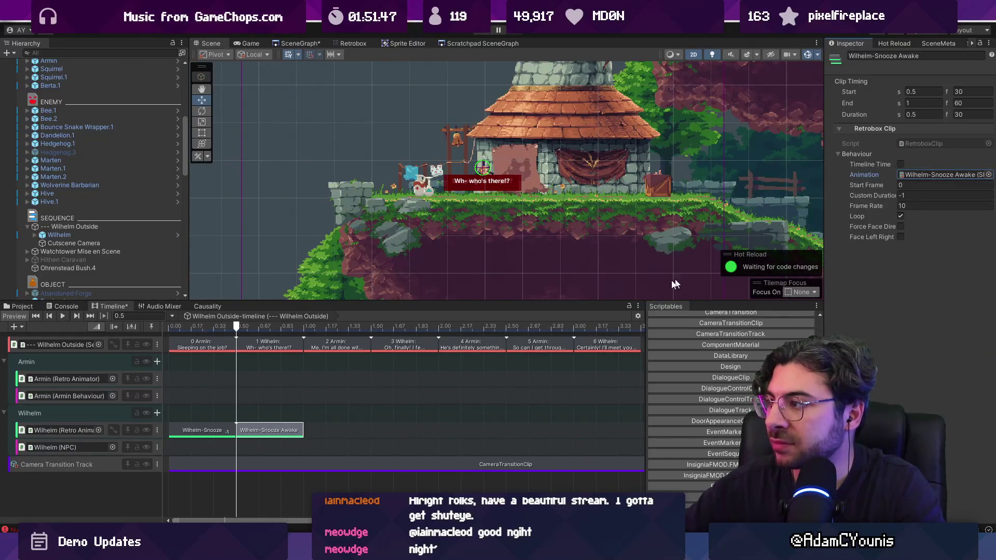
{"action": "left_click_drag", "start_coordinate": [207, 329], "coordinate": [155, 329]}
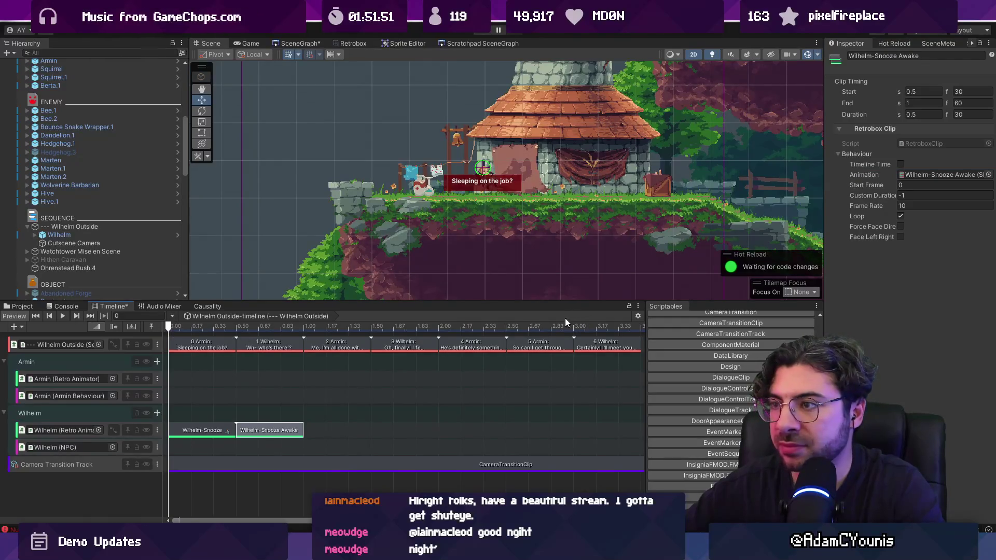
{"action": "scroll", "coordinate": [503, 181], "scroll_direction": "up", "scroll_amount": 5}
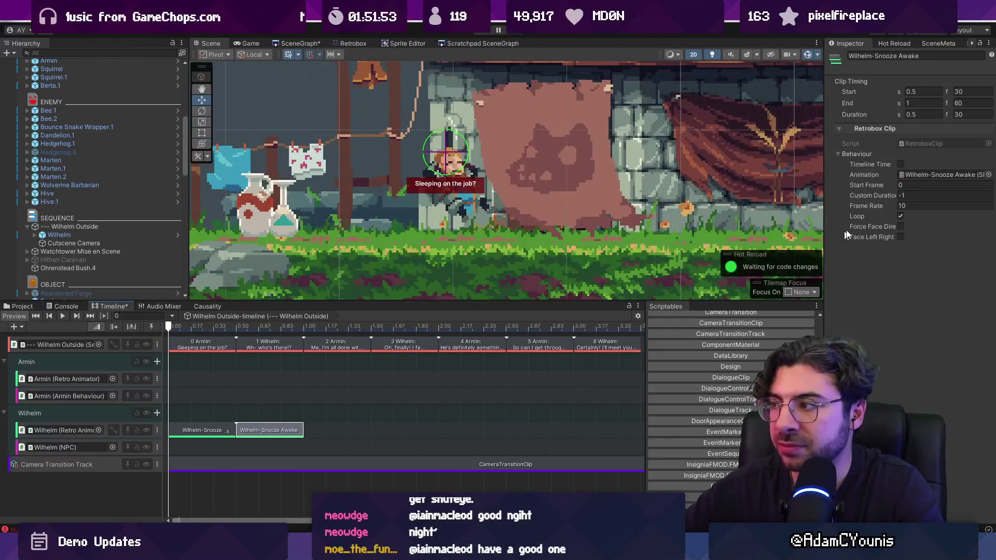
Step: Open the Wilhelm-Snooze Awake clip's settings on Wilhelm's timeline track
{"action": "left_click", "coordinate": [130, 235]}
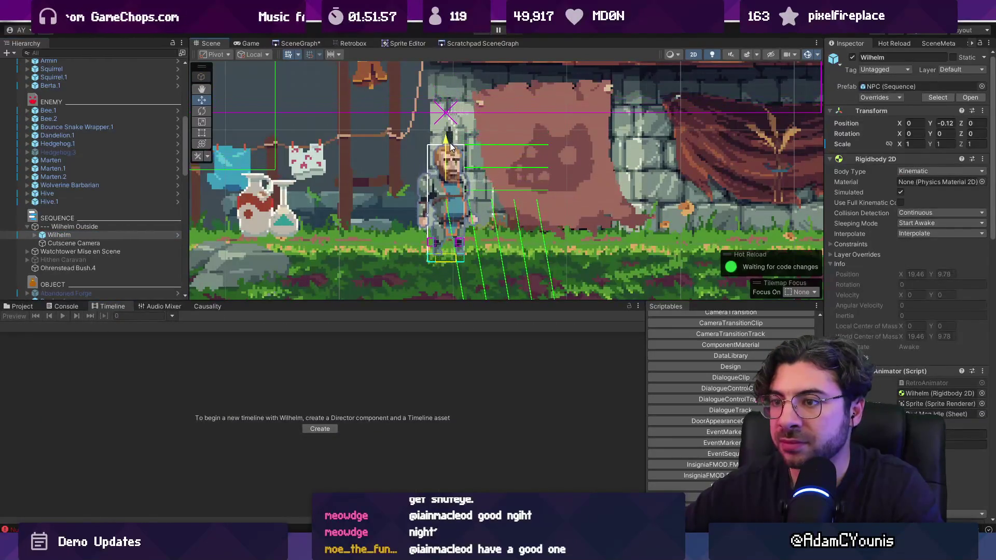
{"action": "left_click", "coordinate": [91, 228]}
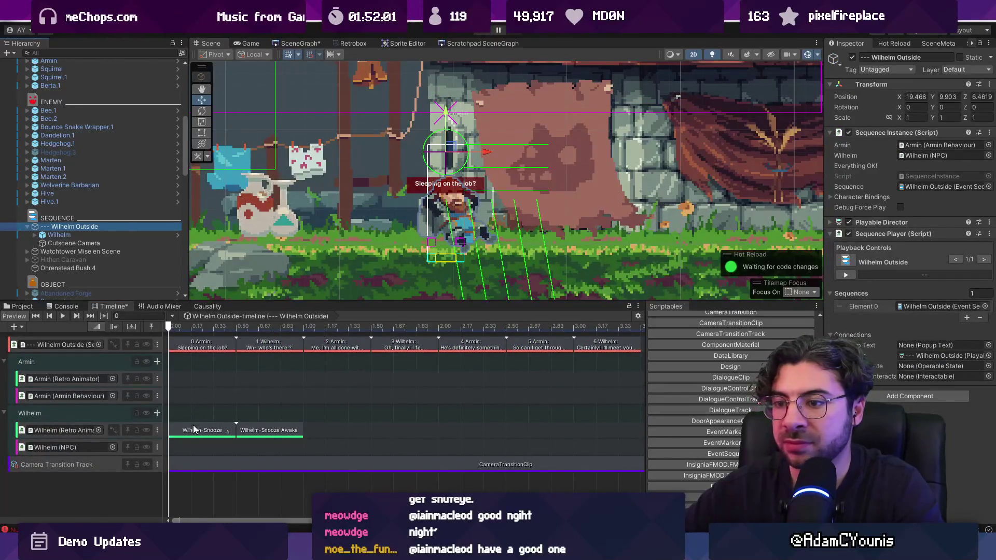
{"action": "left_click_drag", "start_coordinate": [195, 430], "coordinate": [290, 441]}
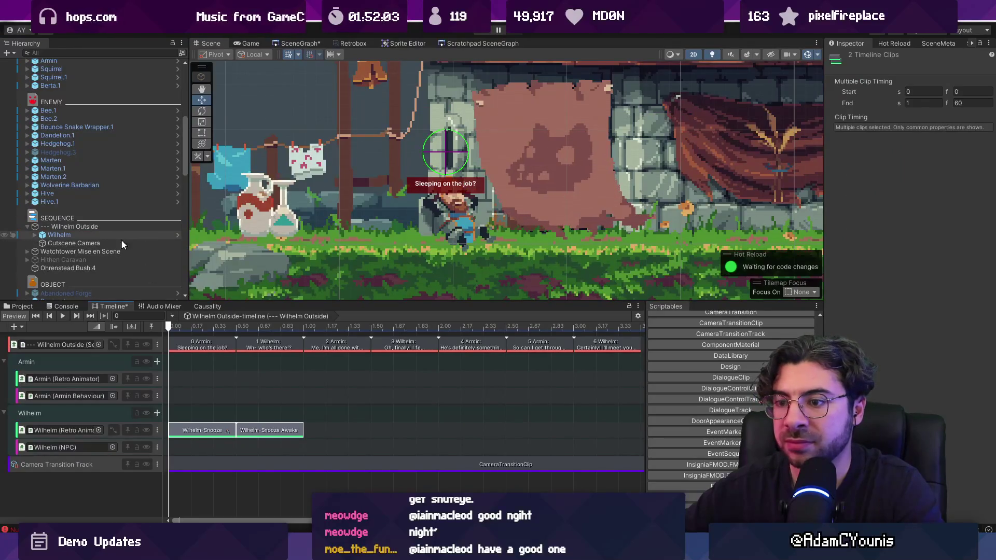
{"action": "left_click", "coordinate": [229, 434]}
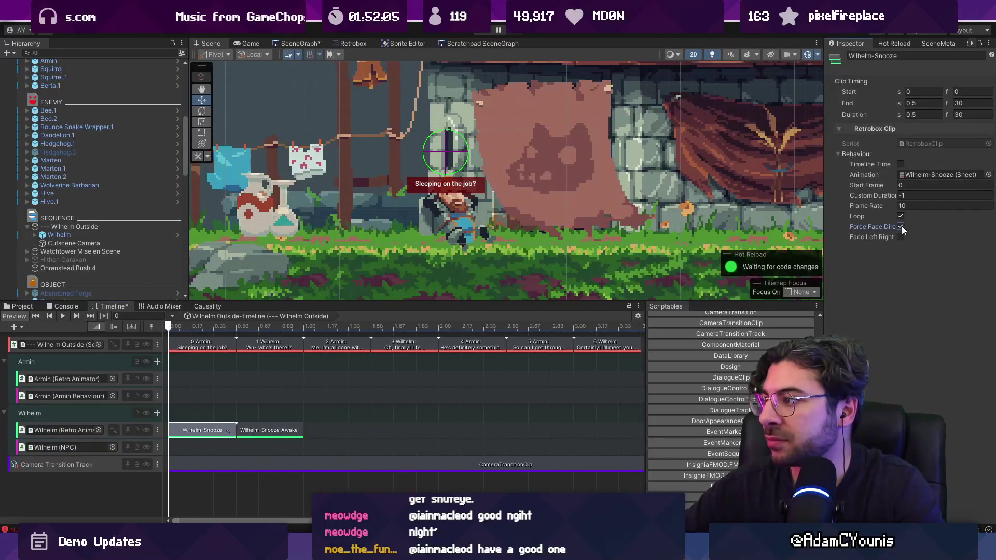
{"action": "key", "text": "Right"}
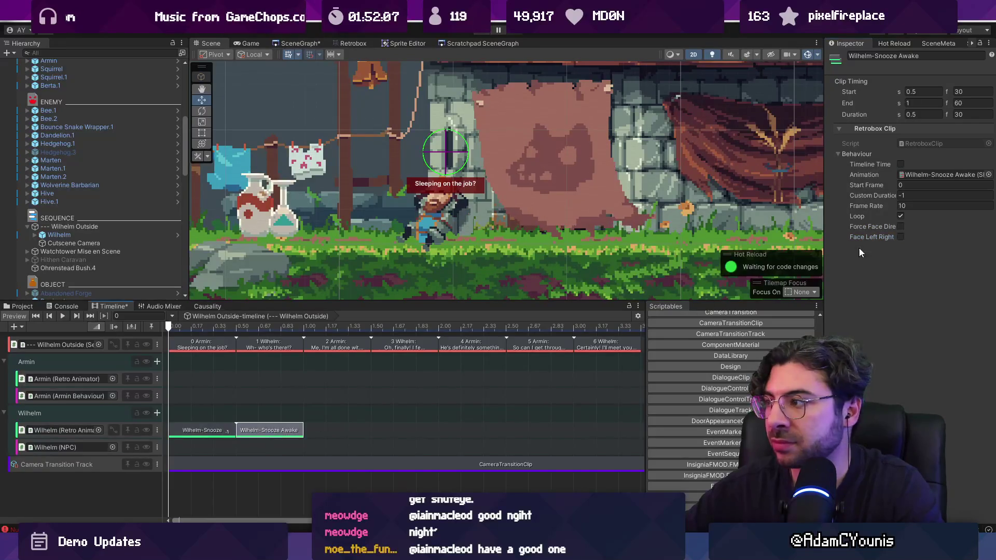
{"action": "scroll", "coordinate": [424, 228], "scroll_direction": "down", "scroll_amount": 2}
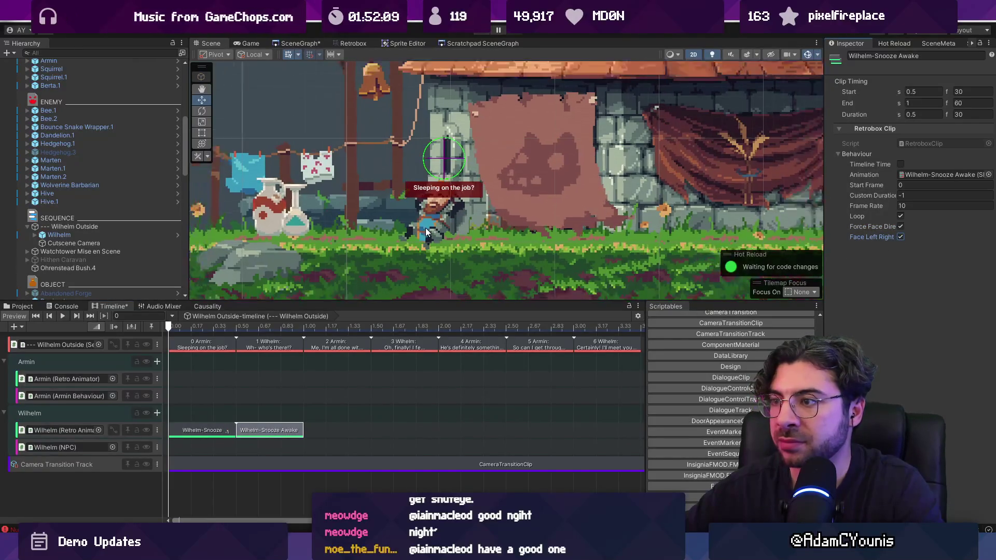
{"action": "scroll", "coordinate": [426, 227], "scroll_direction": "up", "scroll_amount": 3}
Step: Set the Wilhelm Outside object's position to Y 9.9 and Z 6.46
{"action": "left_click", "coordinate": [111, 236]}
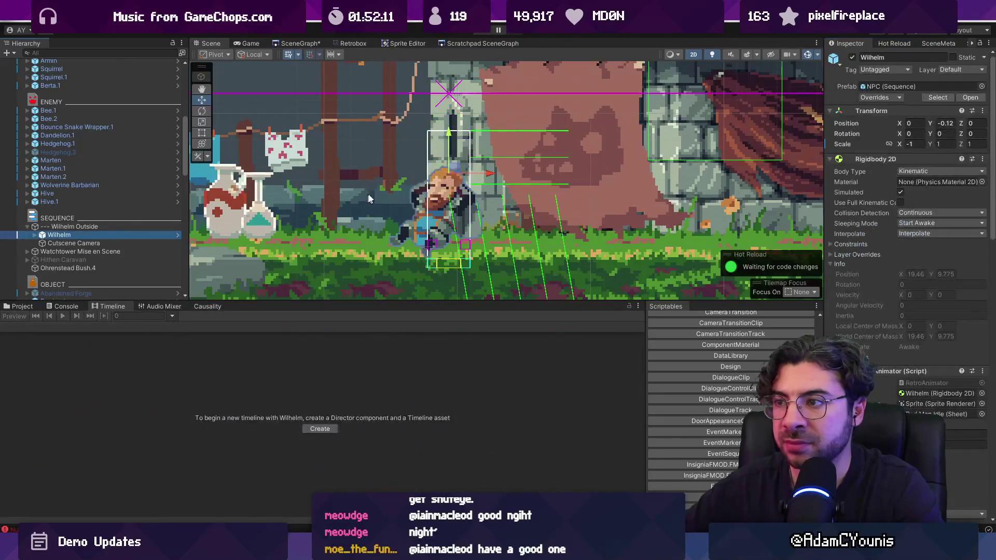
{"action": "left_click_drag", "start_coordinate": [490, 173], "coordinate": [488, 173]}
{"action": "scroll", "coordinate": [449, 231], "scroll_direction": "up", "scroll_amount": 3}
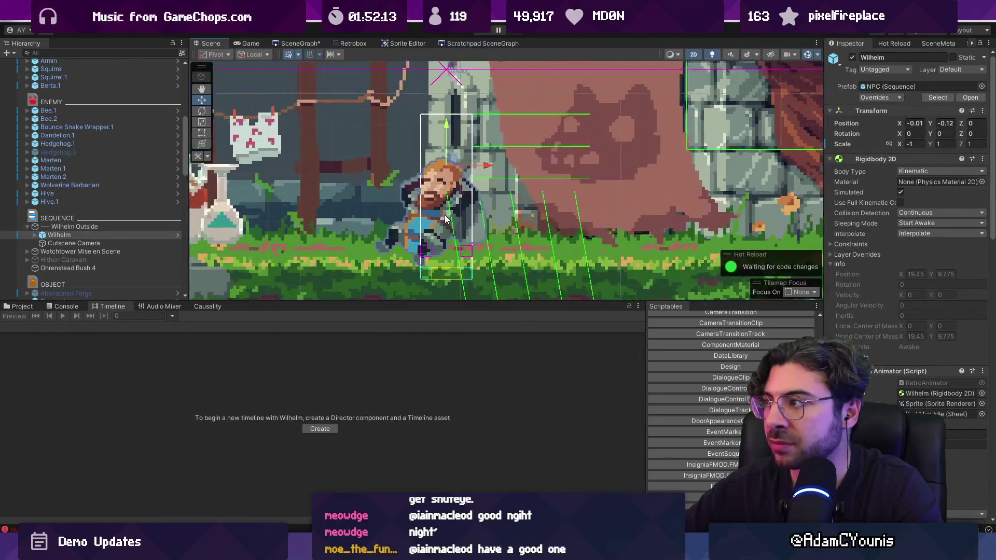
{"action": "left_click", "coordinate": [118, 226]}
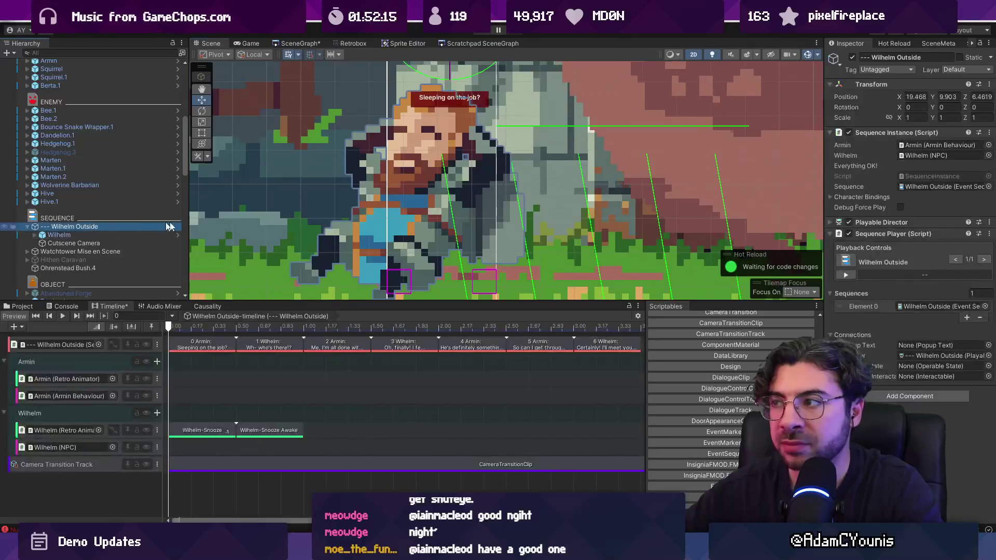
{"action": "left_click", "coordinate": [945, 96]}
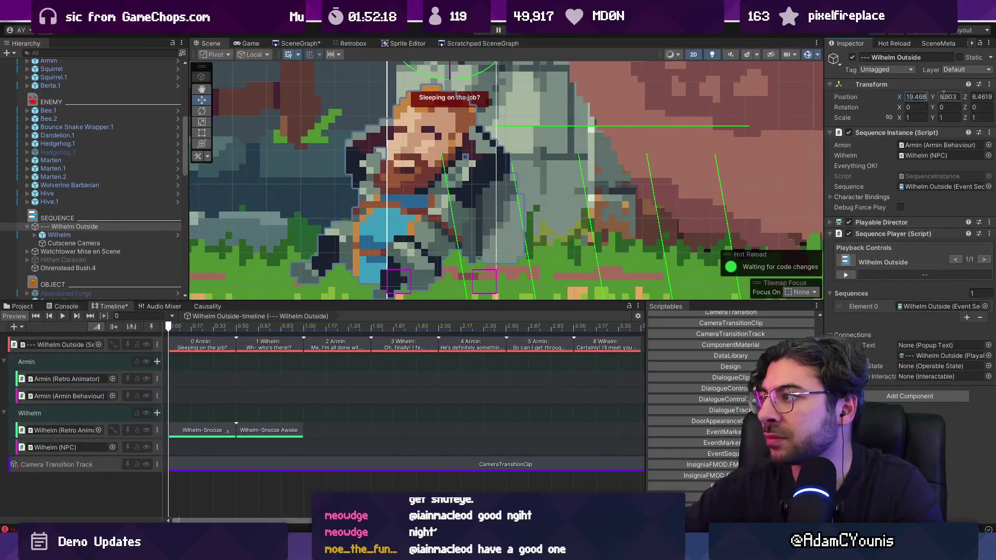
{"action": "type", "text": "9.9"}
{"action": "key", "text": "Tab"}
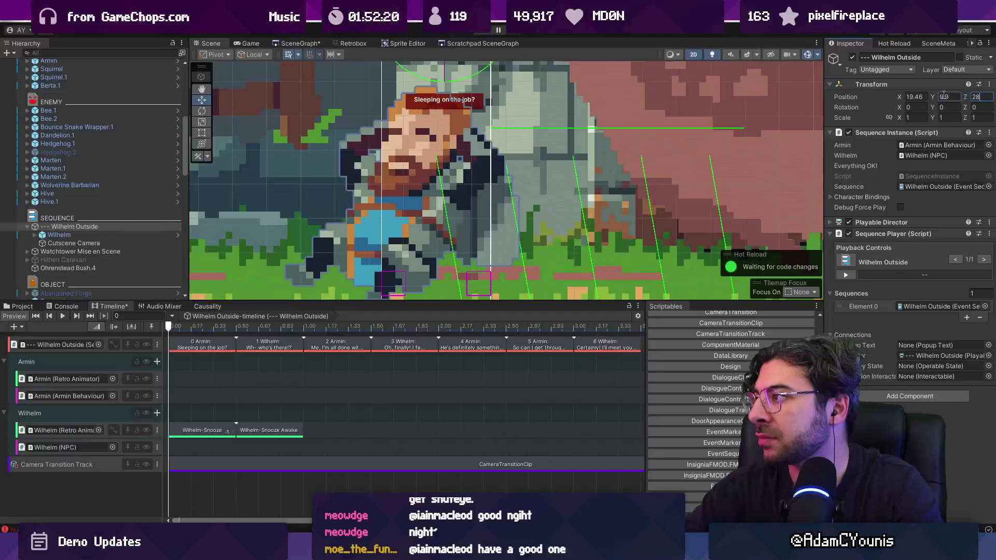
{"action": "type", "text": "6.46"}
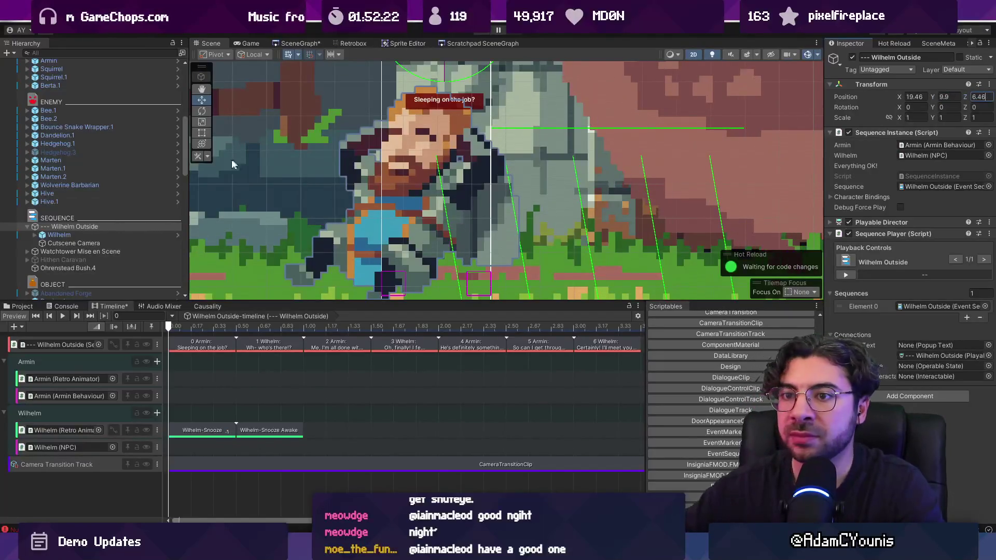
Step: Widen the Inspector and adjust Wilhelm's X position to -0.01
{"action": "left_click", "coordinate": [117, 235]}
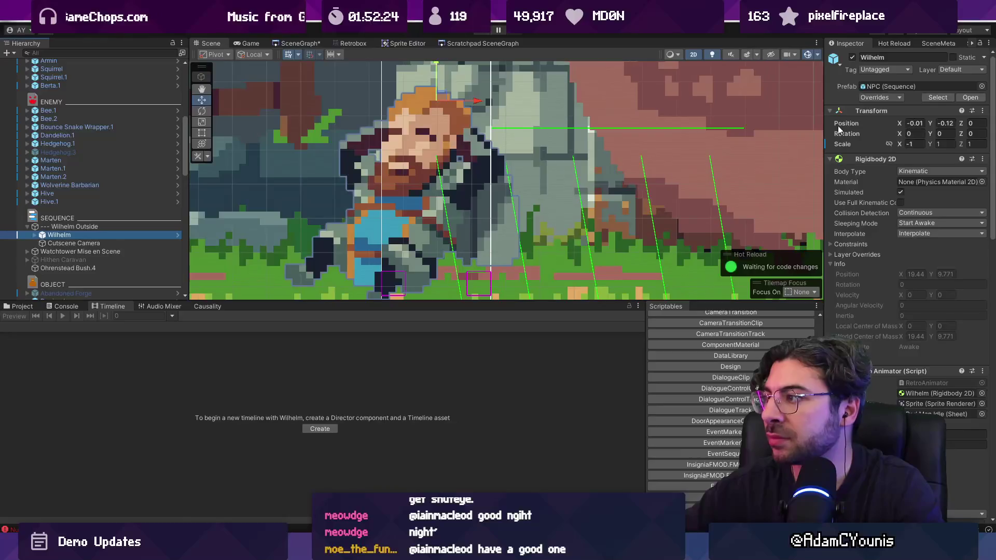
{"action": "left_click_drag", "start_coordinate": [823, 123], "coordinate": [772, 124]}
{"action": "key", "text": "BackSpace"}
{"action": "left_click", "coordinate": [915, 121]}
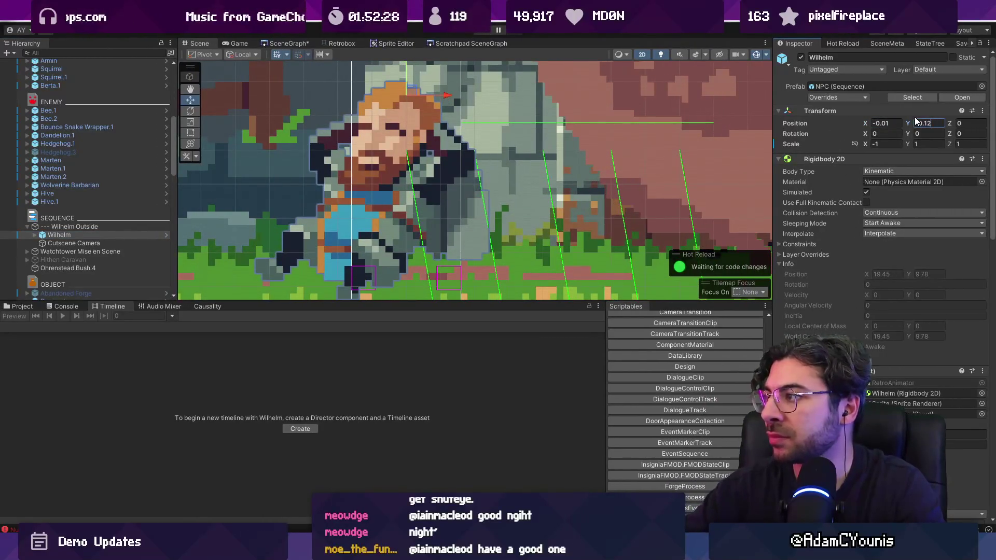
{"action": "scroll", "coordinate": [459, 187], "scroll_direction": "down", "scroll_amount": 5}
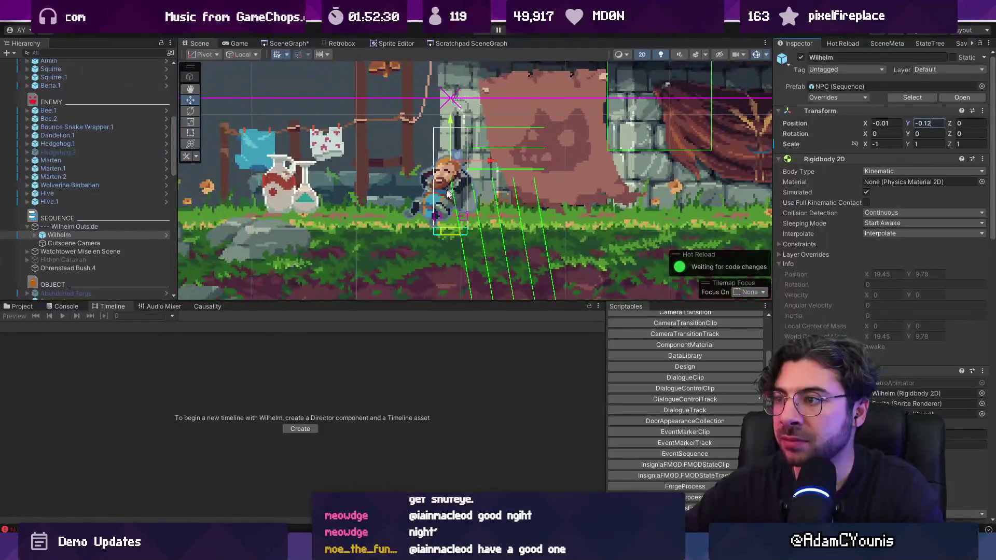
{"action": "left_click", "coordinate": [456, 192]}
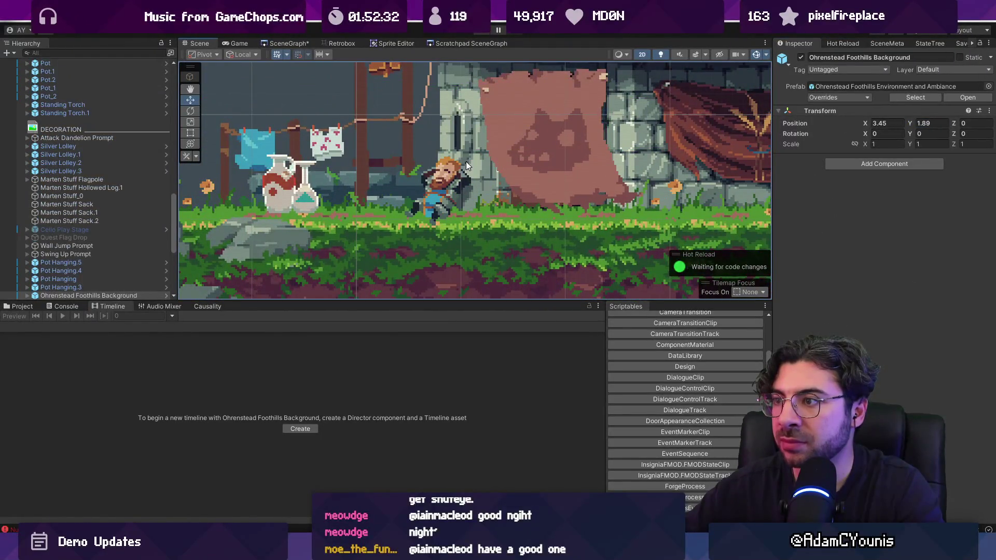
{"action": "scroll", "coordinate": [466, 161], "scroll_direction": "up", "scroll_amount": 4}
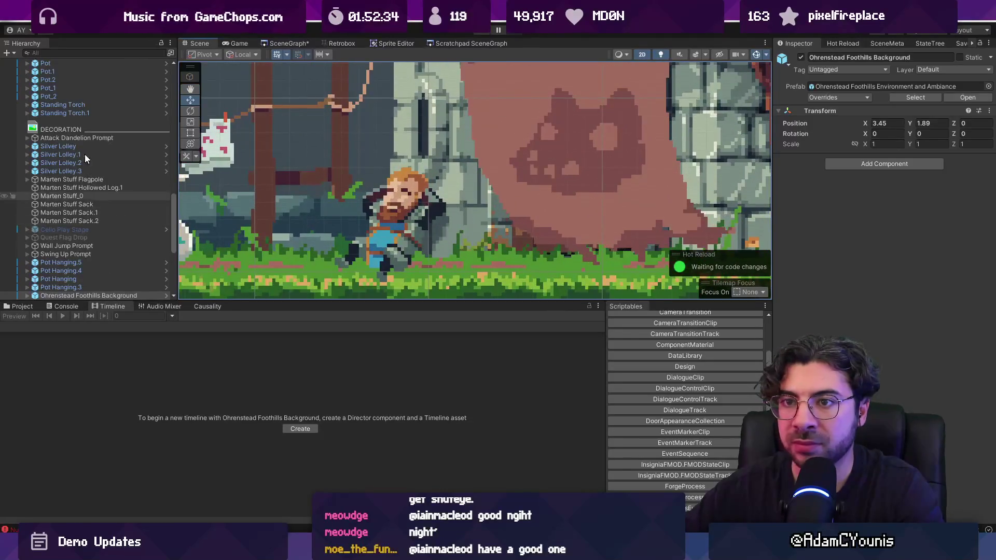
{"action": "scroll", "coordinate": [88, 166], "scroll_direction": "up", "scroll_amount": 8}
{"action": "left_click", "coordinate": [347, 221]}
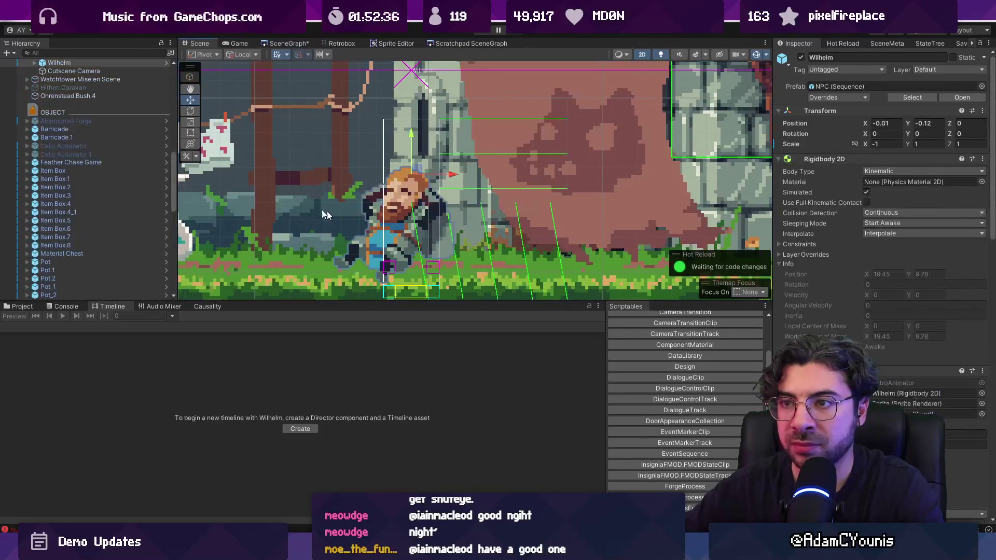
{"action": "scroll", "coordinate": [85, 119], "scroll_direction": "up", "scroll_amount": 5}
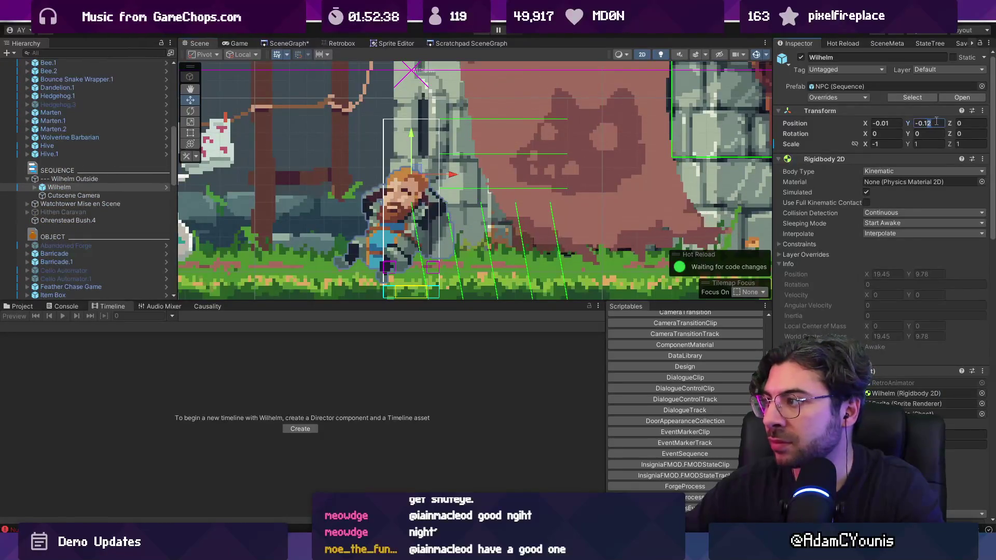
Step: Set Wilhelm's local position to X 0.01, Y -0.1 and reselect the Wilhelm Outside object
{"action": "key", "text": "BackSpace"}
{"action": "type", "text": "0"}
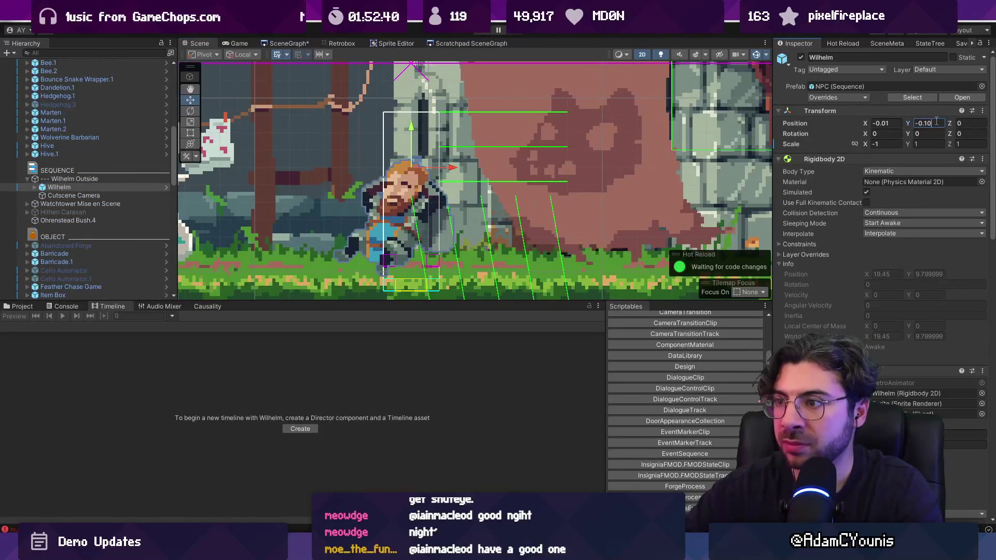
{"action": "left_click", "coordinate": [890, 123]}
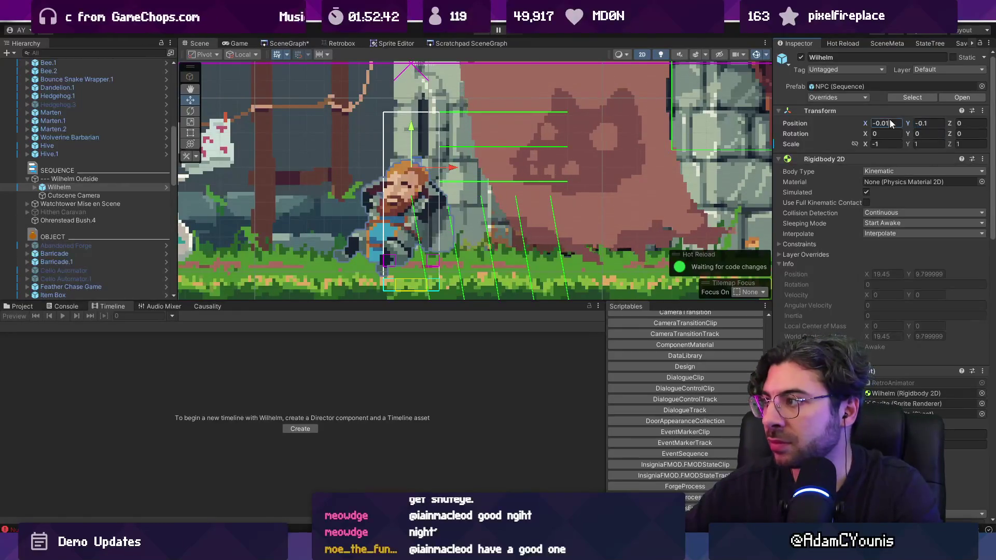
{"action": "type", "text": "-0"}
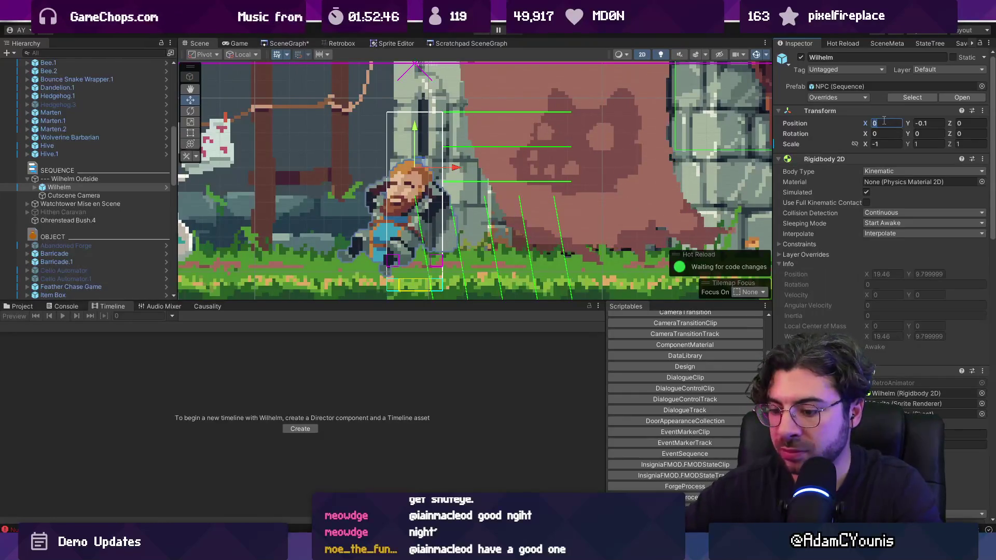
{"action": "type", "text": ".01"}
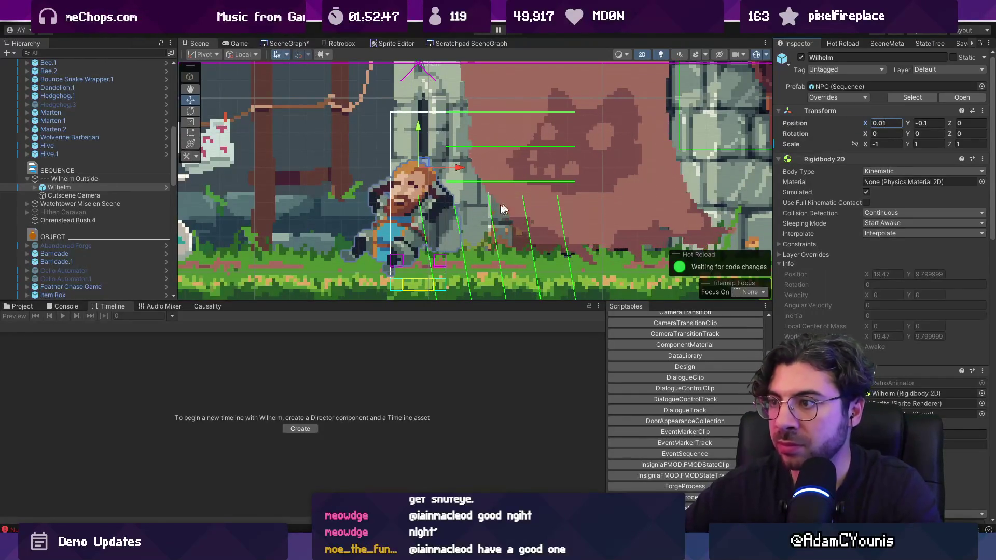
{"action": "left_click", "coordinate": [363, 194]}
{"action": "scroll", "coordinate": [395, 194], "scroll_direction": "down", "scroll_amount": 3}
{"action": "scroll", "coordinate": [395, 194], "scroll_direction": "down", "scroll_amount": 2}
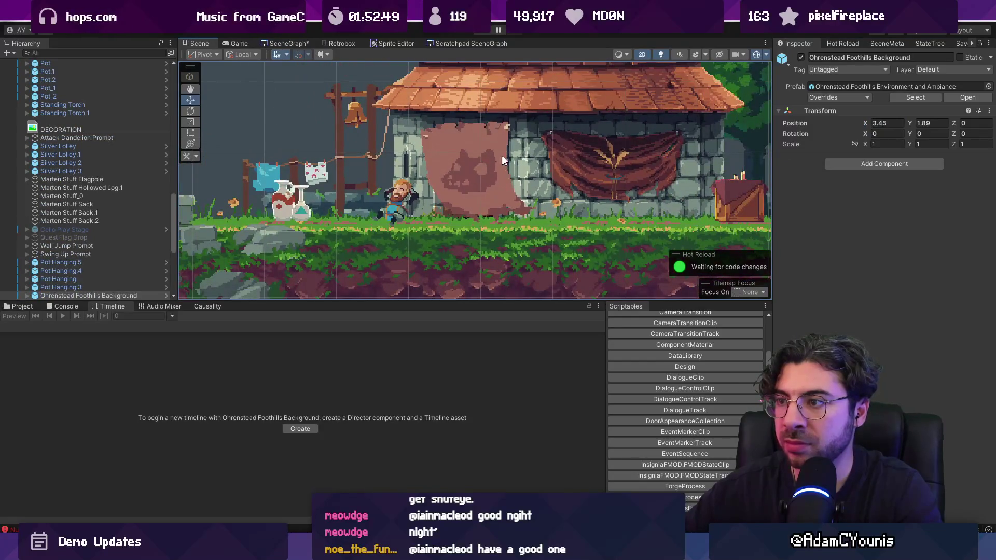
{"action": "scroll", "coordinate": [404, 205], "scroll_direction": "up", "scroll_amount": 5}
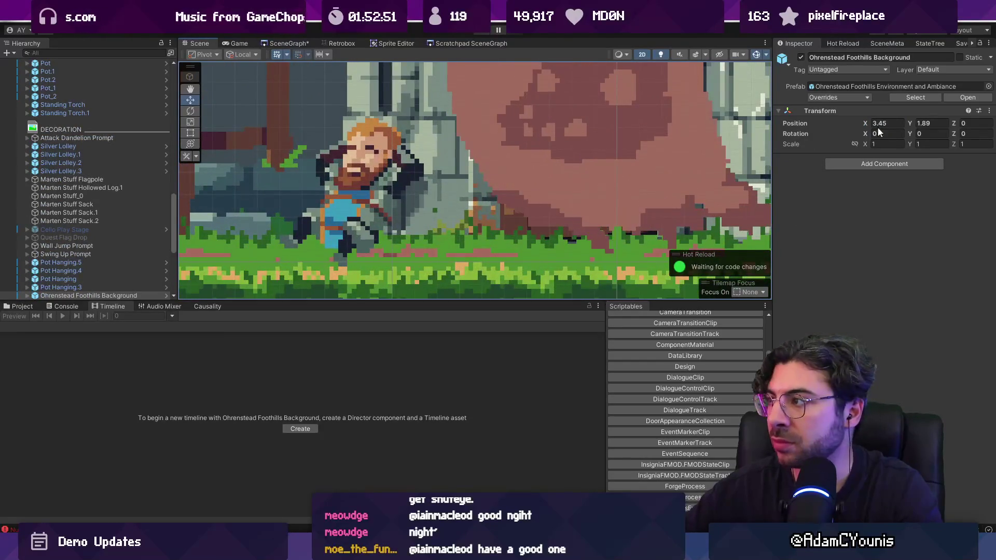
{"action": "left_click", "coordinate": [374, 177]}
{"action": "scroll", "coordinate": [373, 179], "scroll_direction": "down", "scroll_amount": 1}
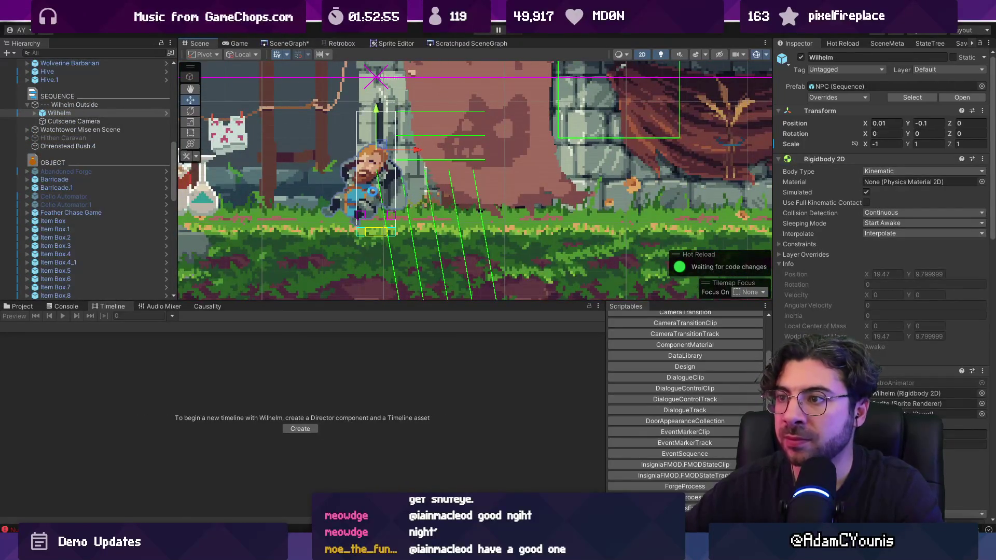
{"action": "double_click", "coordinate": [73, 105]}
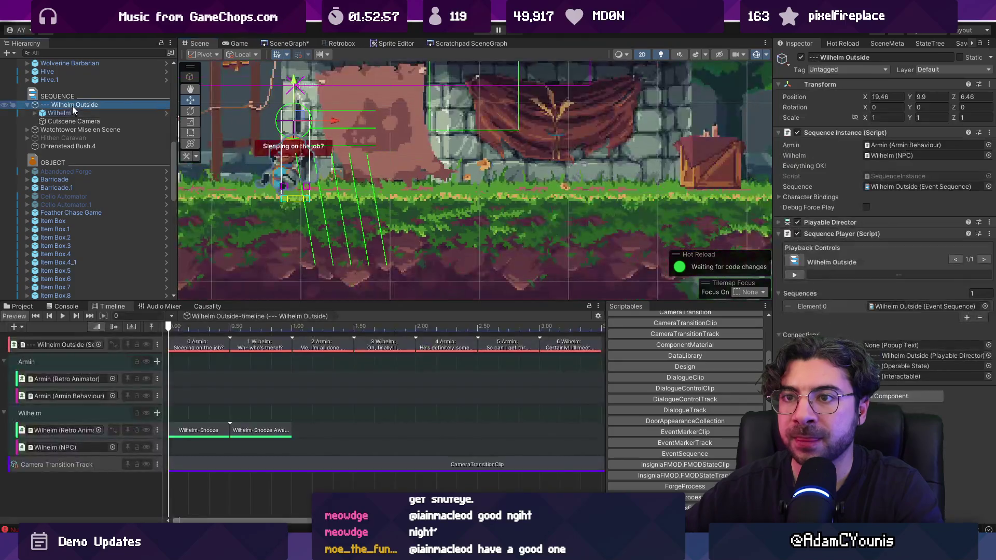
Step: Scale dialogue clips 1–6 into the 1–4 s span, then bring up the camera clip's Out Transition choices
{"action": "left_click", "coordinate": [202, 344]}
{"action": "scroll", "coordinate": [358, 197], "scroll_direction": "up", "scroll_amount": 5}
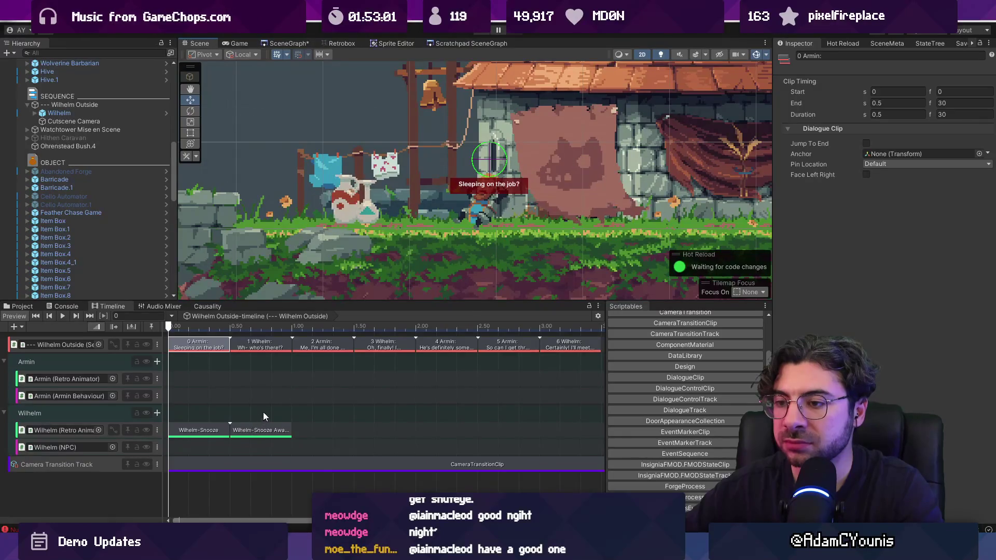
{"action": "scroll", "coordinate": [263, 413], "scroll_direction": "down", "scroll_amount": 3}
{"action": "mouse_move", "coordinate": [410, 358]}
{"action": "left_mouse_down"}
{"action": "mouse_move", "coordinate": [213, 346]}
{"action": "mouse_move", "coordinate": [246, 347]}
{"action": "left_mouse_up"}
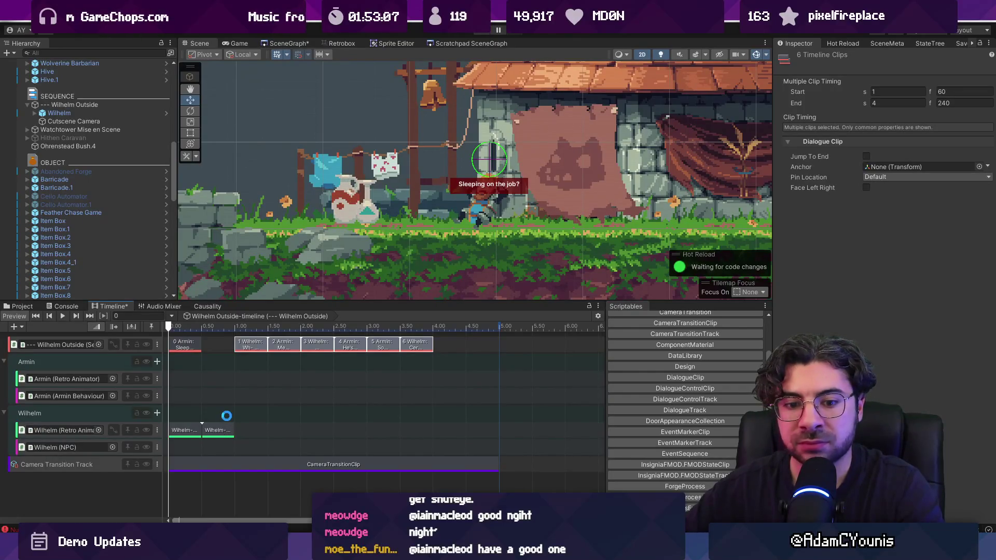
{"action": "left_click", "coordinate": [381, 461]}
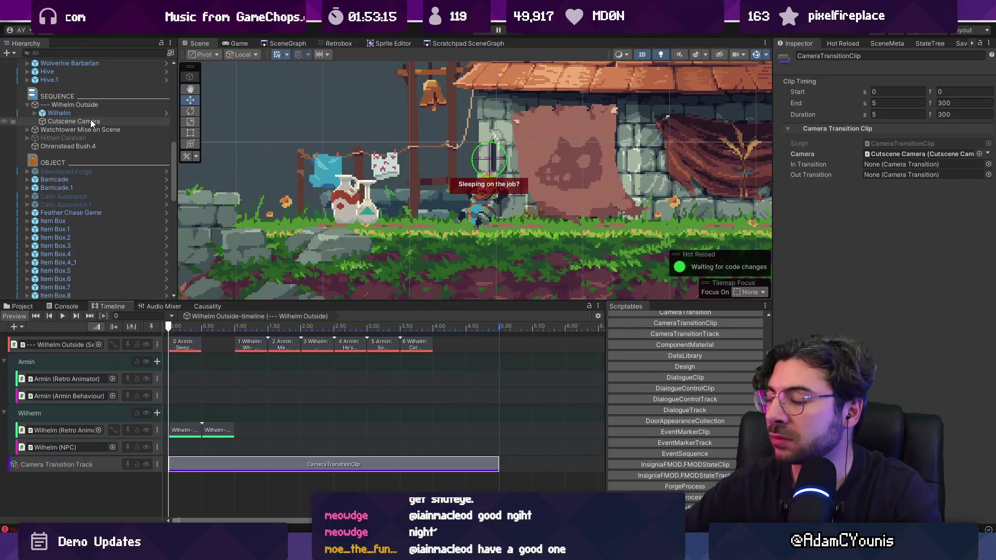
{"action": "left_click", "coordinate": [988, 174]}
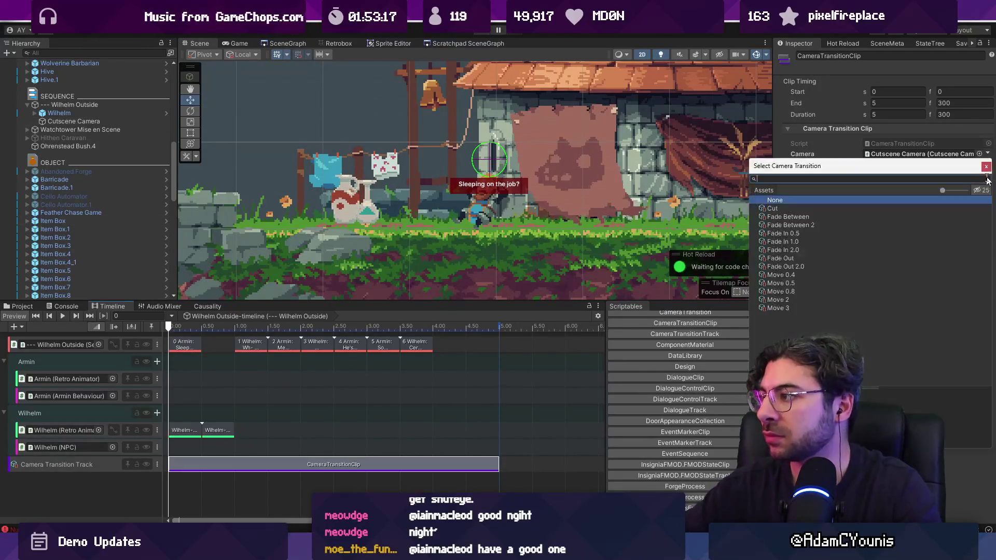
Step: Give the camera clip a Fade Out out-transition and a Move 0.8 in-transition
{"action": "double_click", "coordinate": [804, 259]}
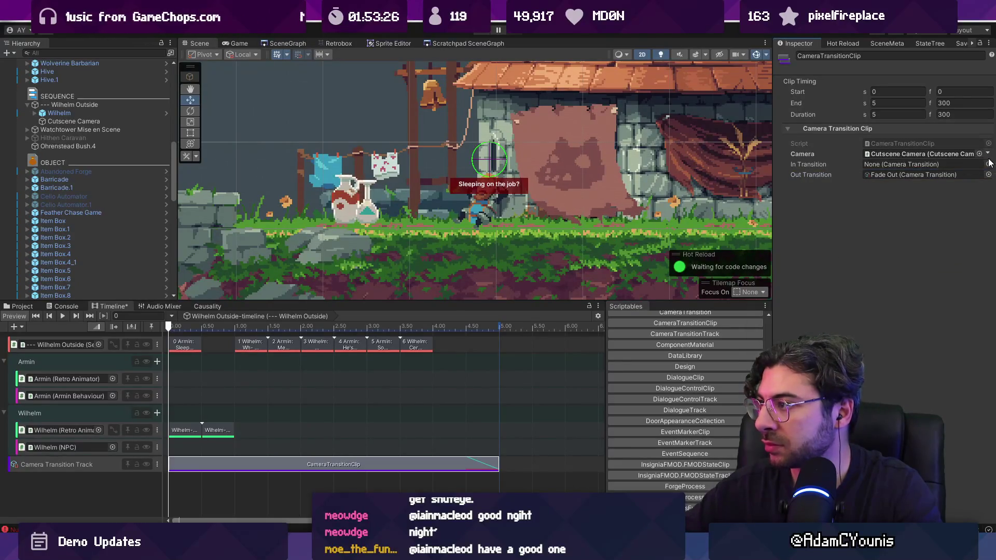
{"action": "left_click", "coordinate": [987, 164]}
{"action": "left_click", "coordinate": [800, 263]}
{"action": "left_click", "coordinate": [799, 272]}
{"action": "double_click", "coordinate": [798, 281]}
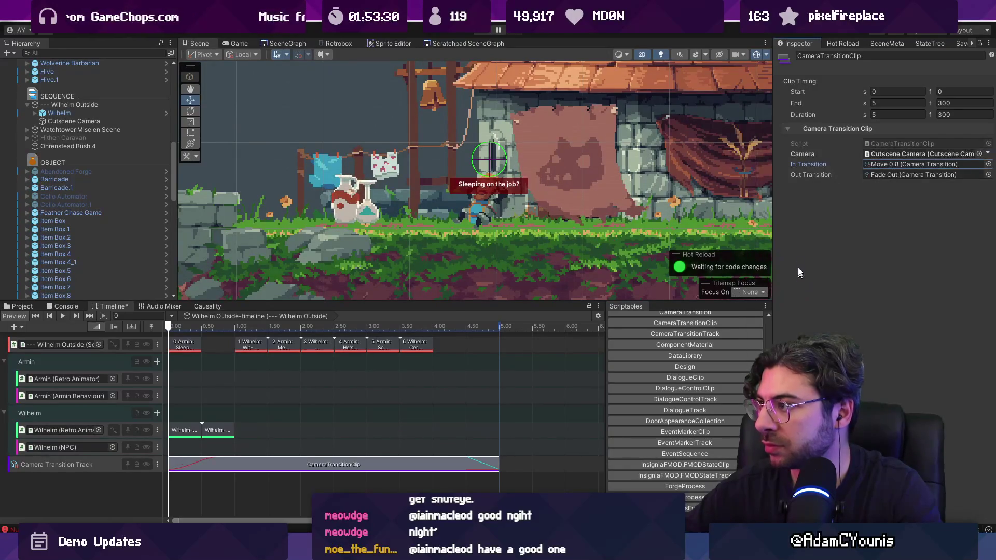
Step: Set the Cutscene Camera's ortho size to 0.9 and shift it left to X -0.363
{"action": "double_click", "coordinate": [91, 121]}
{"action": "left_click", "coordinate": [844, 136]}
{"action": "left_click", "coordinate": [850, 134]}
{"action": "left_click", "coordinate": [892, 165]}
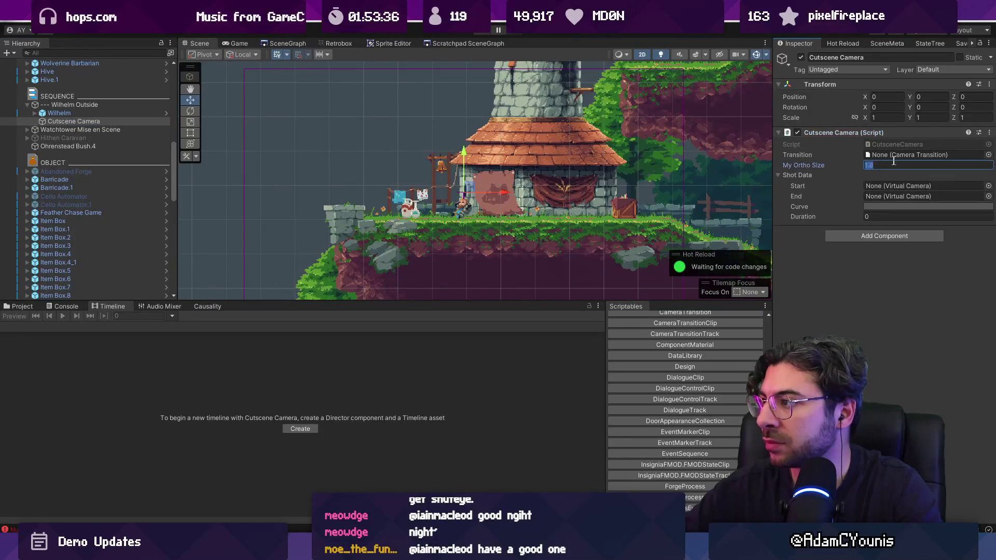
{"action": "type", "text": "0.1"}
{"action": "type", "text": "5"}
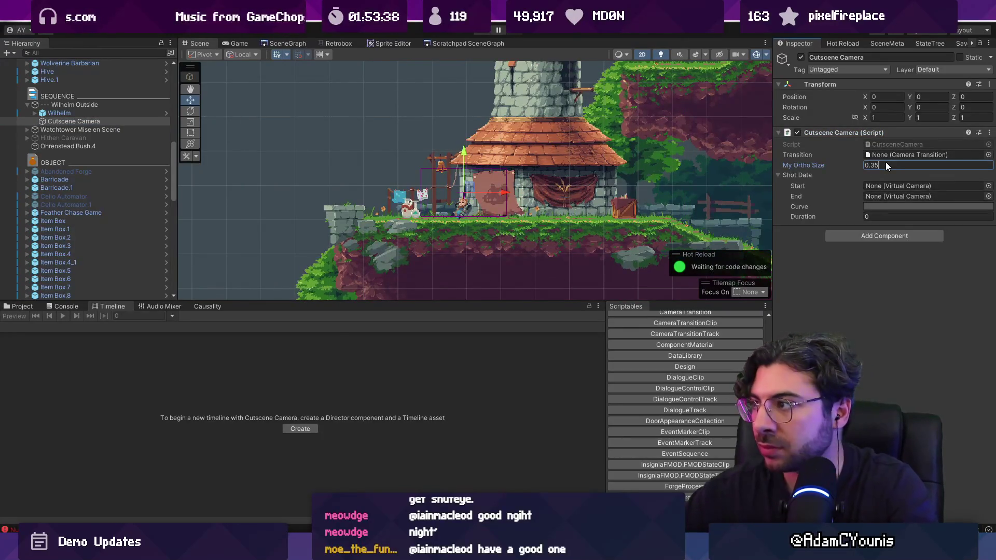
{"action": "type", "text": "1.35"}
{"action": "left_click", "coordinate": [870, 206]}
{"action": "left_click", "coordinate": [985, 114]}
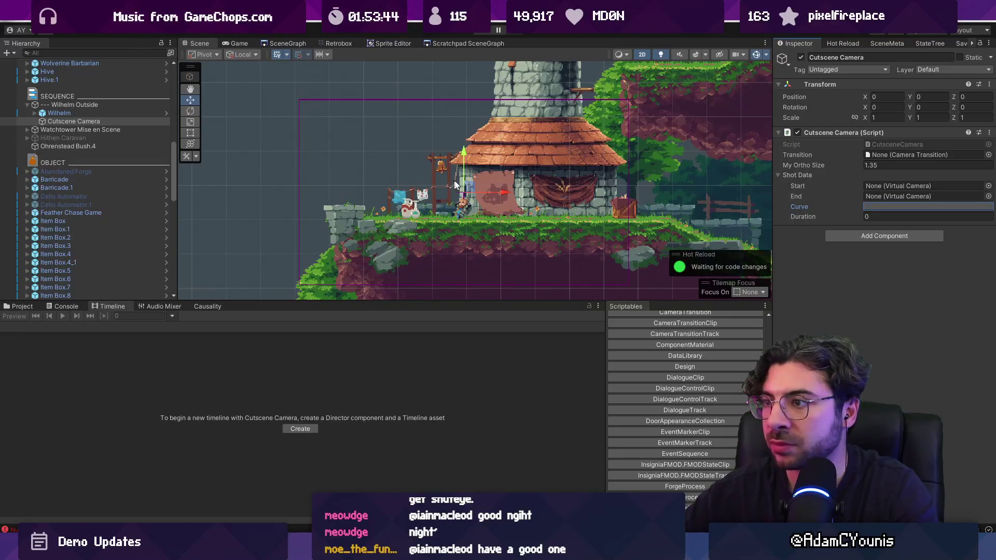
{"action": "type", "text": "0.9"}
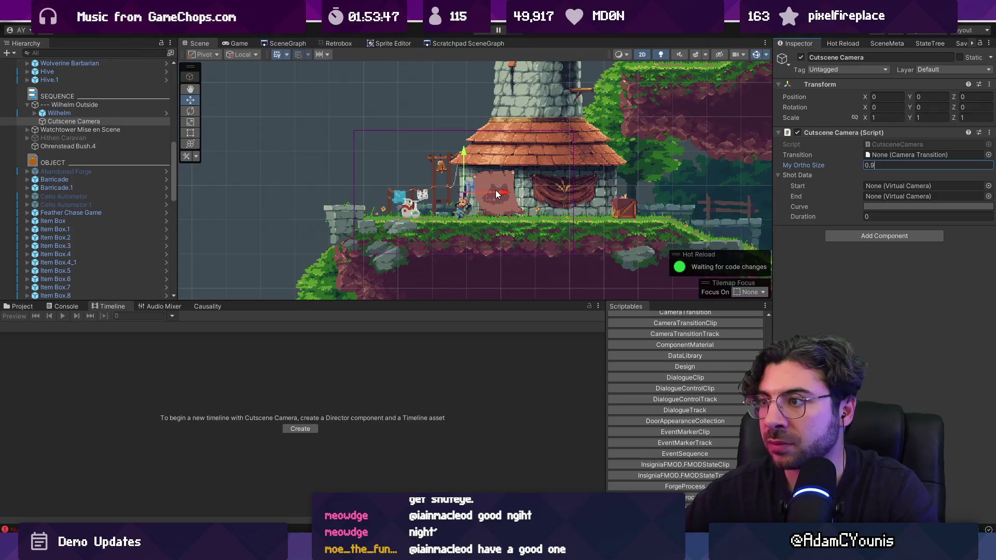
{"action": "mouse_move", "coordinate": [500, 190]}
{"action": "left_mouse_down"}
{"action": "mouse_move", "coordinate": [470, 190]}
{"action": "mouse_move", "coordinate": [521, 185]}
{"action": "mouse_move", "coordinate": [480, 188]}
{"action": "left_mouse_up"}
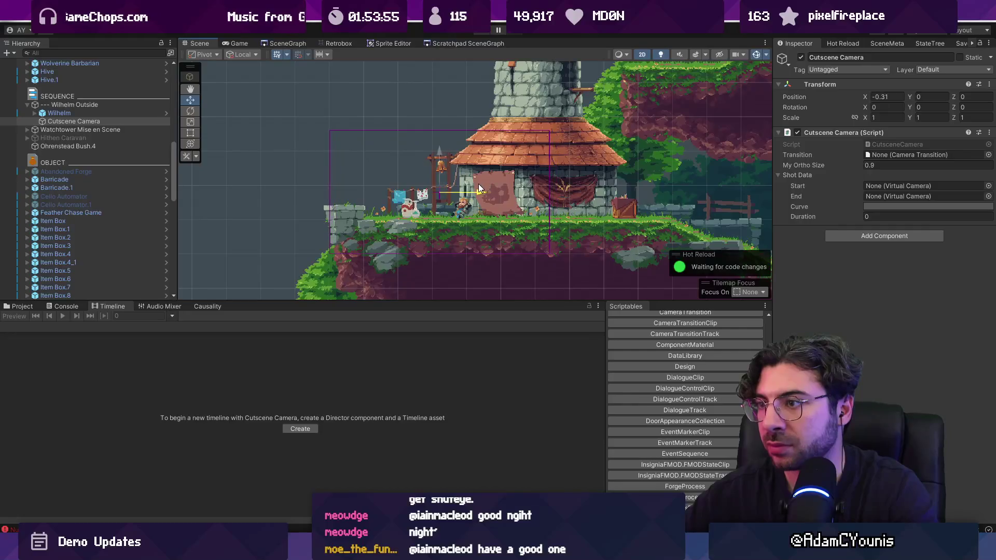
{"action": "left_click", "coordinate": [86, 105]}
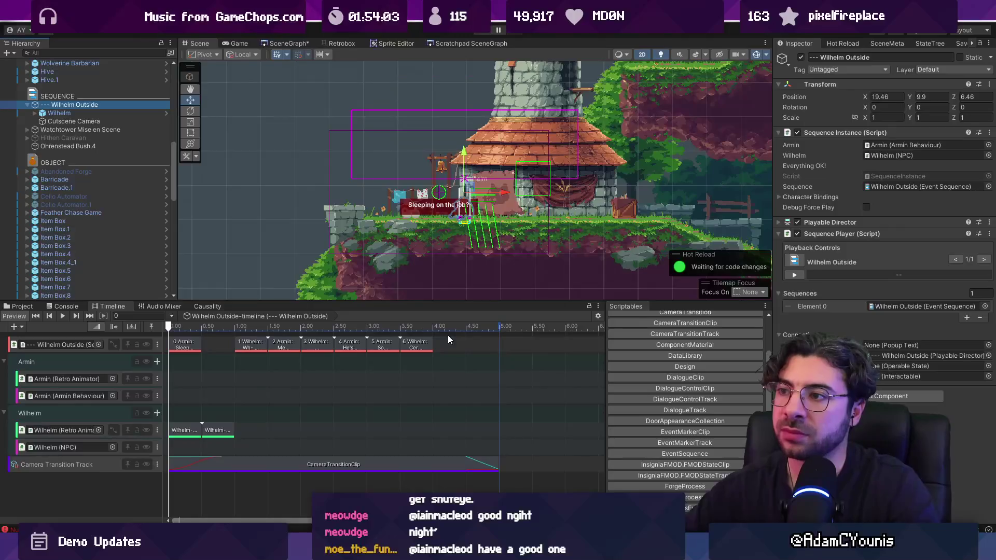
Step: Add a new box-area component to the Wilhelm Outside object
{"action": "left_click", "coordinate": [89, 113]}
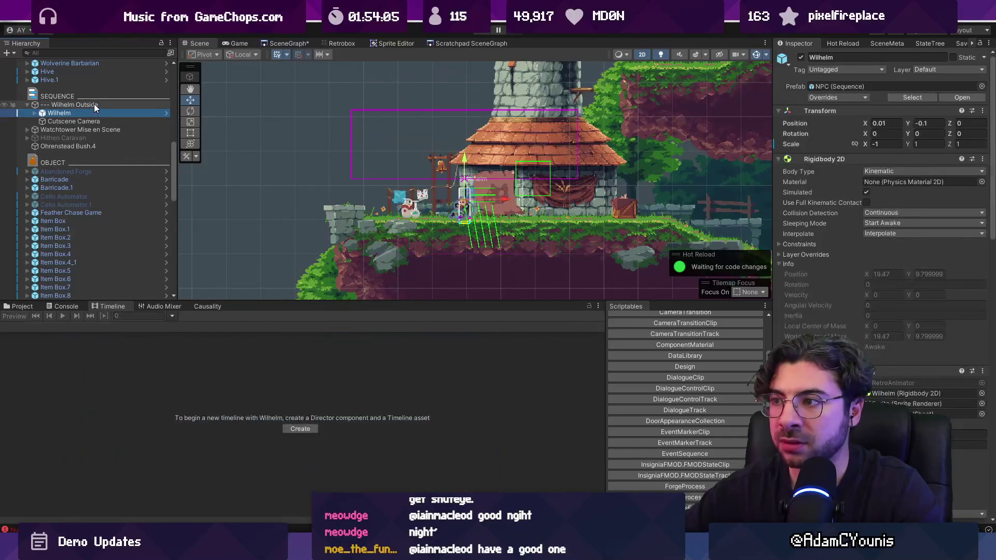
{"action": "left_click", "coordinate": [94, 105]}
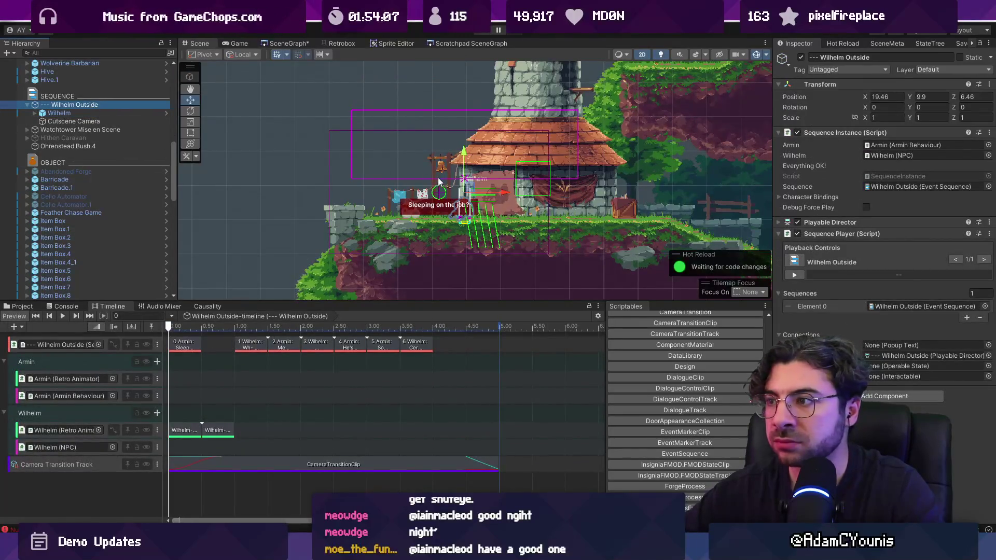
{"action": "key", "text": "f"}
{"action": "scroll", "coordinate": [482, 209], "scroll_direction": "down", "scroll_amount": 2}
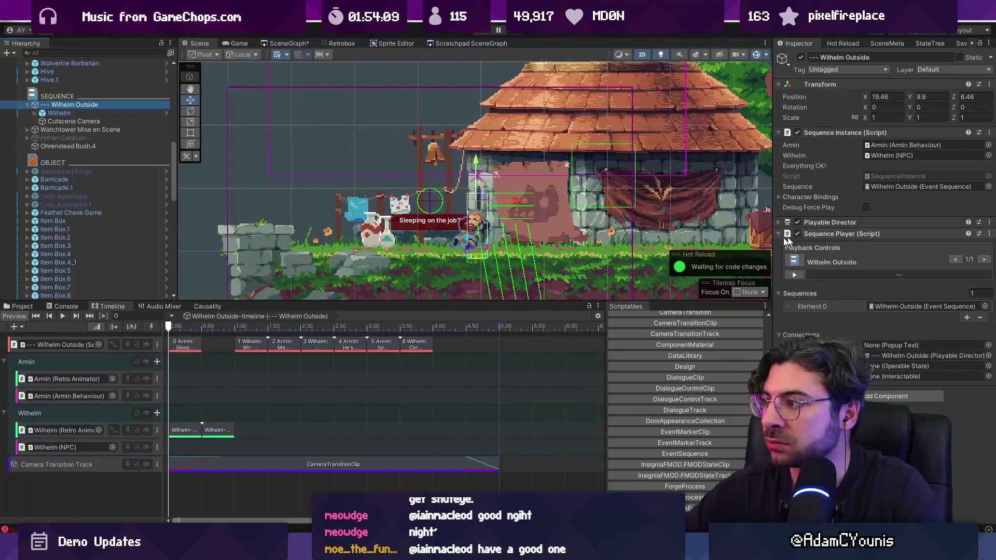
{"action": "left_click", "coordinate": [873, 395]}
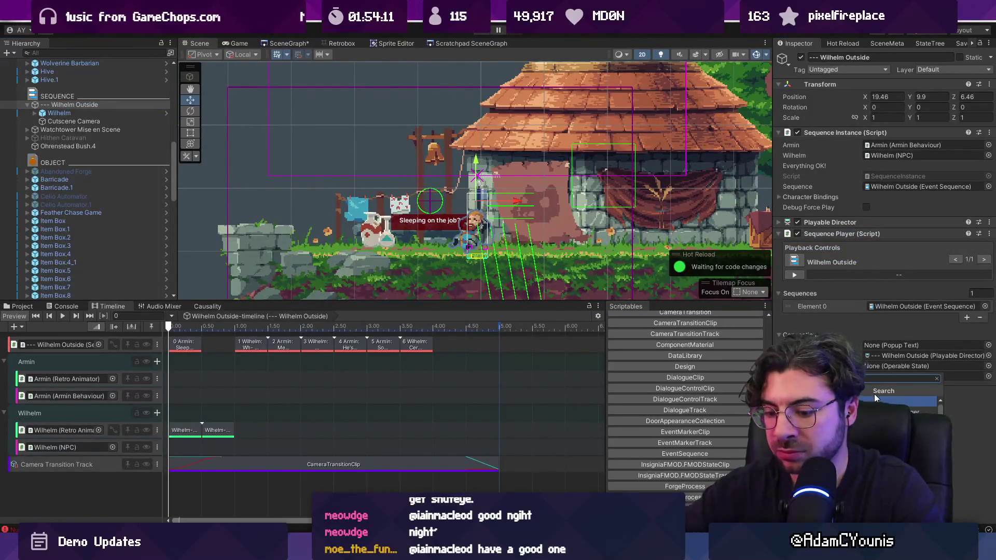
{"action": "key", "text": "Return"}
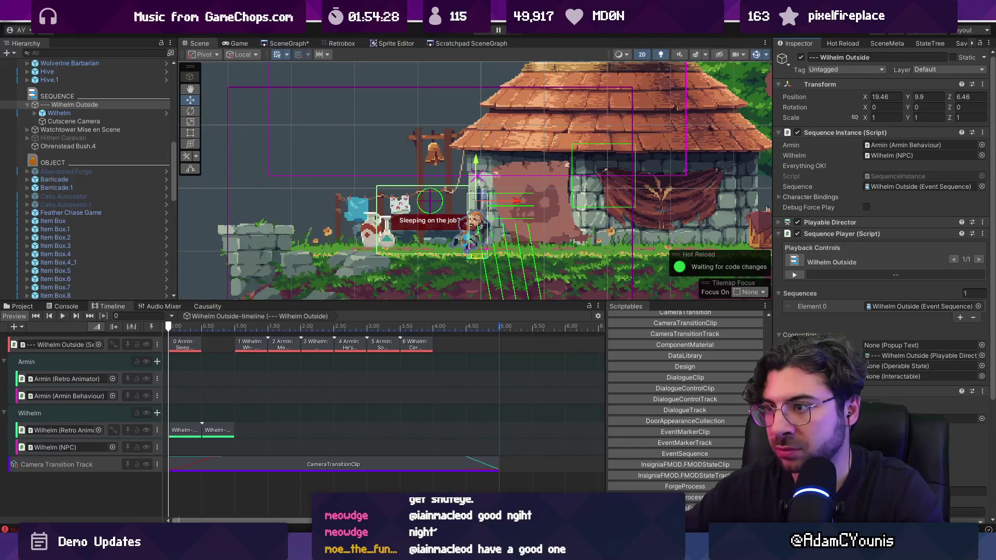
Step: Remove the quest-flag Condition entry from the Wilhelm Outside event sequence and enter play mode
{"action": "scroll", "coordinate": [414, 234], "scroll_direction": "down", "scroll_amount": 3}
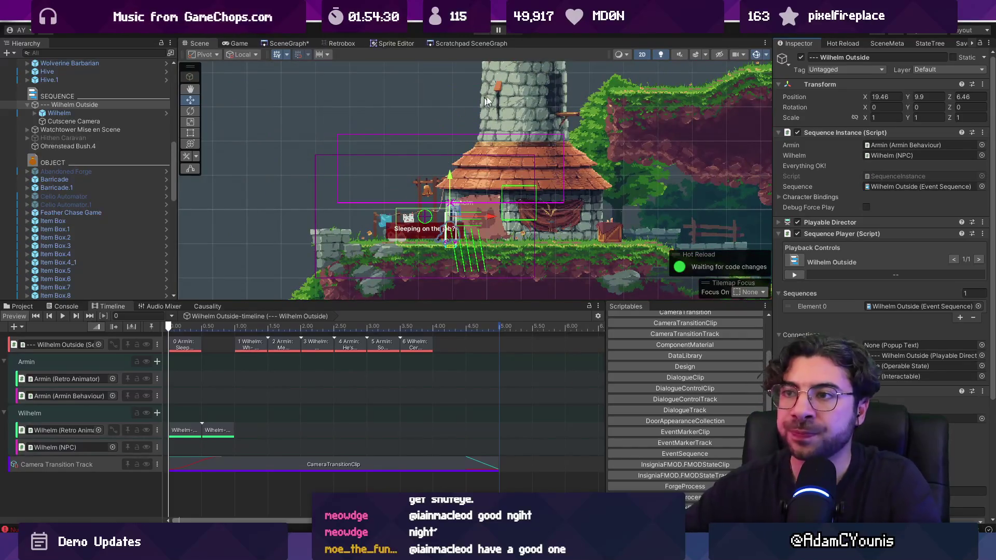
{"action": "double_click", "coordinate": [886, 185]}
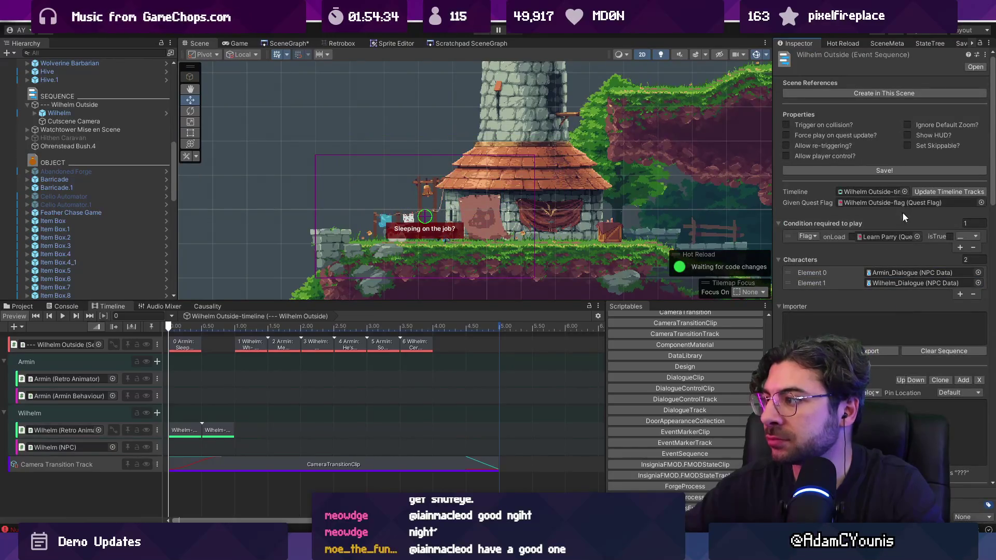
{"action": "left_click", "coordinate": [974, 248]}
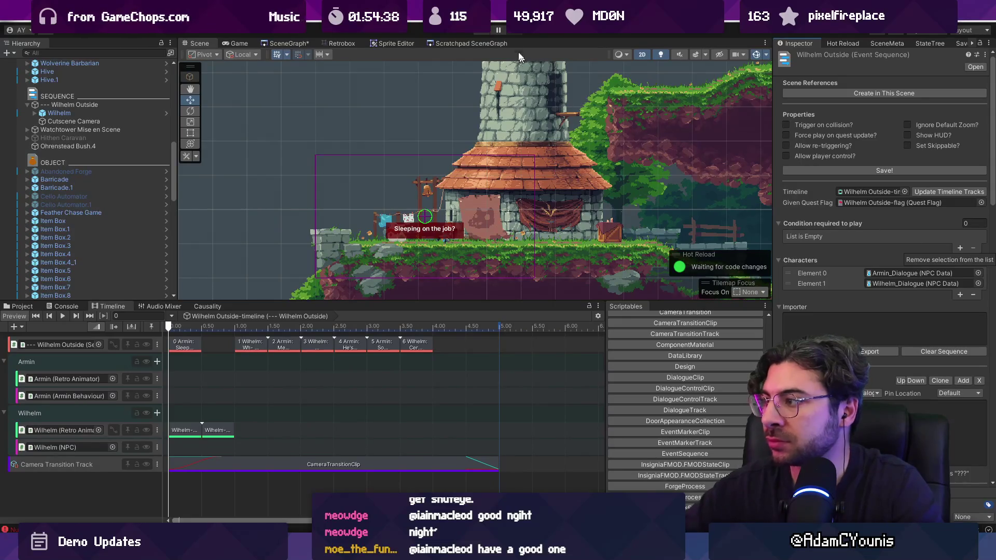
{"action": "left_click", "coordinate": [484, 32]}
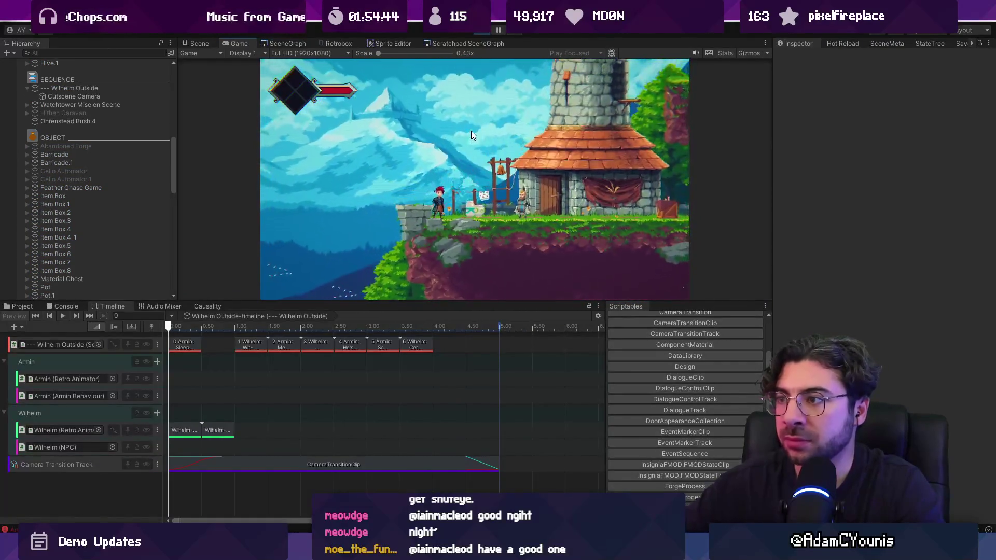
Step: Check the running game full screen, then stop play mode
{"action": "key", "text": "shift+space"}
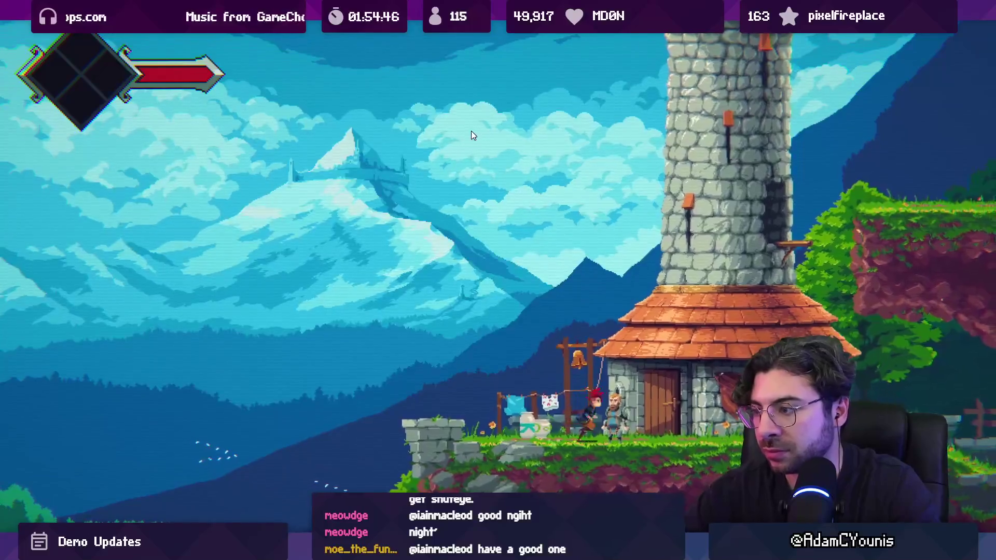
{"action": "key", "text": "shift+space"}
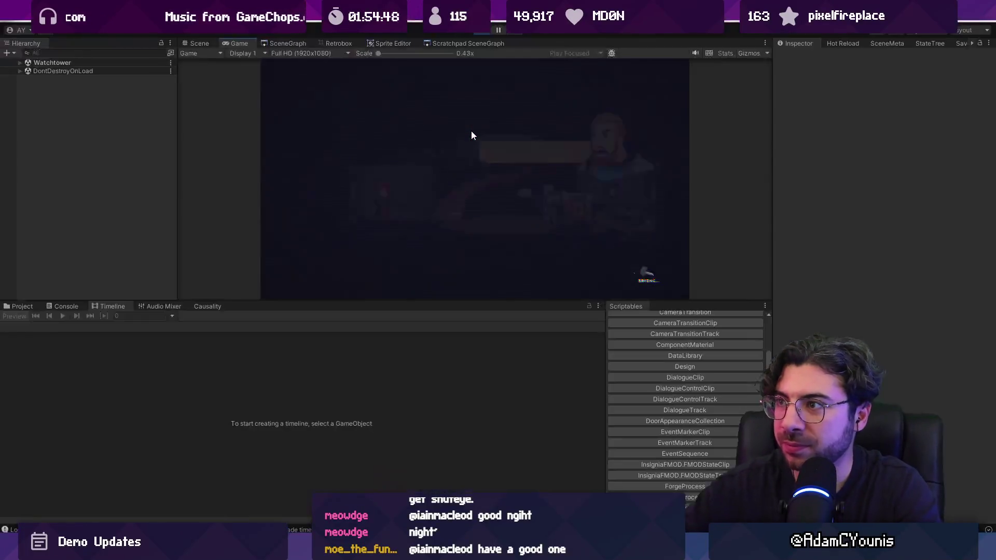
{"action": "key", "text": "ctrl+p"}
Step: Select Wilhelm and collapse his Life, animator and physics component sections
{"action": "scroll", "coordinate": [119, 211], "scroll_direction": "down", "scroll_amount": 5}
{"action": "scroll", "coordinate": [119, 210], "scroll_direction": "down", "scroll_amount": 6}
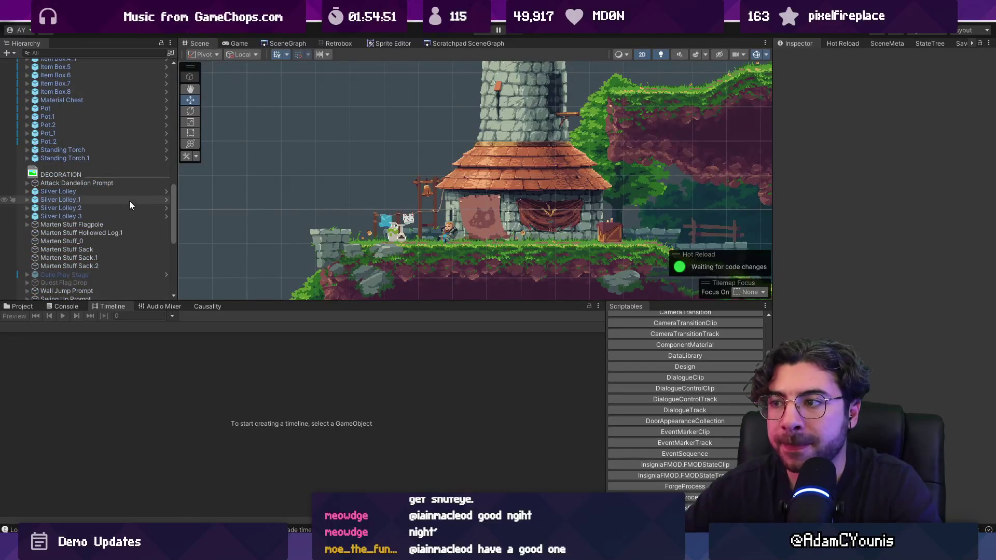
{"action": "scroll", "coordinate": [117, 182], "scroll_direction": "down", "scroll_amount": 2}
{"action": "scroll", "coordinate": [111, 194], "scroll_direction": "down", "scroll_amount": 2}
{"action": "scroll", "coordinate": [110, 197], "scroll_direction": "up", "scroll_amount": 10}
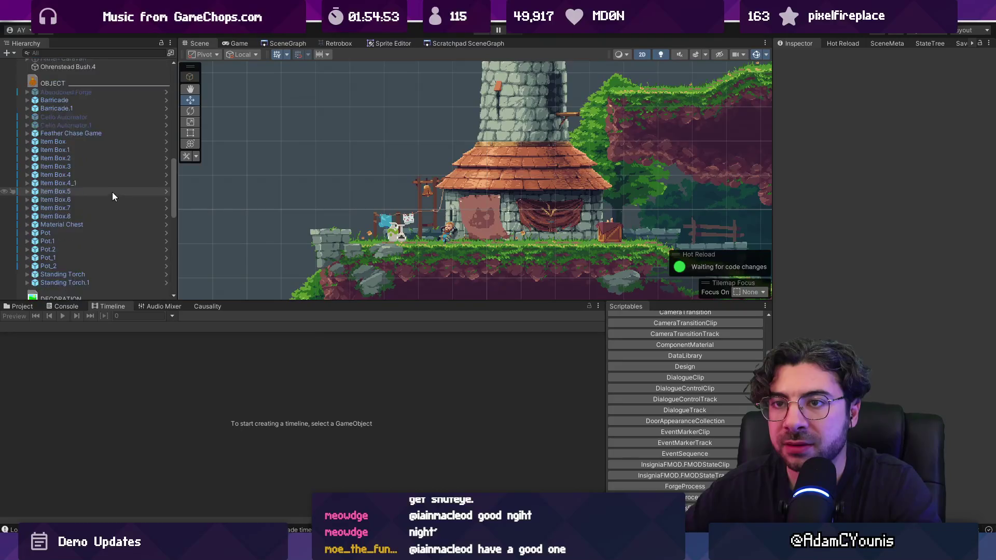
{"action": "left_click", "coordinate": [100, 182]}
{"action": "left_click", "coordinate": [101, 188]}
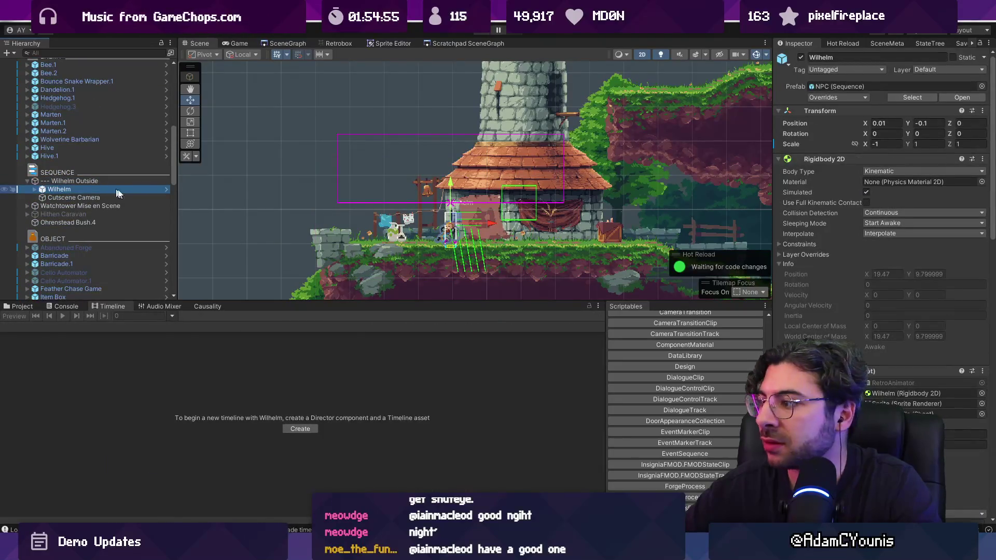
{"action": "scroll", "coordinate": [913, 309], "scroll_direction": "down", "scroll_amount": 3}
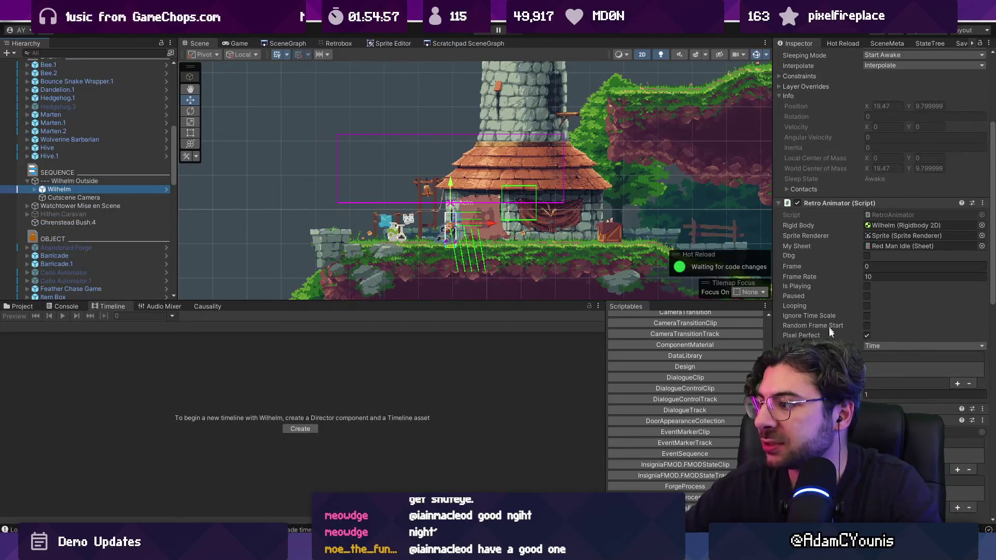
{"action": "left_click", "coordinate": [817, 202]}
{"action": "scroll", "coordinate": [813, 160], "scroll_direction": "up", "scroll_amount": 3}
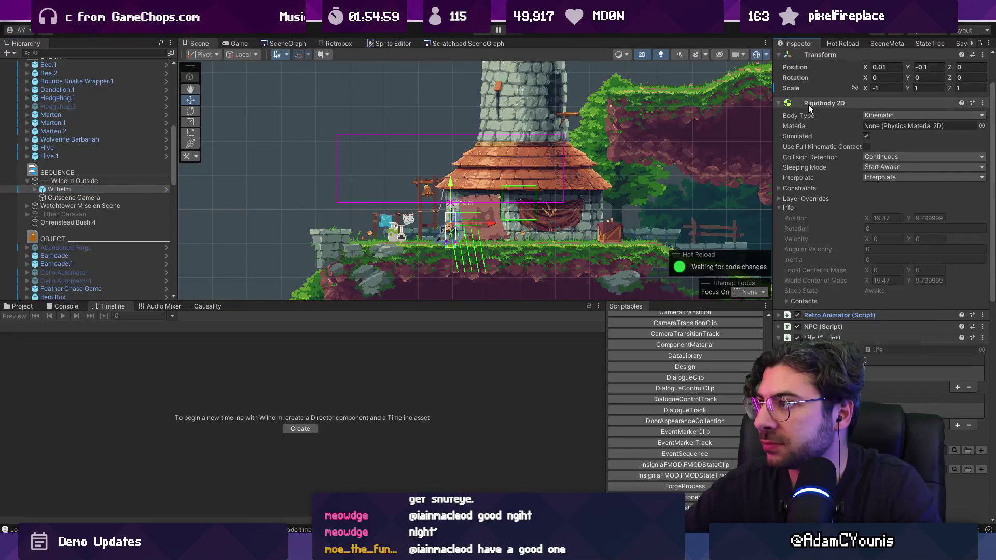
{"action": "left_click", "coordinate": [808, 104]}
{"action": "left_click", "coordinate": [812, 136]}
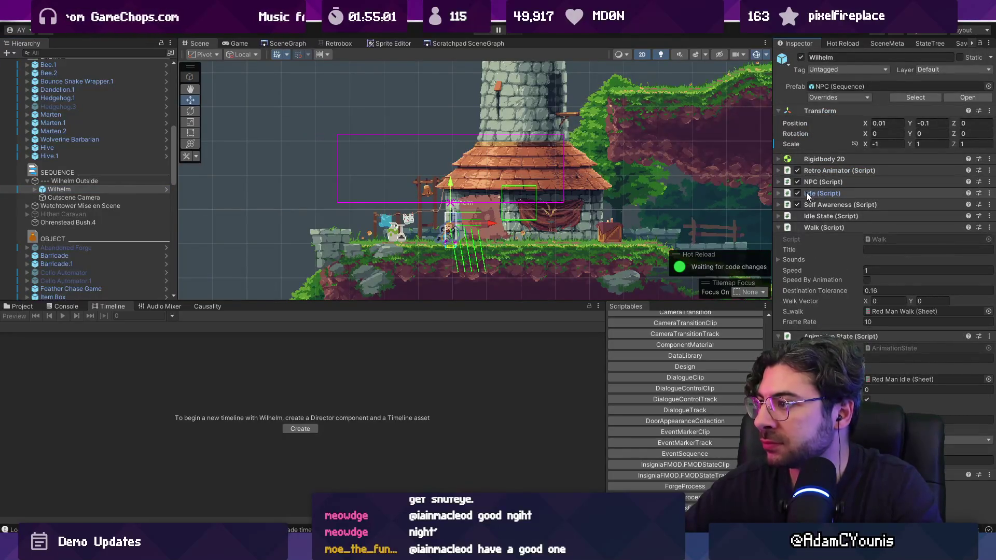
Step: Set Wilhelm's Idle State sprite sheet to Wilhelm-Snooze
{"action": "left_click", "coordinate": [841, 216]}
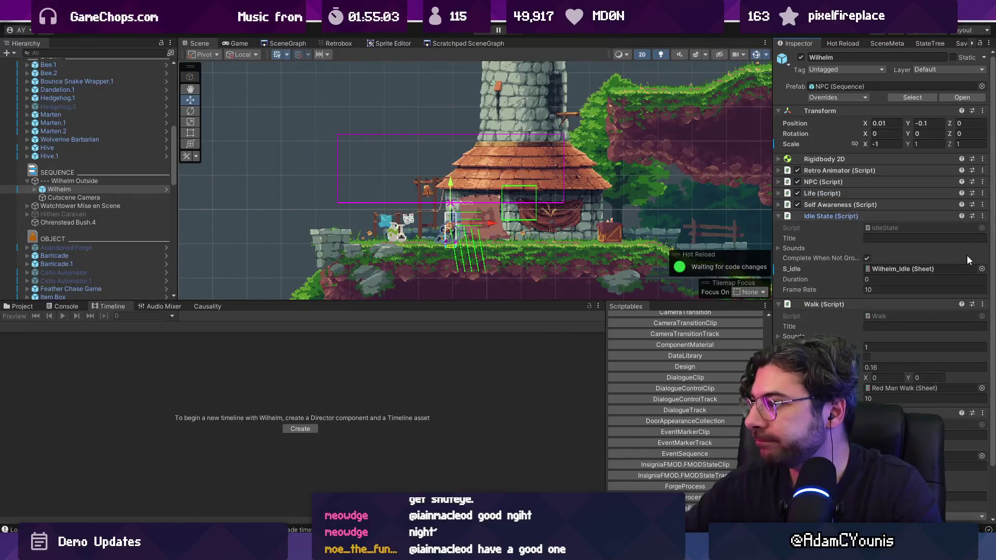
{"action": "left_click", "coordinate": [982, 268]}
{"action": "type", "text": "snooze"}
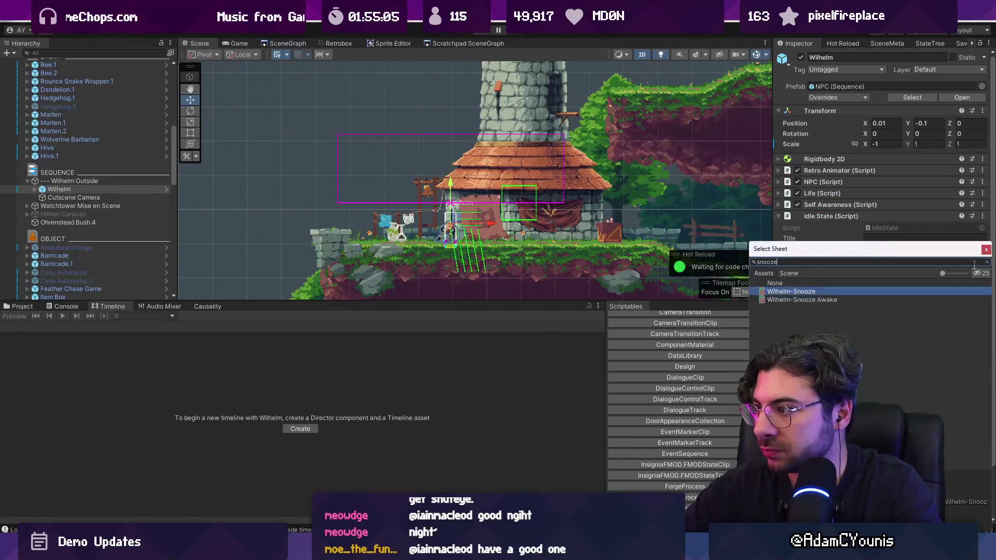
{"action": "key", "text": "Return"}
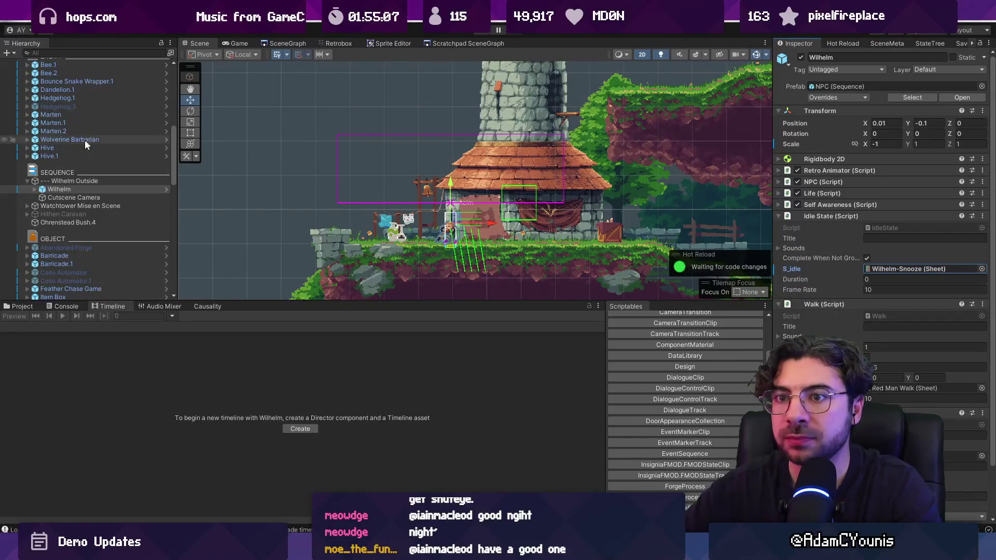
{"action": "scroll", "coordinate": [88, 141], "scroll_direction": "up", "scroll_amount": 15}
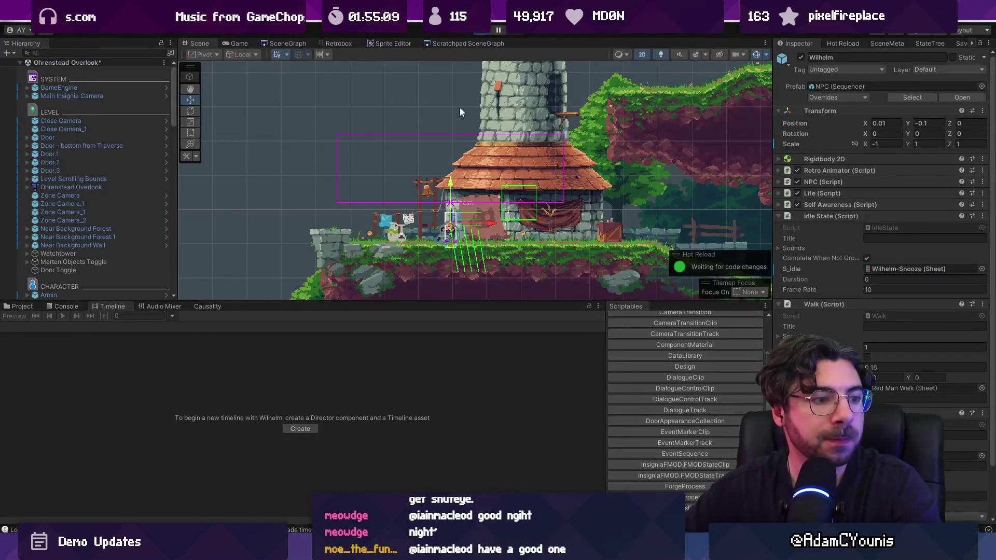
Step: Play-test the scene full screen and inspect the ArgumentNullException in the Console
{"action": "key", "text": "ctrl+p"}
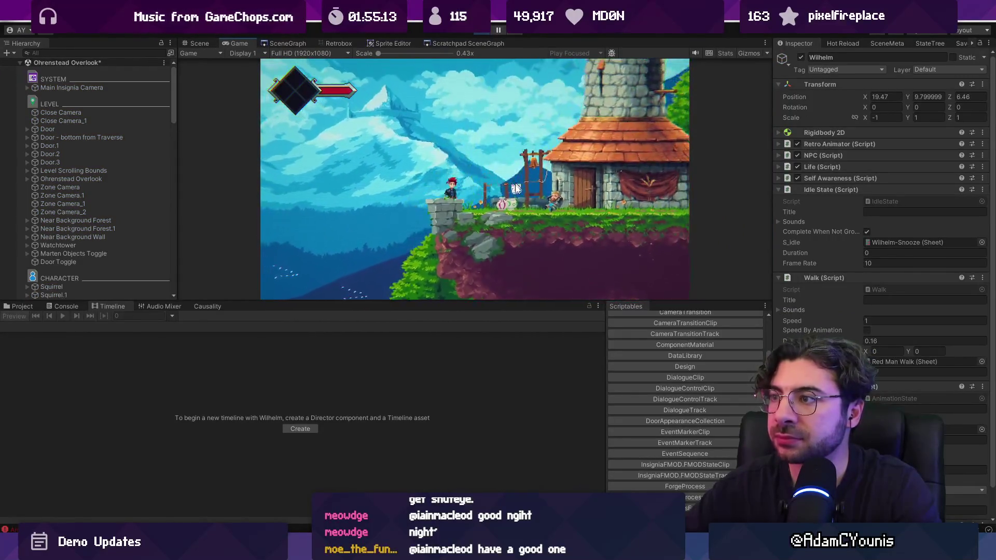
{"action": "key", "text": "shift+space"}
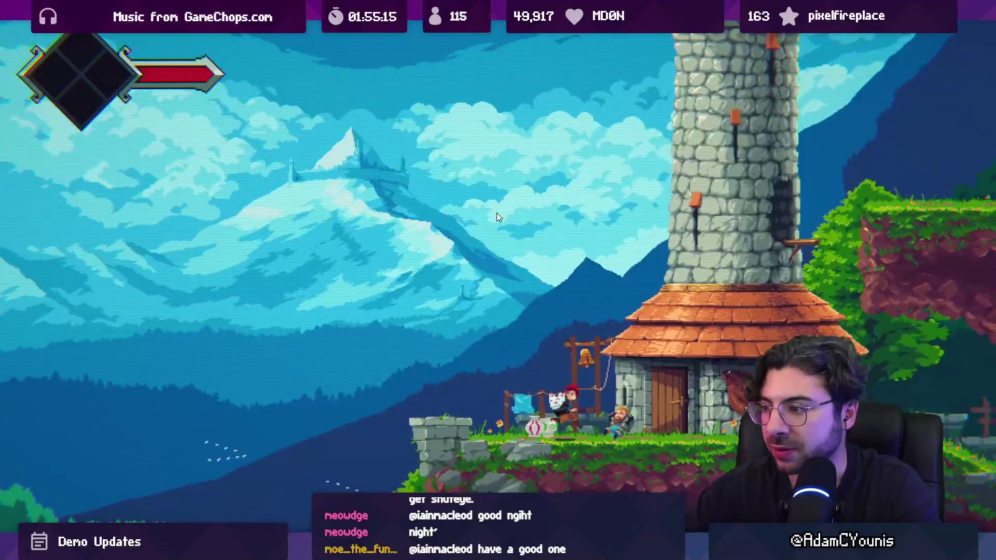
{"action": "key", "text": "shift+space"}
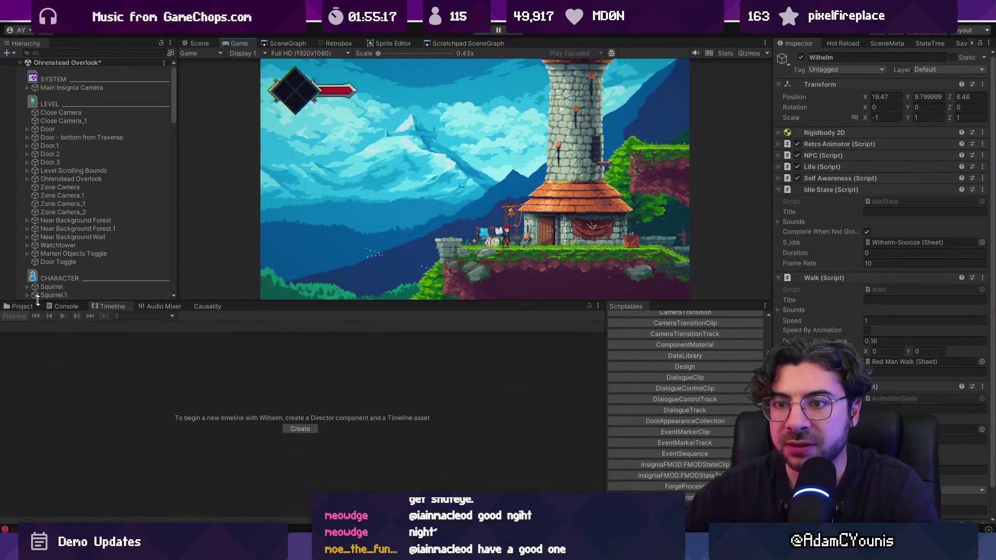
{"action": "left_click", "coordinate": [62, 306]}
{"action": "left_click", "coordinate": [114, 353]}
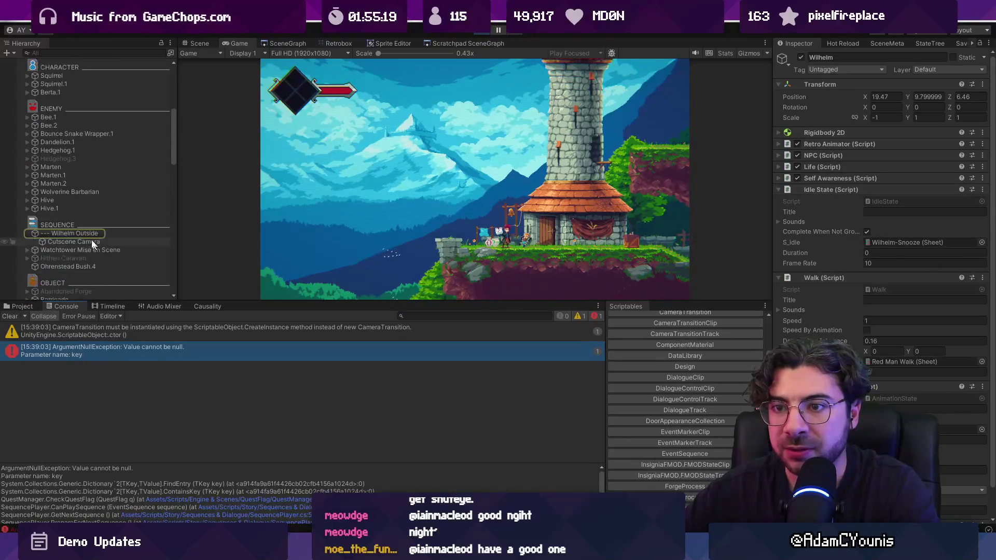
Step: Stop the test run, widen the inspector and clear the logged Console errors
{"action": "left_click", "coordinate": [73, 234]}
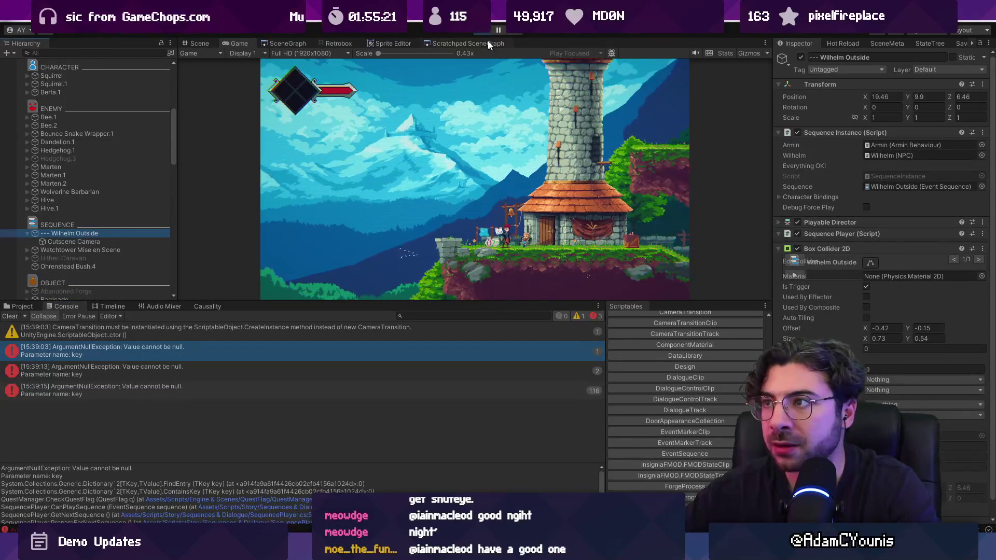
{"action": "left_click", "coordinate": [787, 234]}
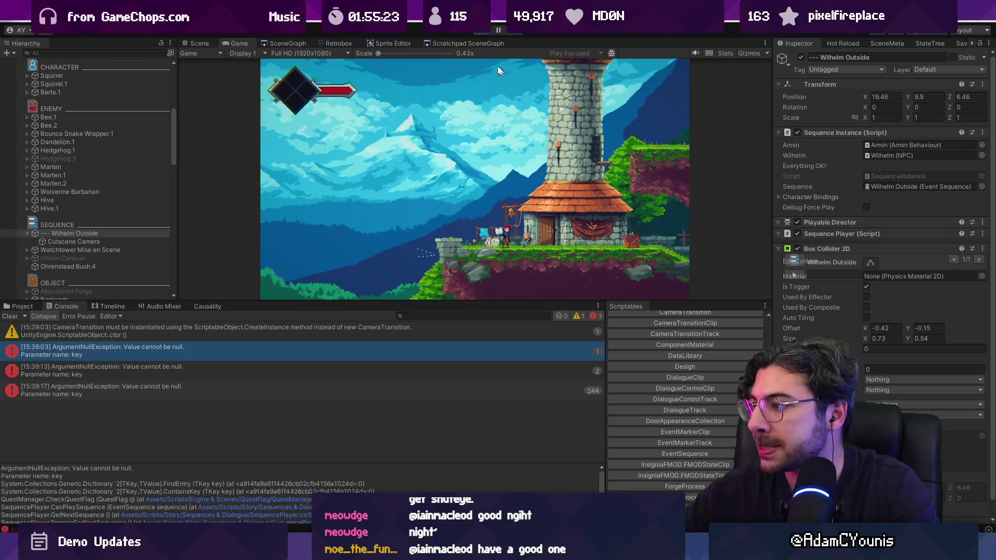
{"action": "left_click", "coordinate": [480, 32]}
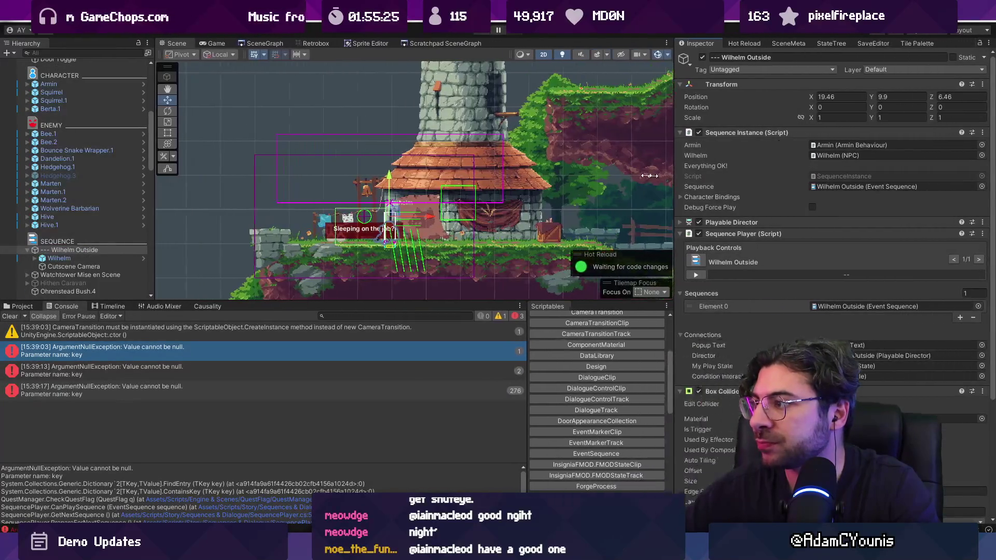
{"action": "left_click_drag", "start_coordinate": [664, 176], "coordinate": [594, 175]}
{"action": "scroll", "coordinate": [708, 269], "scroll_direction": "down", "scroll_amount": 1}
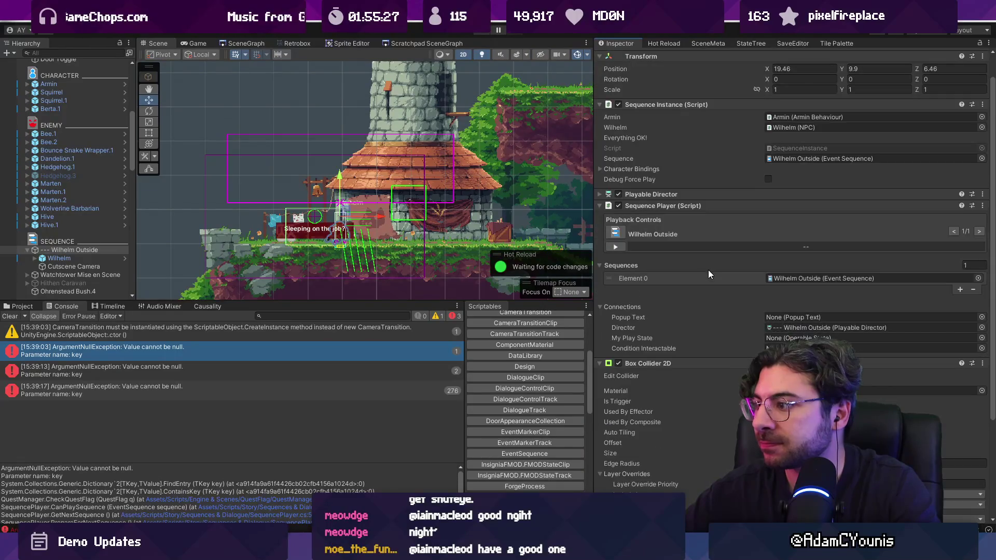
{"action": "scroll", "coordinate": [744, 312], "scroll_direction": "down", "scroll_amount": 2}
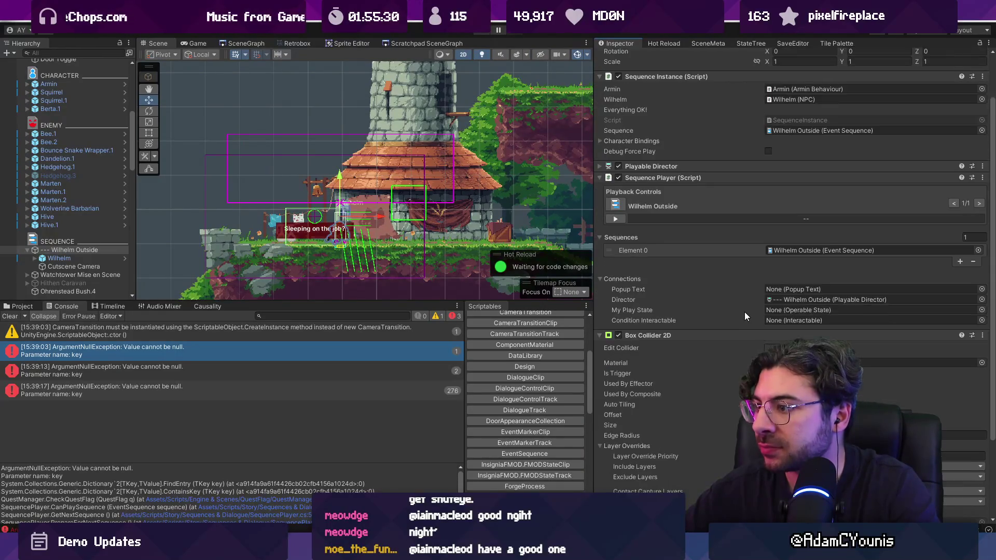
{"action": "scroll", "coordinate": [716, 300], "scroll_direction": "down", "scroll_amount": 3}
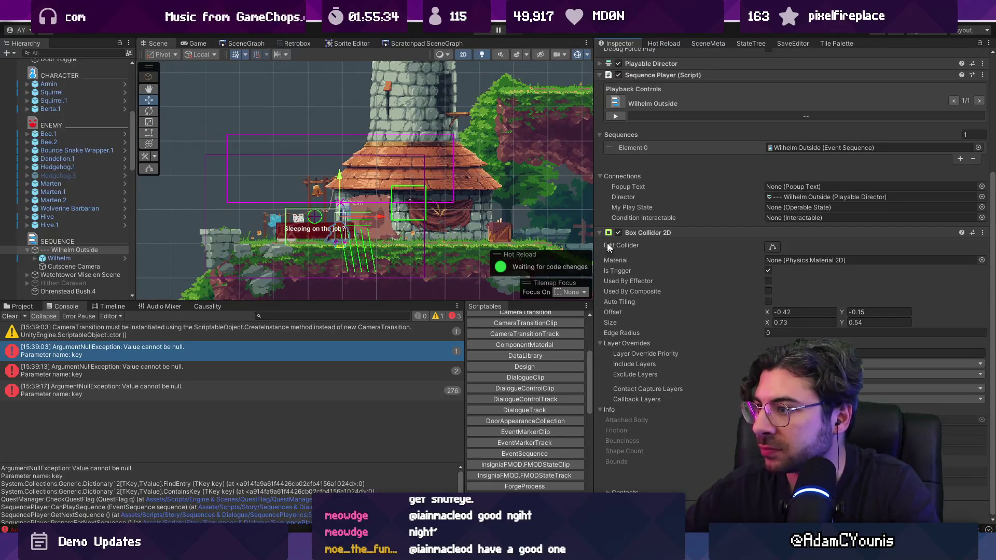
{"action": "scroll", "coordinate": [691, 233], "scroll_direction": "up", "scroll_amount": 3}
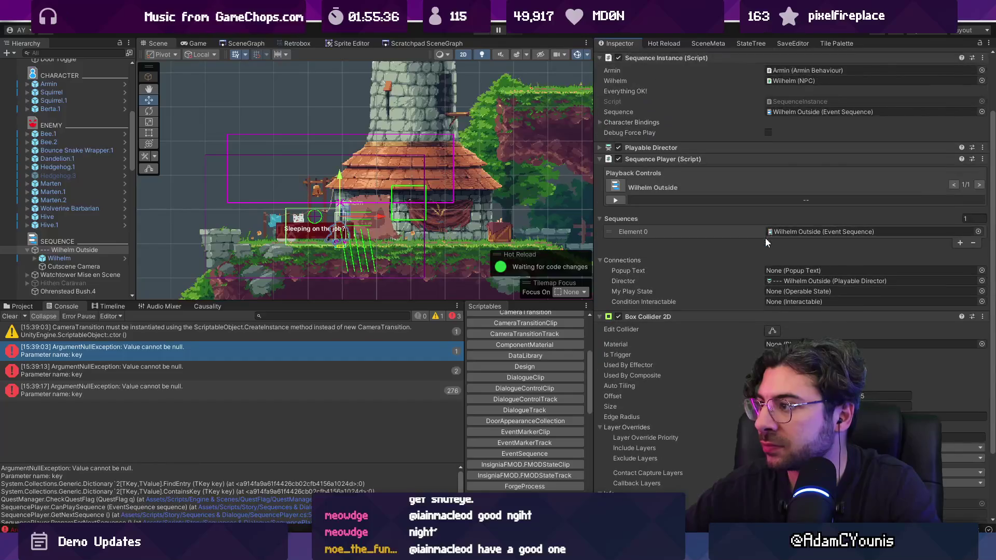
{"action": "scroll", "coordinate": [677, 293], "scroll_direction": "down", "scroll_amount": 2}
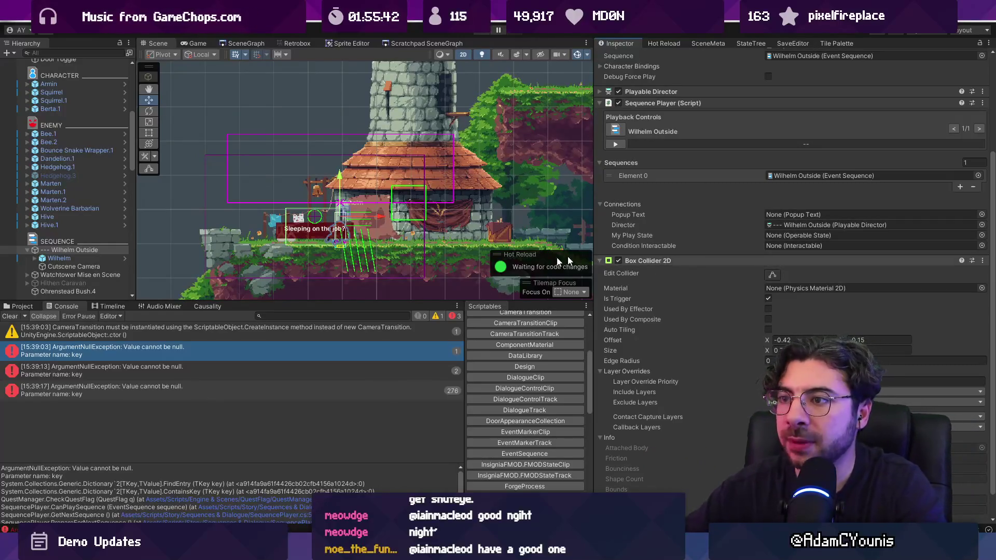
{"action": "left_click", "coordinate": [9, 316]}
Step: Search the project for 'interest' and place the Interest + SequencePlayer prefab under Wilhelm Outside
{"action": "left_click", "coordinate": [18, 306]}
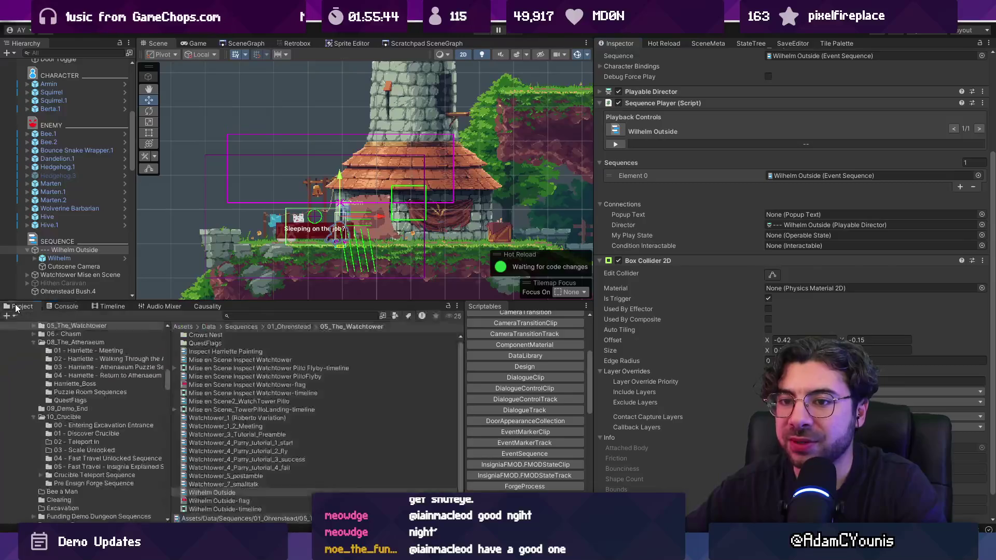
{"action": "type", "text": "inete"}
{"action": "key", "text": "BackSpace"}
{"action": "key", "text": "BackSpace"}
{"action": "key", "text": "BackSpace"}
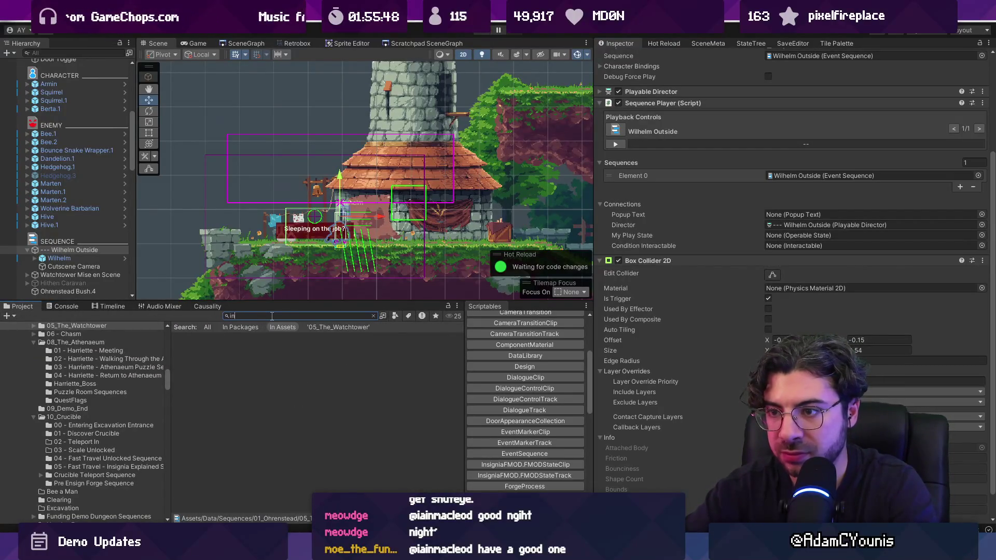
{"action": "key", "text": "BackSpace"}
{"action": "type", "text": "est"}
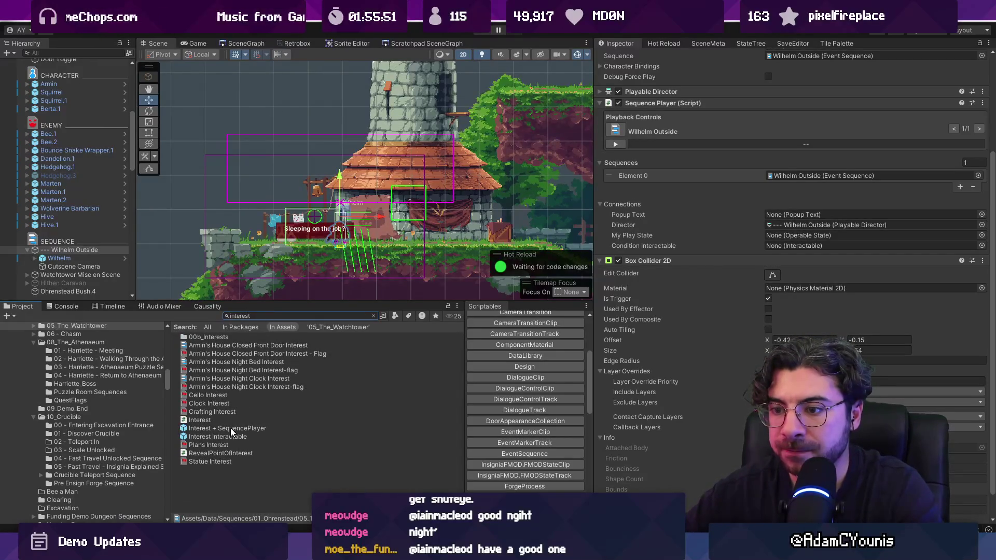
{"action": "left_click_drag", "start_coordinate": [230, 428], "coordinate": [86, 248]}
{"action": "left_click", "coordinate": [86, 248]}
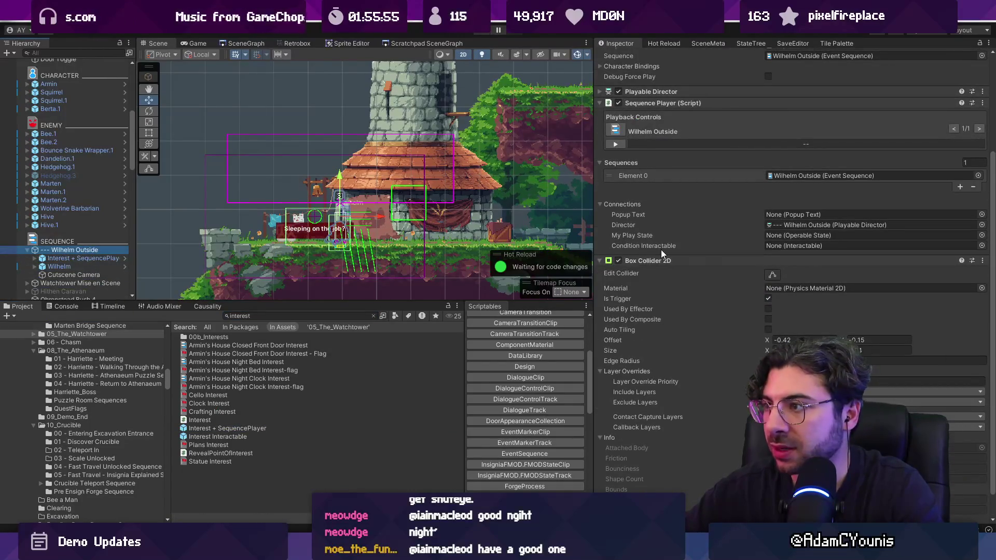
Step: Remove the Sequence Player component from Wilhelm Outside
{"action": "scroll", "coordinate": [658, 244], "scroll_direction": "up", "scroll_amount": 3}
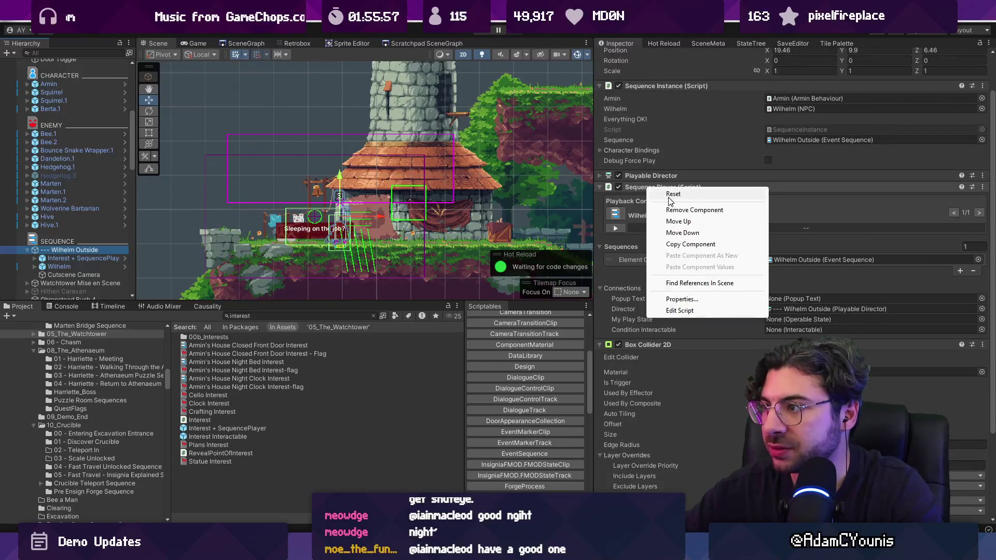
{"action": "left_click", "coordinate": [685, 209]}
{"action": "right_click", "coordinate": [652, 233]}
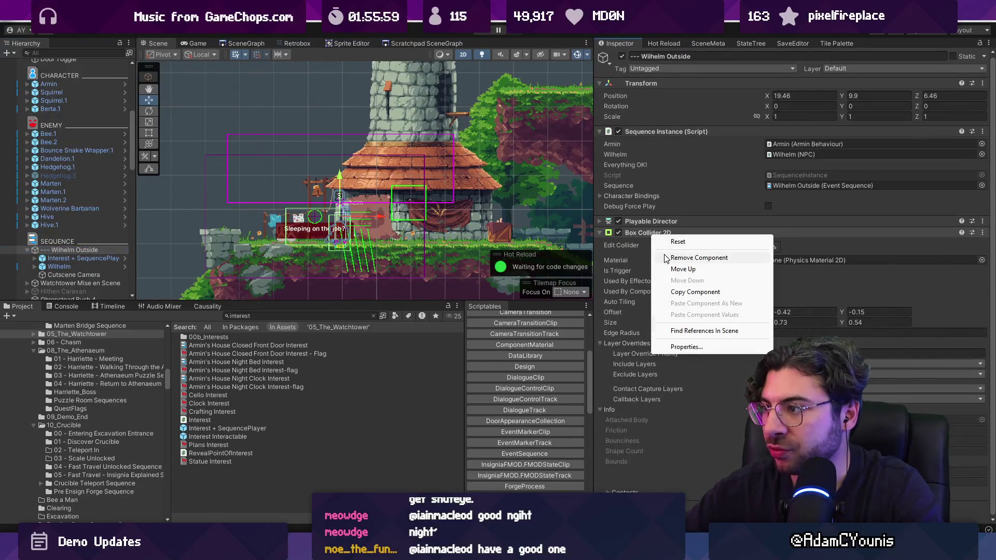
Step: Remove Wilhelm Outside's Box Collider 2D and select Interest + SequencePlayer
{"action": "left_click", "coordinate": [674, 258]}
{"action": "left_click", "coordinate": [64, 258]}
{"action": "key", "text": "f"}
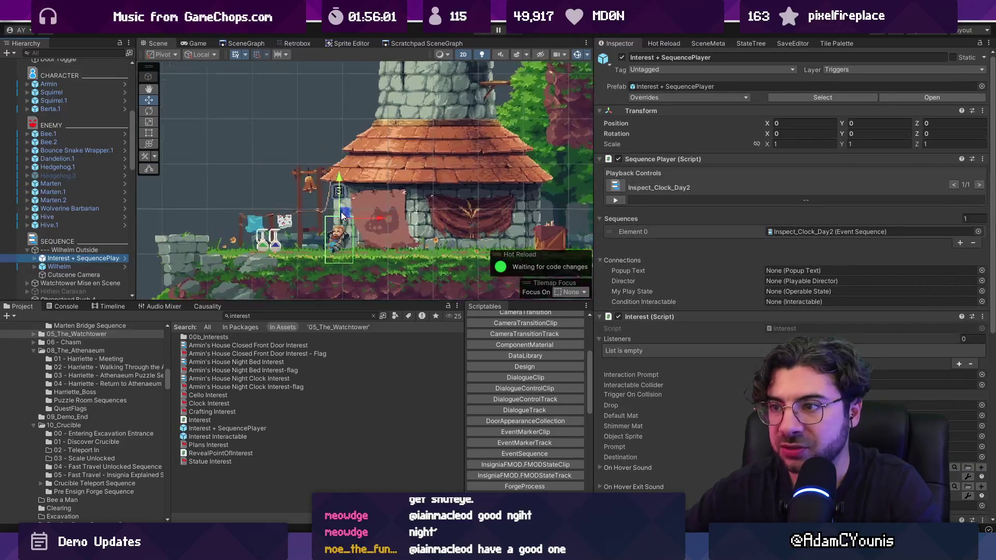
Step: Set the Interest + SequencePlayer trigger collider to offset X -0.33 and size X 0.95
{"action": "scroll", "coordinate": [738, 316], "scroll_direction": "down", "scroll_amount": 10}
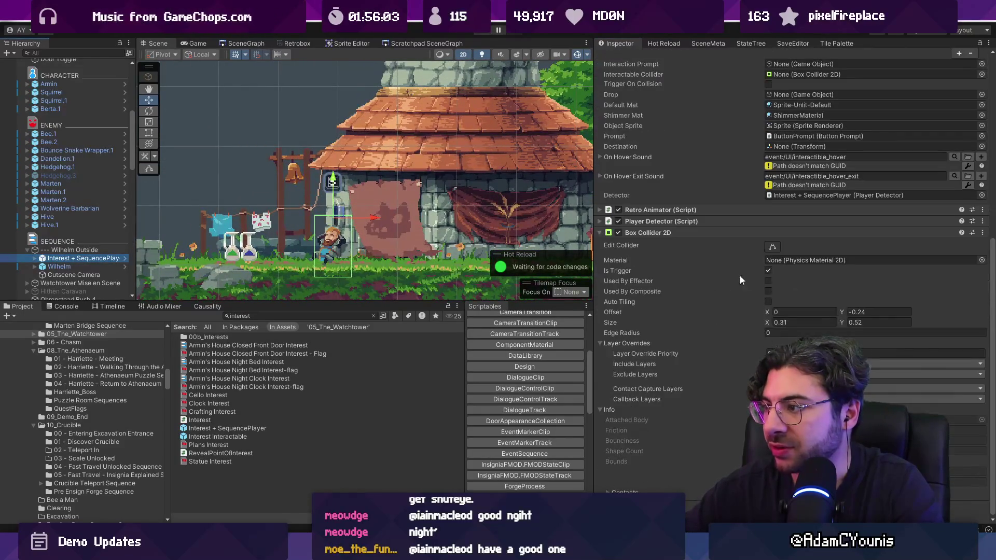
{"action": "mouse_move", "coordinate": [766, 312]}
{"action": "left_mouse_down"}
{"action": "mouse_move", "coordinate": [755, 308]}
{"action": "mouse_move", "coordinate": [780, 319]}
{"action": "left_mouse_up"}
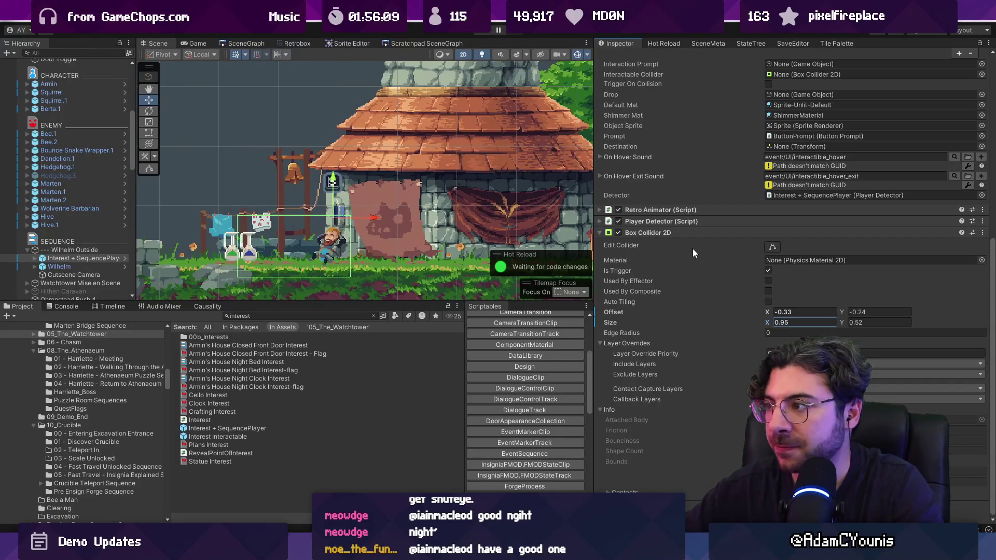
{"action": "scroll", "coordinate": [690, 237], "scroll_direction": "up", "scroll_amount": 1}
{"action": "scroll", "coordinate": [691, 239], "scroll_direction": "up", "scroll_amount": 8}
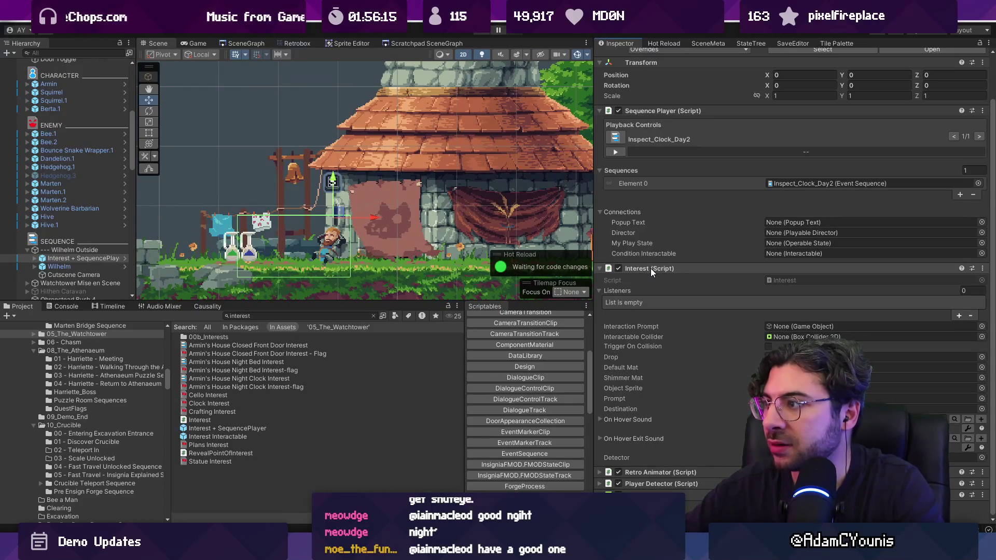
{"action": "scroll", "coordinate": [652, 263], "scroll_direction": "up", "scroll_amount": 2}
{"action": "left_click", "coordinate": [978, 232]}
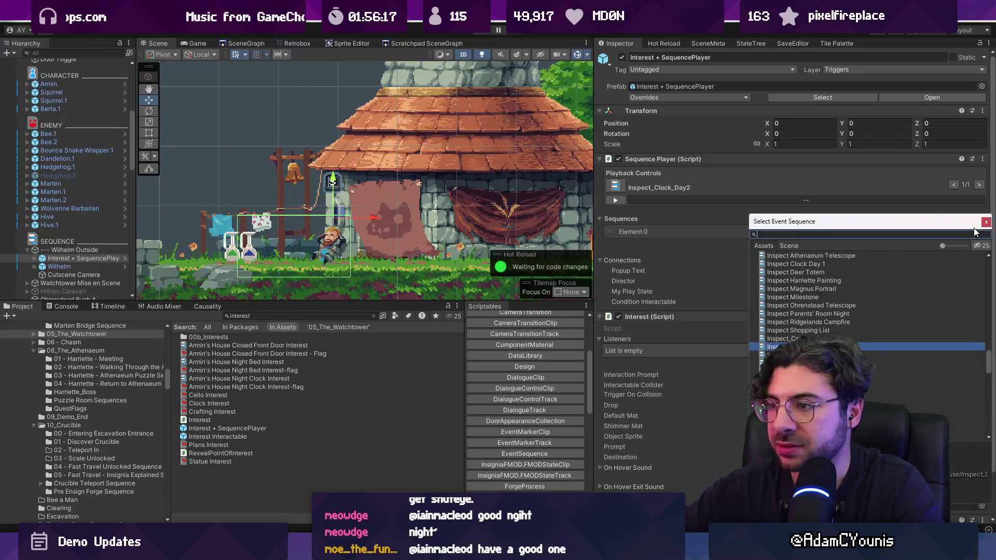
Step: Set Element 0's event sequence to Wilhelm Outside
{"action": "type", "text": "wilhl"}
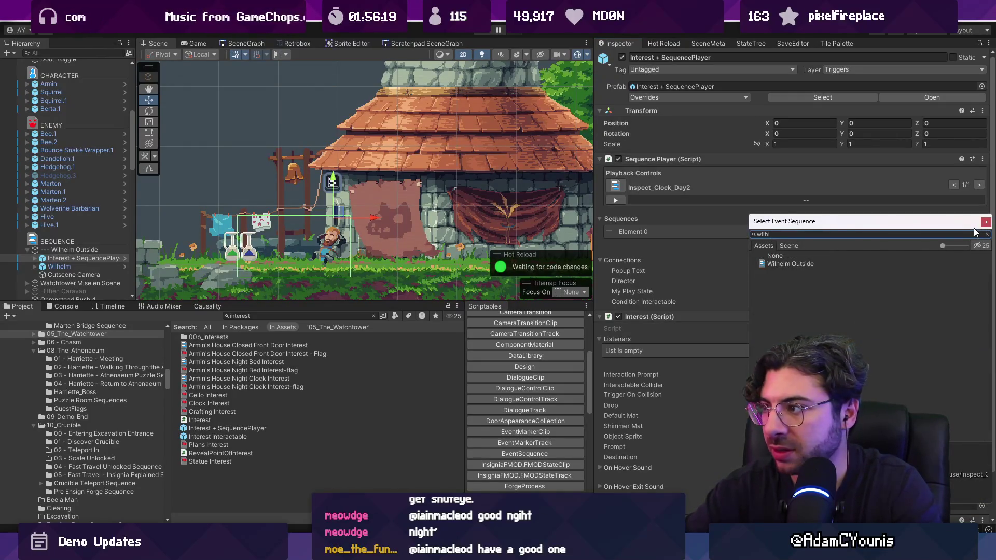
{"action": "key", "text": "Down"}
{"action": "key", "text": "Return"}
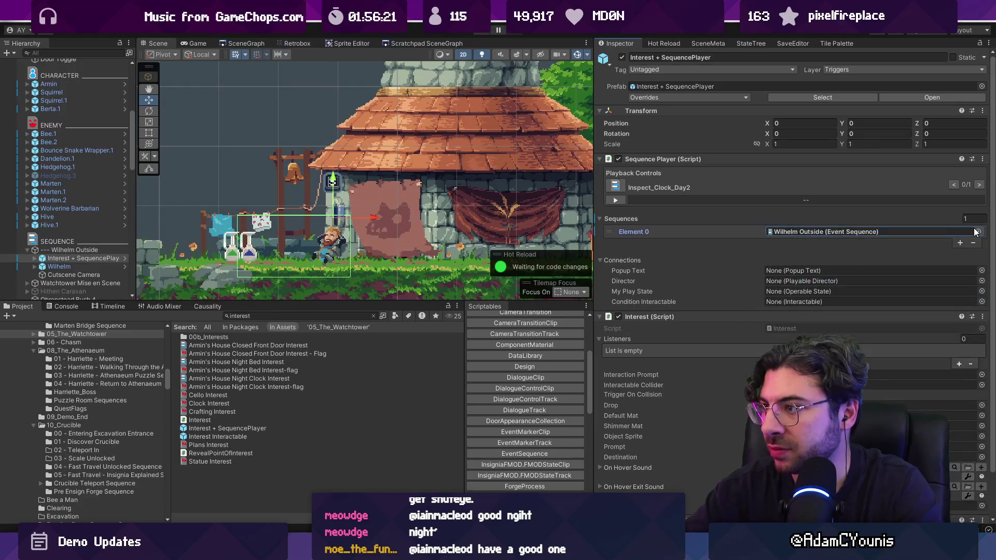
Step: Link '--- Wilhelm Outside' as the Director and the object's own Interest as Condition Interactable
{"action": "left_click", "coordinate": [76, 250]}
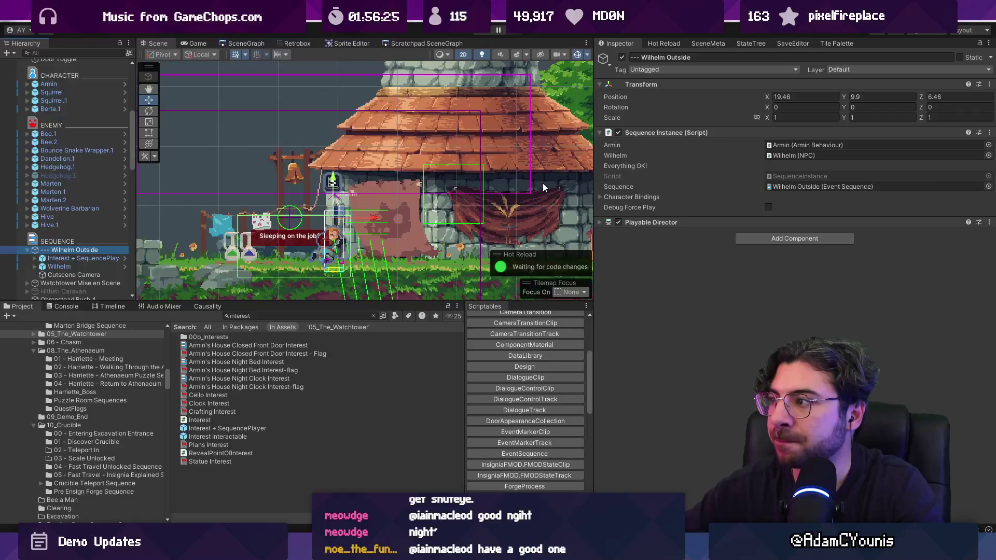
{"action": "left_click", "coordinate": [89, 257]}
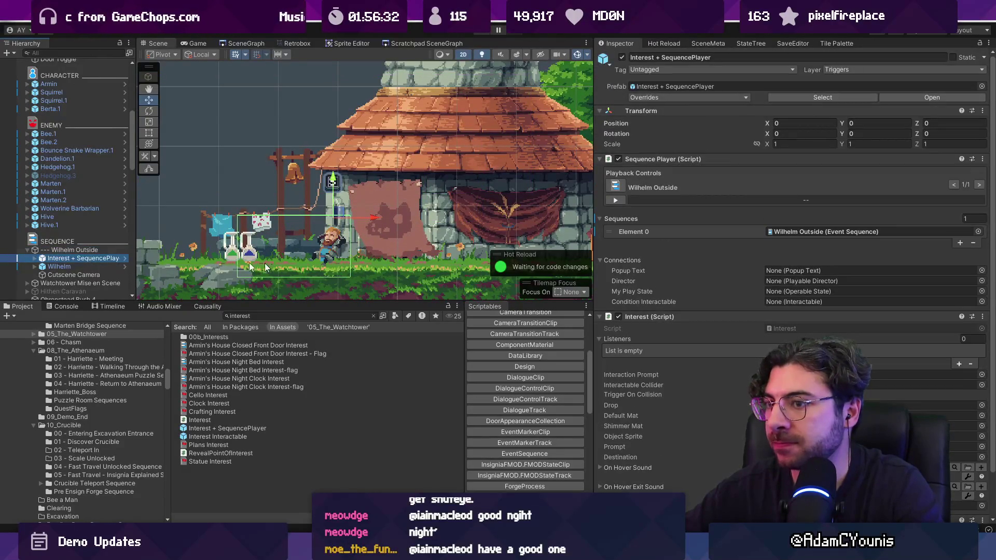
{"action": "left_click_drag", "start_coordinate": [60, 250], "coordinate": [794, 281]}
{"action": "scroll", "coordinate": [689, 280], "scroll_direction": "down", "scroll_amount": 2}
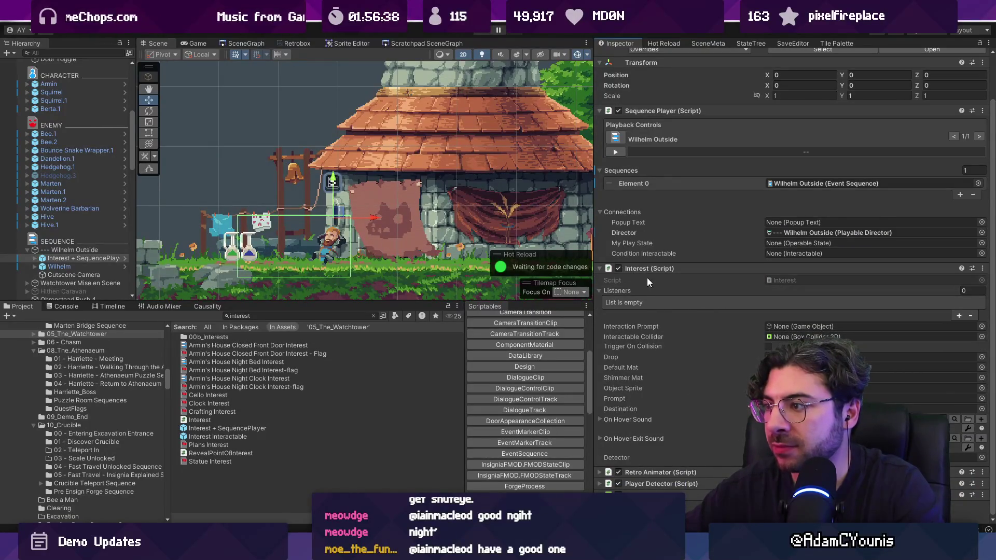
{"action": "left_click_drag", "start_coordinate": [648, 270], "coordinate": [775, 253]}
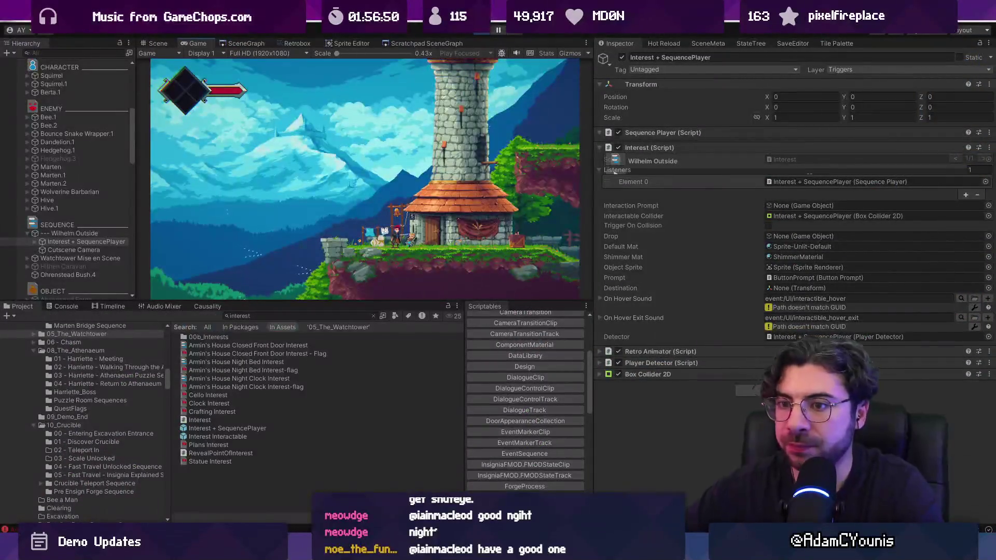
Step: Read the null-key ArgumentNullException in the Console and stop play mode
{"action": "left_click", "coordinate": [62, 305]}
{"action": "left_click", "coordinate": [116, 353]}
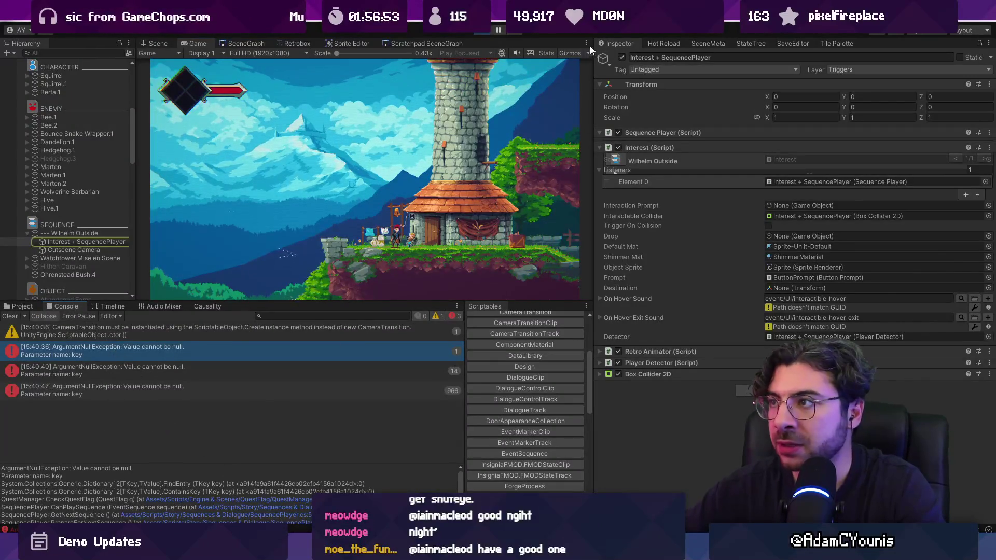
{"action": "left_click", "coordinate": [484, 33]}
Step: Update the DataLibrary's dictionary GUIDs, bringing it to 322 quest flags, and replay
{"action": "left_click", "coordinate": [23, 305]}
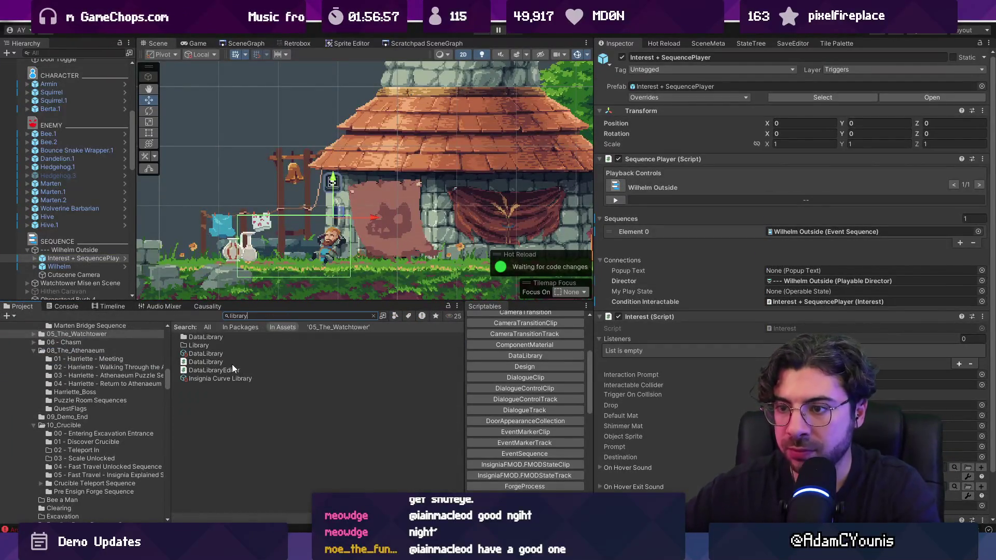
{"action": "left_click", "coordinate": [223, 354]}
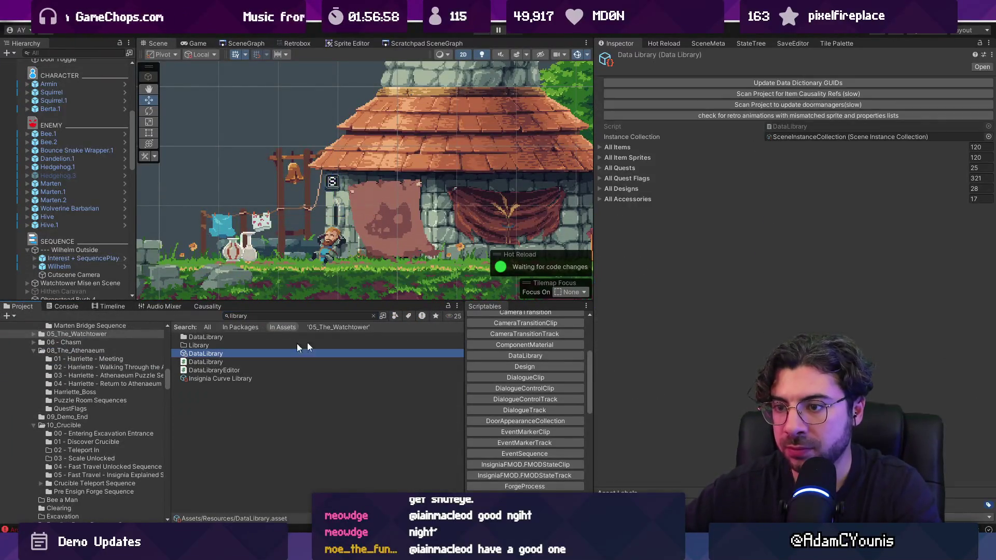
{"action": "left_click", "coordinate": [760, 81]}
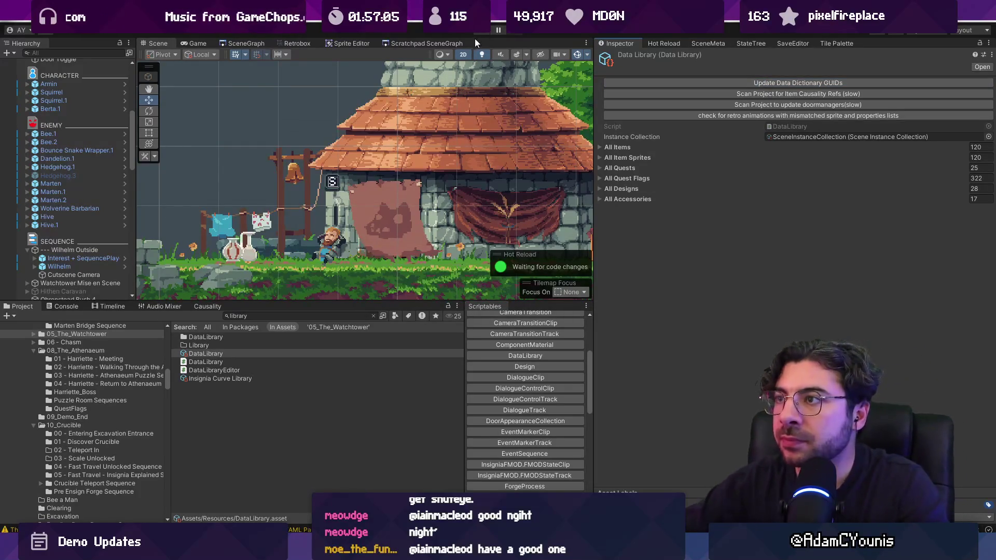
{"action": "key", "text": "ctrl+p"}
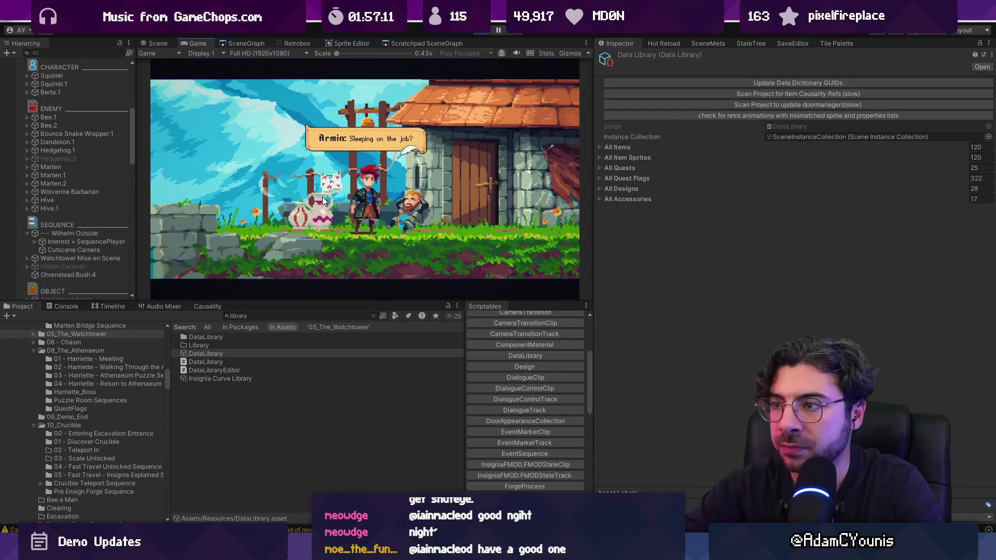
Step: Advance the dialogue through Wilhelm's 'Certainly! I'll meet you inside.' and stop play mode
{"action": "key", "text": "space"}
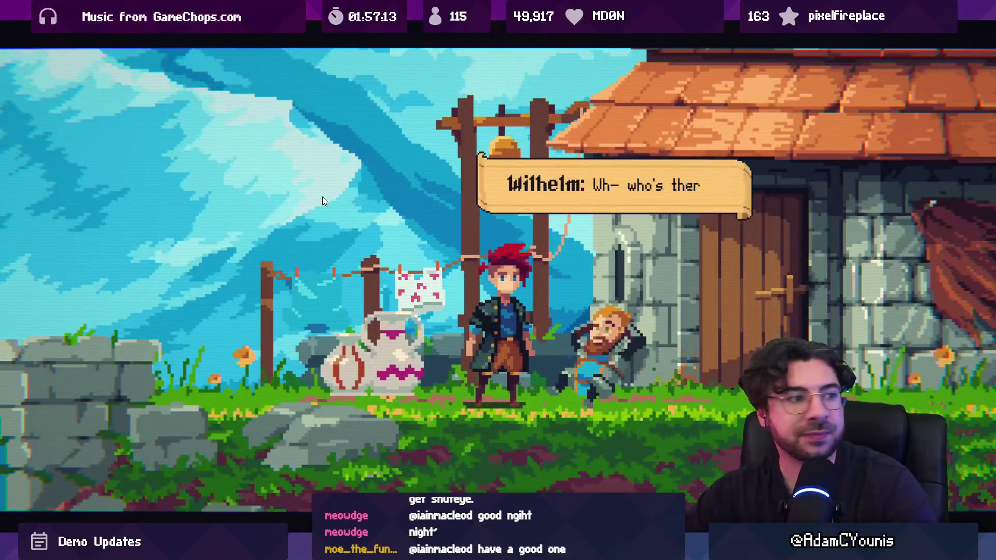
{"action": "key", "text": "space"}
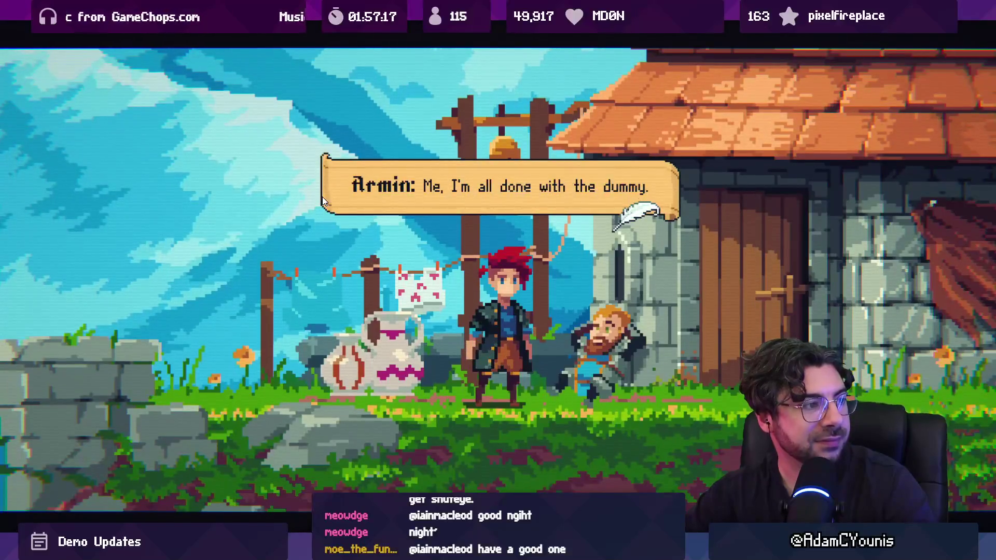
{"action": "key", "text": "space"}
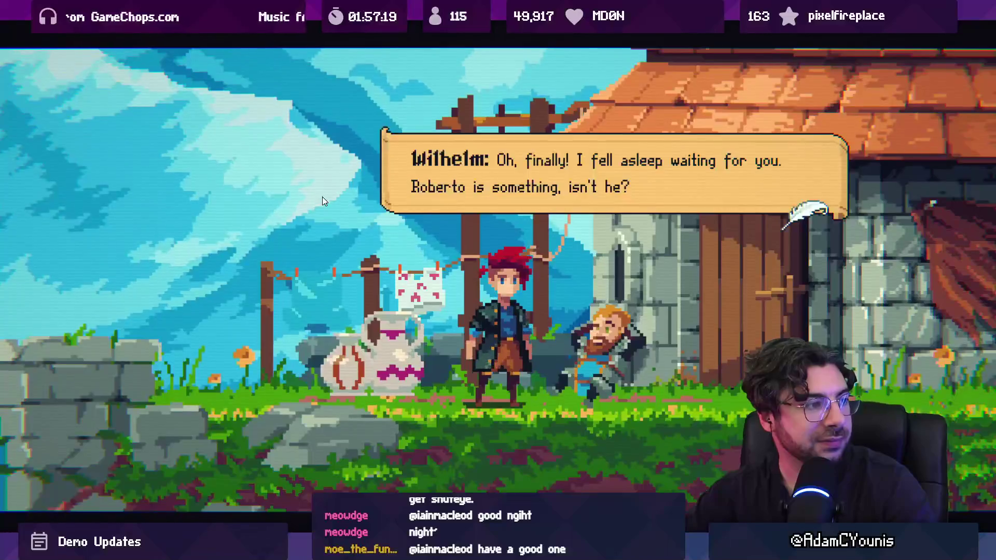
{"action": "key", "text": "space"}
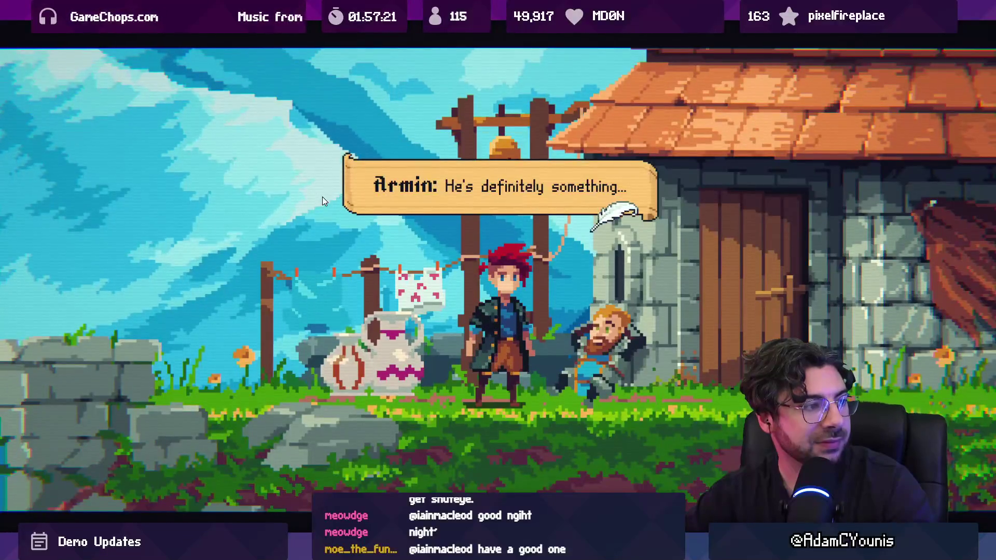
{"action": "key", "text": "space"}
{"action": "key", "text": "space"}
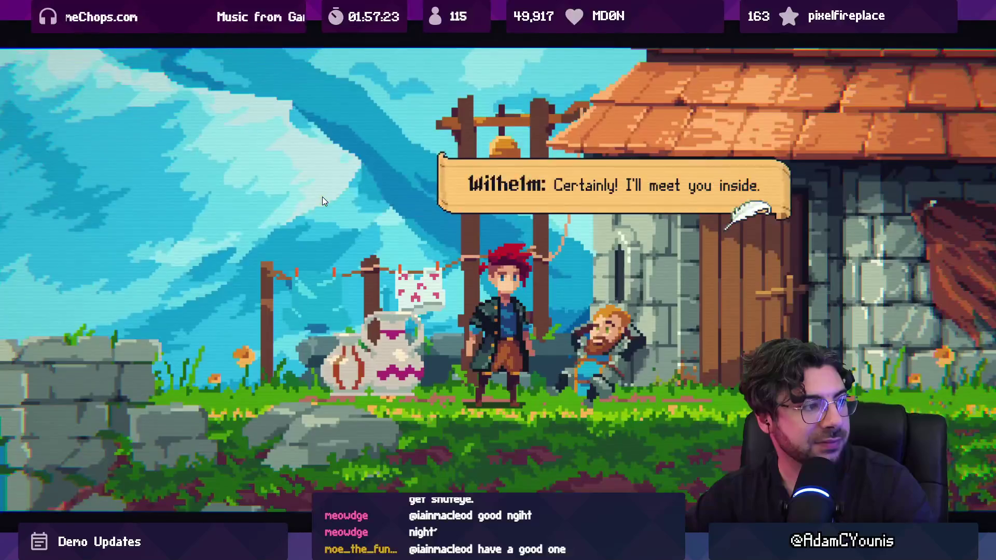
{"action": "key", "text": "space"}
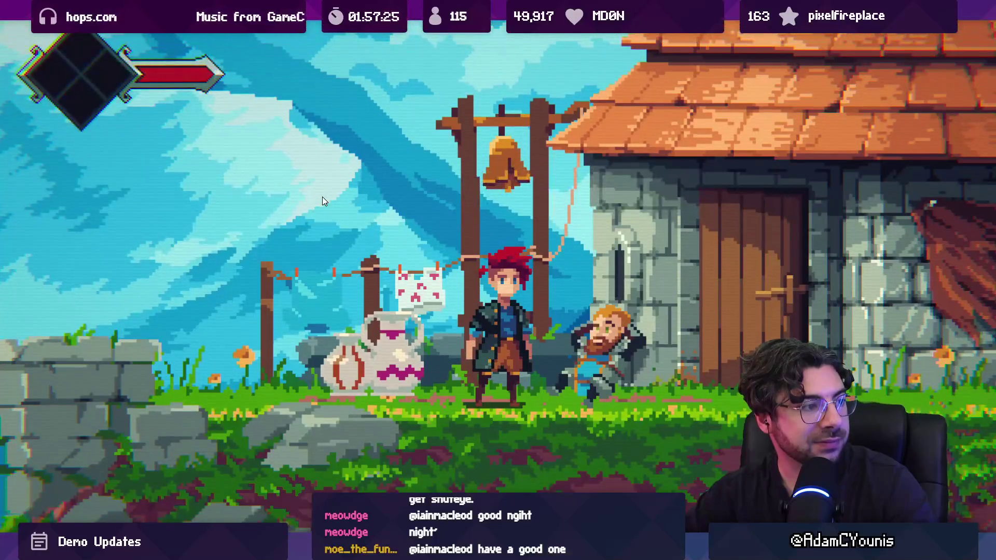
{"action": "key", "text": "shift+space"}
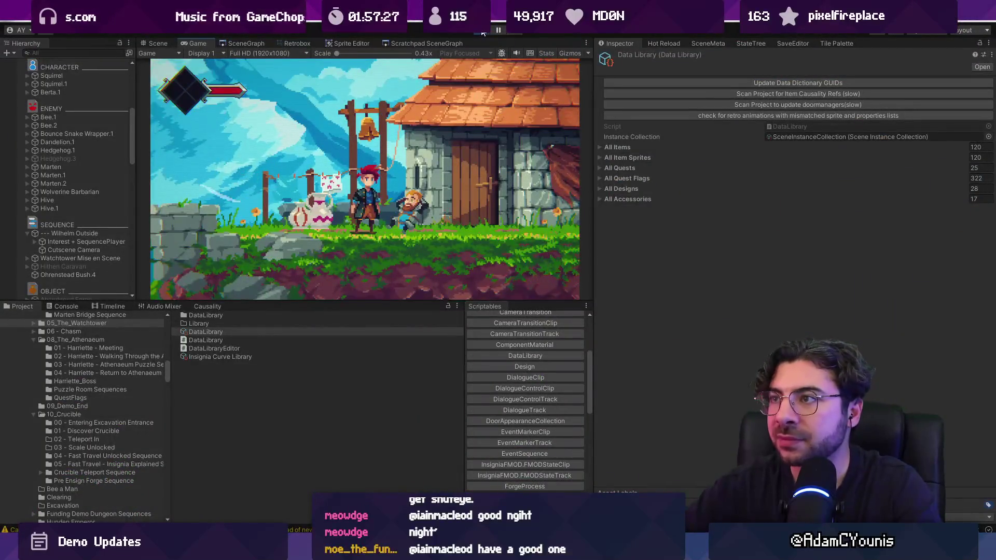
{"action": "key", "text": "ctrl+p"}
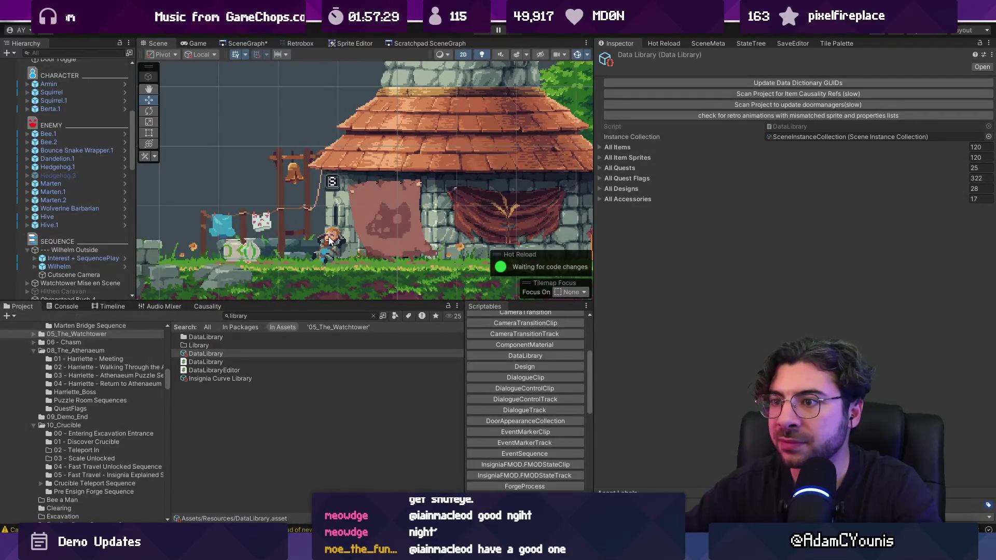
Step: Bring up the Wilhelm Outside timeline and shorten the CameraTransitionClip to 4.58 s
{"action": "left_click", "coordinate": [99, 251]}
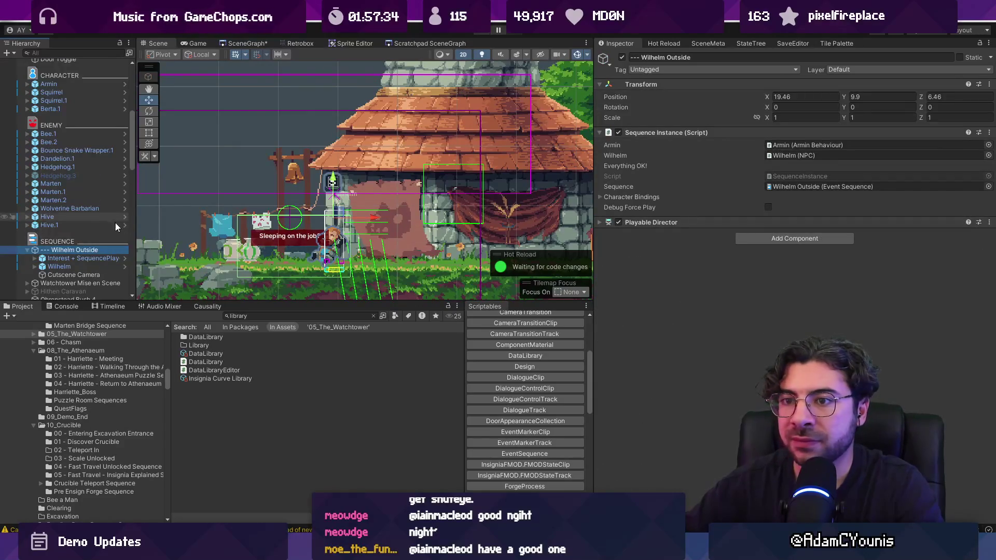
{"action": "key", "text": "ctrl+p"}
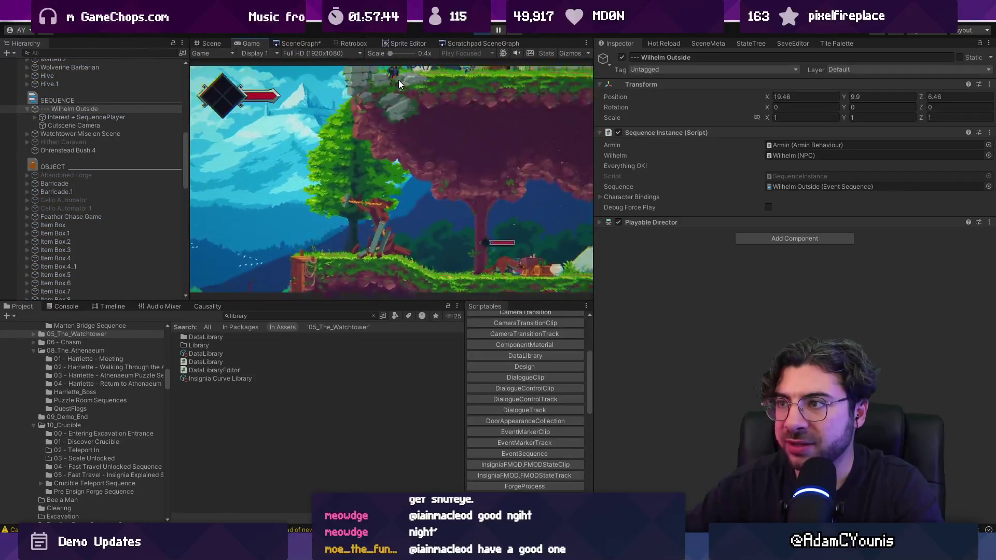
{"action": "left_click", "coordinate": [106, 306]}
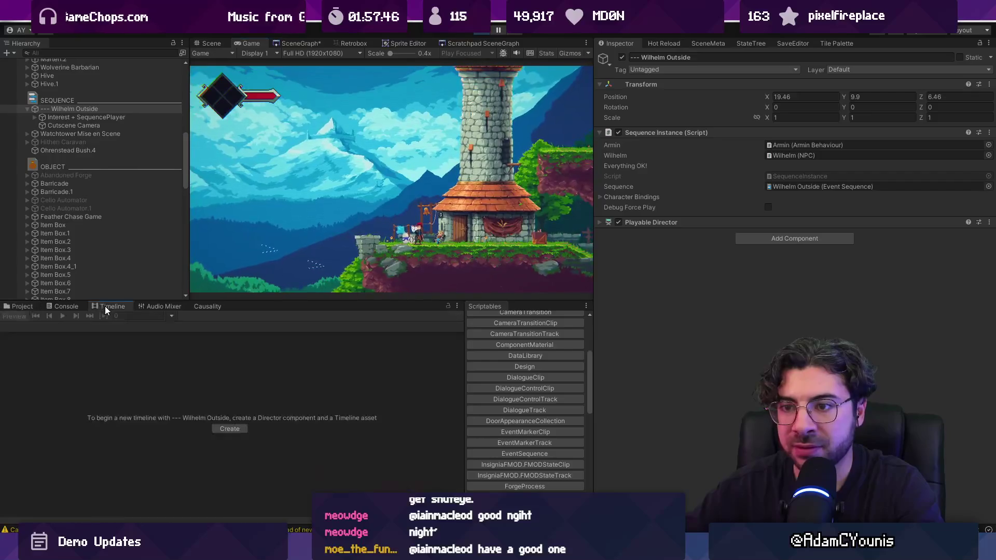
{"action": "left_click", "coordinate": [86, 118]}
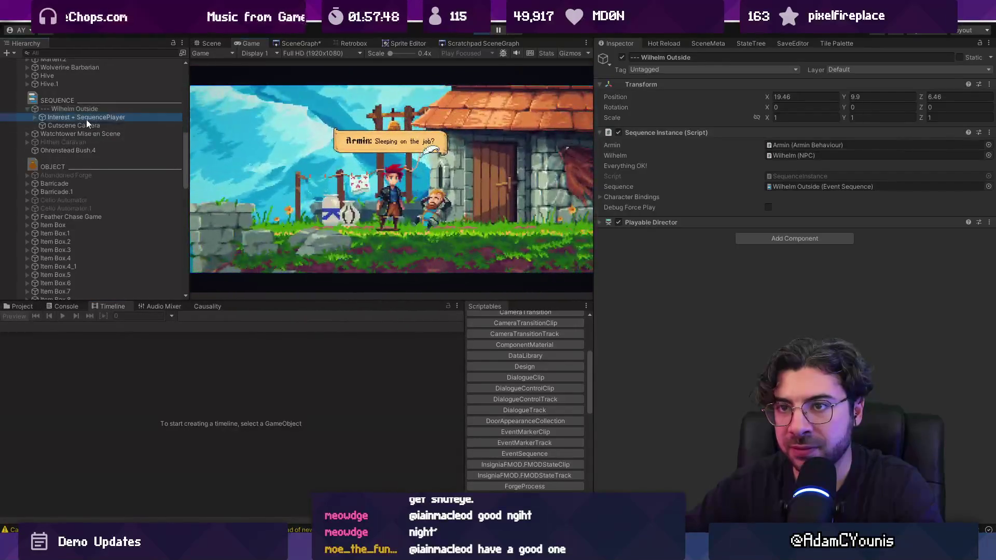
{"action": "left_click", "coordinate": [86, 109]}
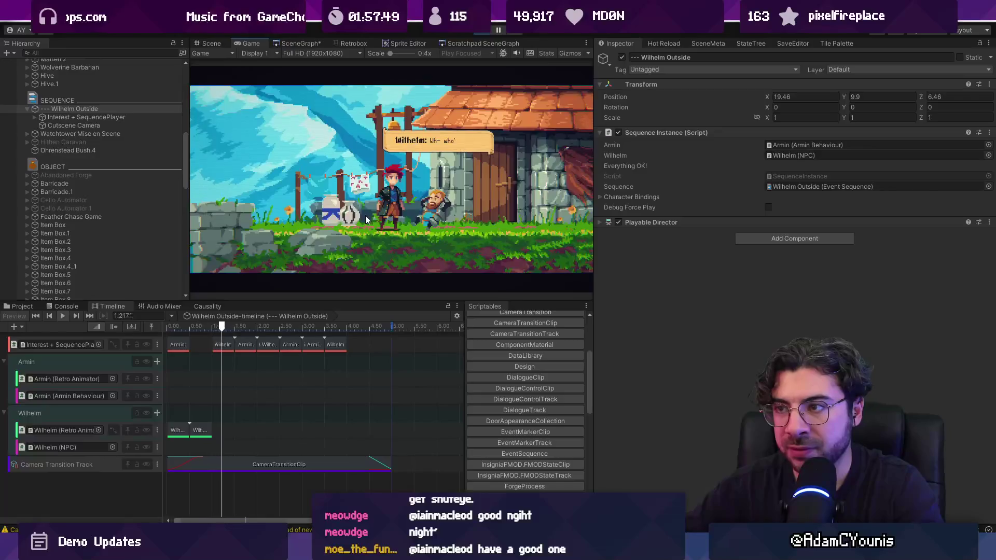
{"action": "left_click", "coordinate": [482, 32]}
{"action": "left_click", "coordinate": [380, 463]}
{"action": "left_click_drag", "start_coordinate": [389, 461], "coordinate": [371, 464]}
Step: Tick 'Wait for timeline end?' on the Wilhelm Outside sequence and replay the test
{"action": "left_click", "coordinate": [357, 340]}
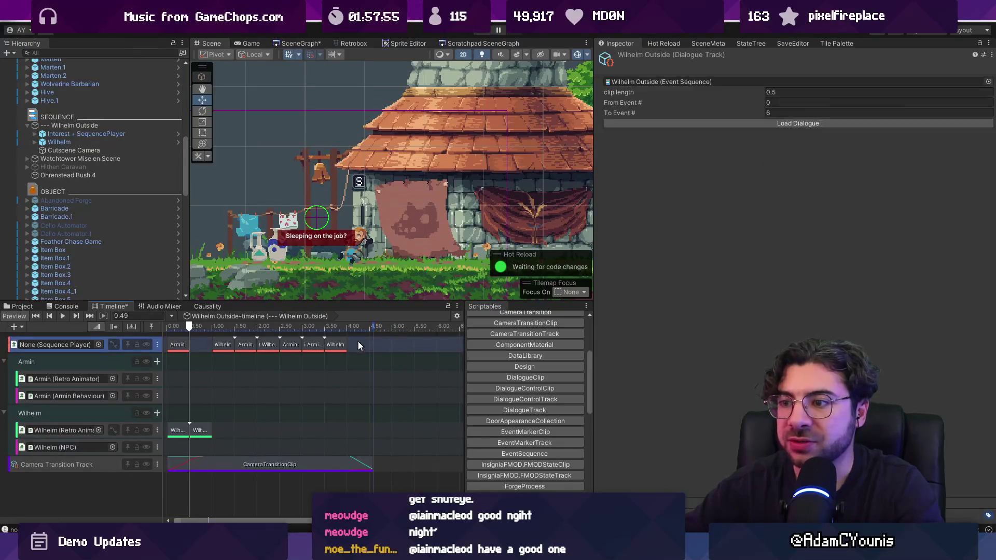
{"action": "left_click_drag", "start_coordinate": [992, 137], "coordinate": [968, 481]}
{"action": "left_click", "coordinate": [608, 426]}
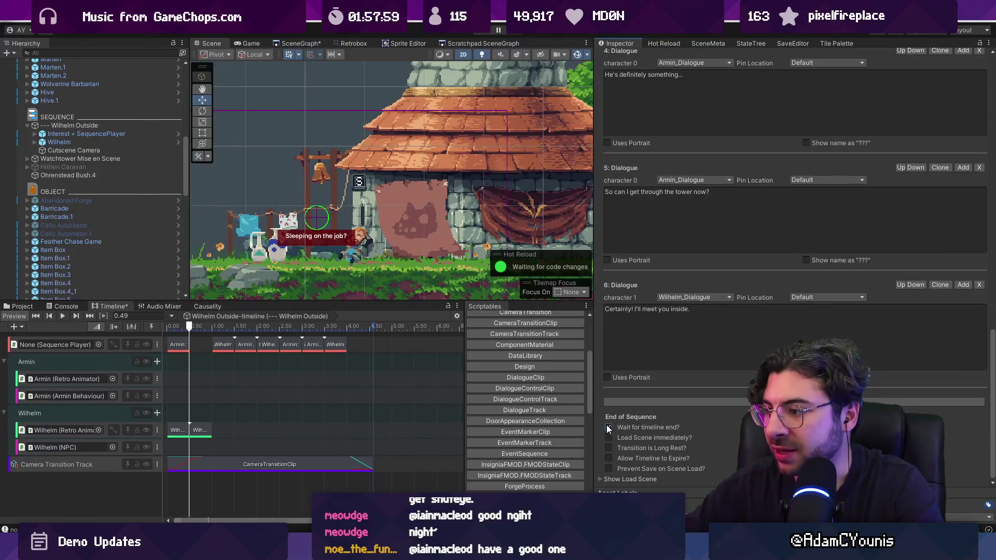
{"action": "left_click", "coordinate": [481, 32]}
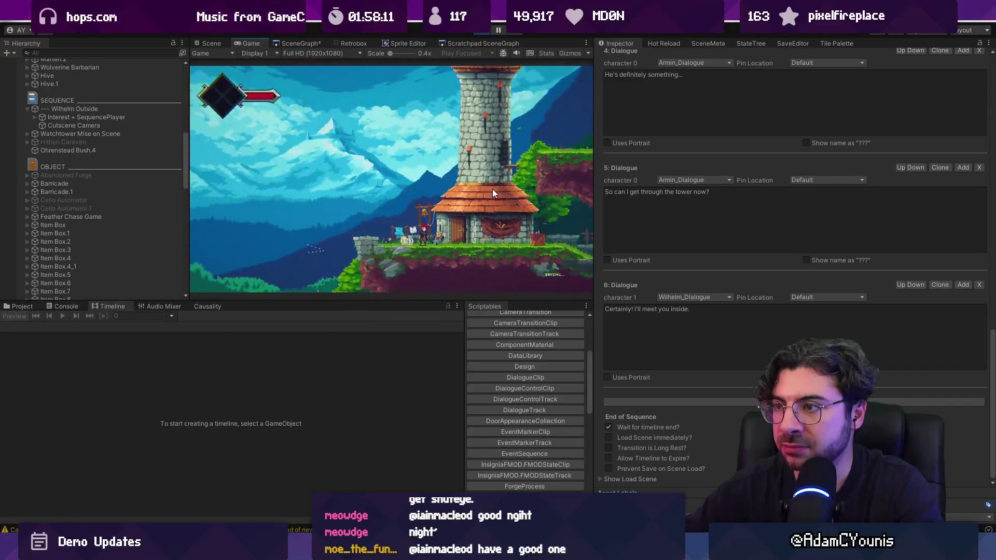
{"action": "key", "text": "ctrl+p"}
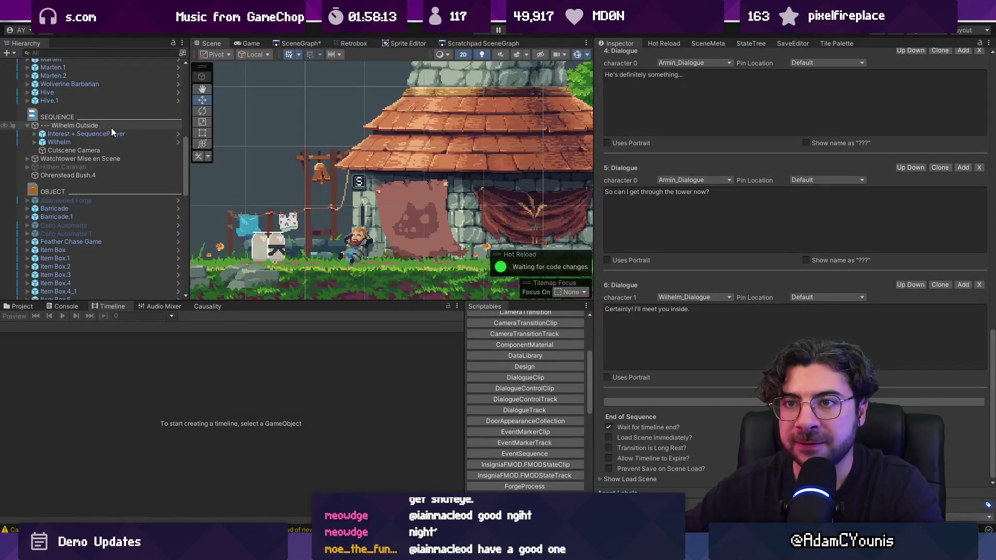
Step: Set the Wilhelm Outside camera transition clip's Out Transition to Fade Between
{"action": "left_click", "coordinate": [111, 127]}
{"action": "left_click", "coordinate": [349, 463]}
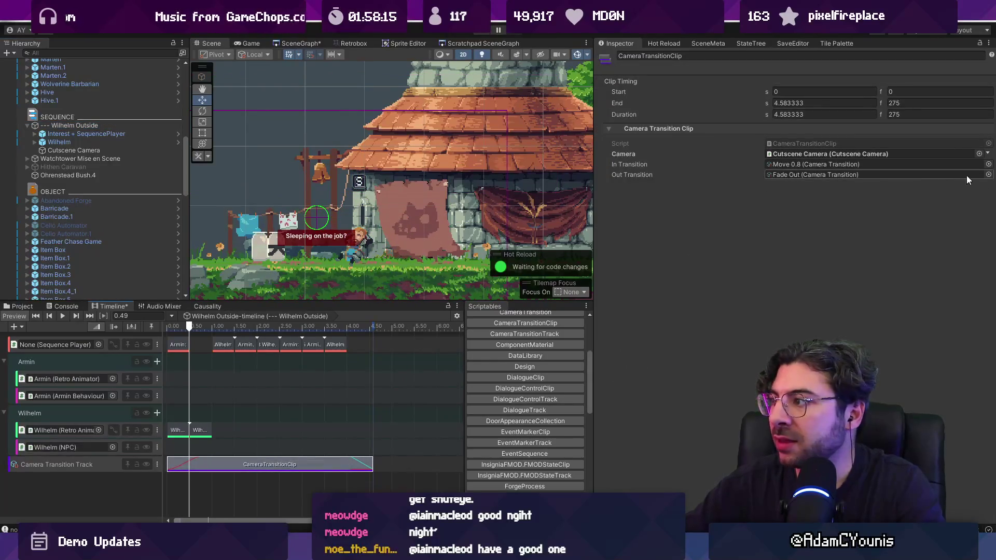
{"action": "left_click", "coordinate": [987, 175]}
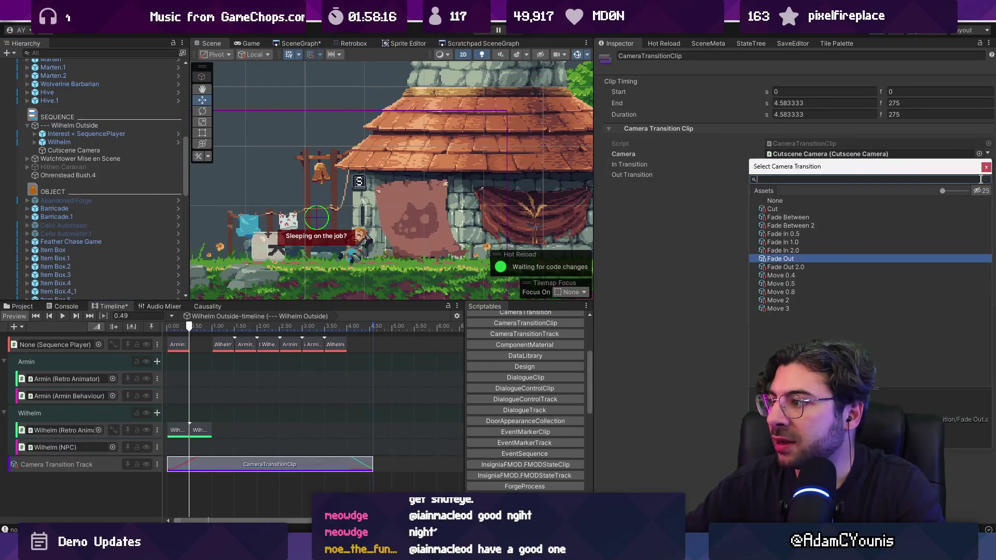
{"action": "left_click", "coordinate": [795, 218]}
{"action": "left_click", "coordinate": [795, 227]}
{"action": "left_click", "coordinate": [795, 220]}
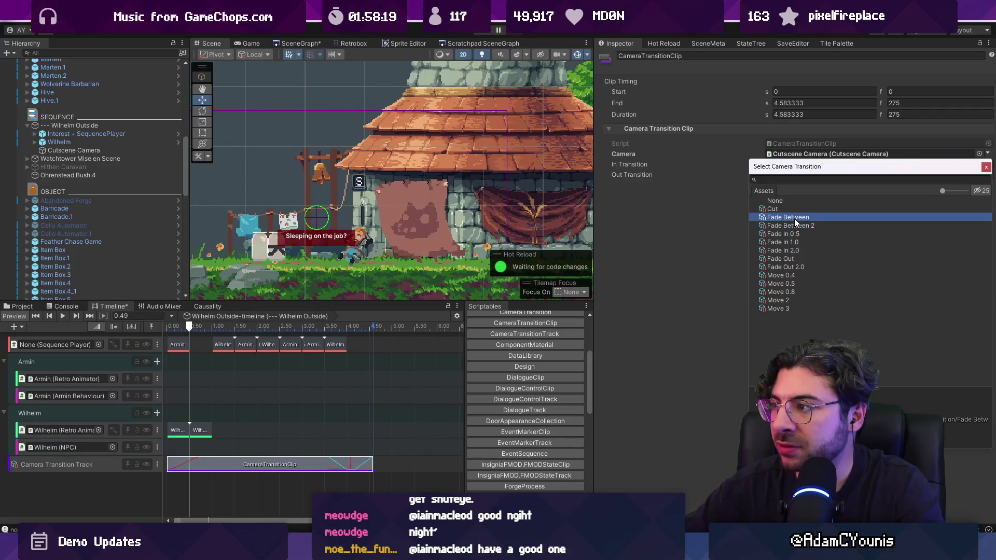
{"action": "left_click", "coordinate": [794, 227]}
{"action": "left_click", "coordinate": [794, 217]}
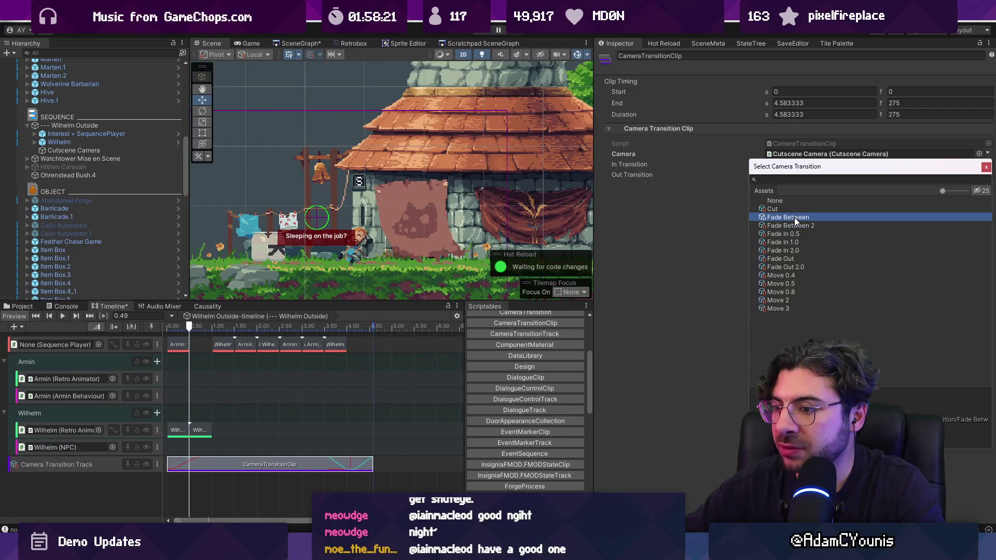
Step: Lengthen the camera clip to 5.05 s and shift the dialogue and animation clips about 0.6 s later
{"action": "left_click_drag", "start_coordinate": [372, 457], "coordinate": [392, 456]}
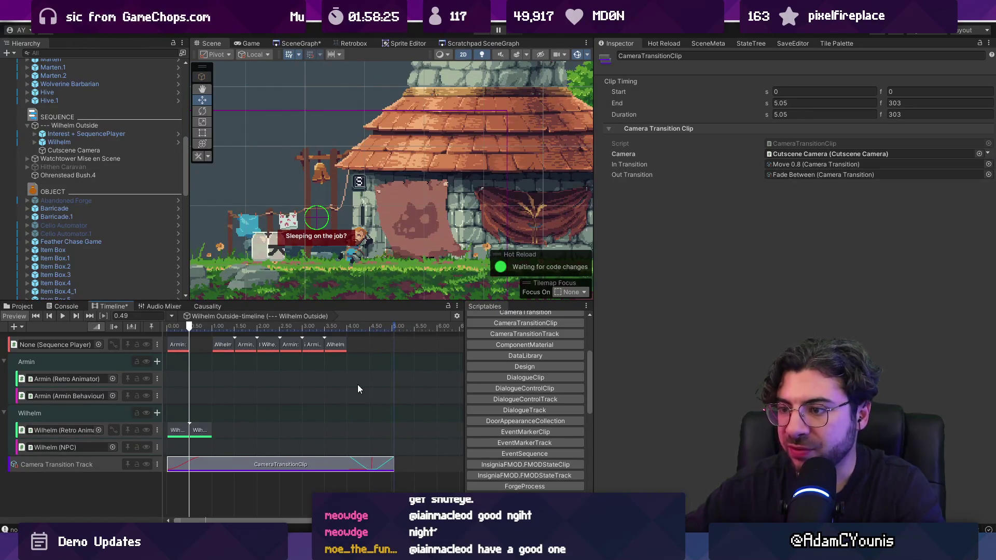
{"action": "left_click_drag", "start_coordinate": [360, 434], "coordinate": [167, 332]}
{"action": "left_click", "coordinate": [203, 468]}
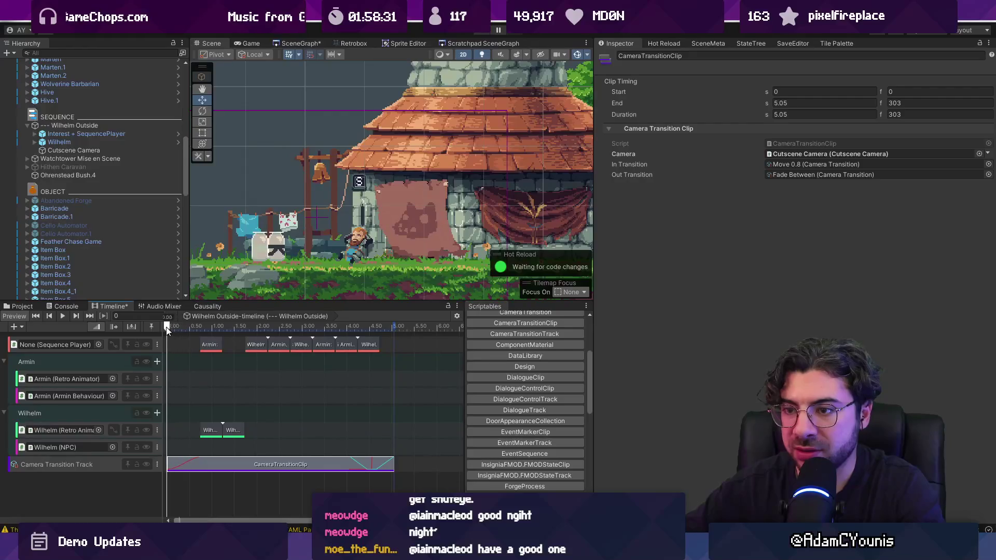
Step: Paste a copy of Wilhelm's animation clip near 4.8 s and switch it to Character Invisible
{"action": "left_click", "coordinate": [355, 435]}
{"action": "right_click", "coordinate": [266, 430]}
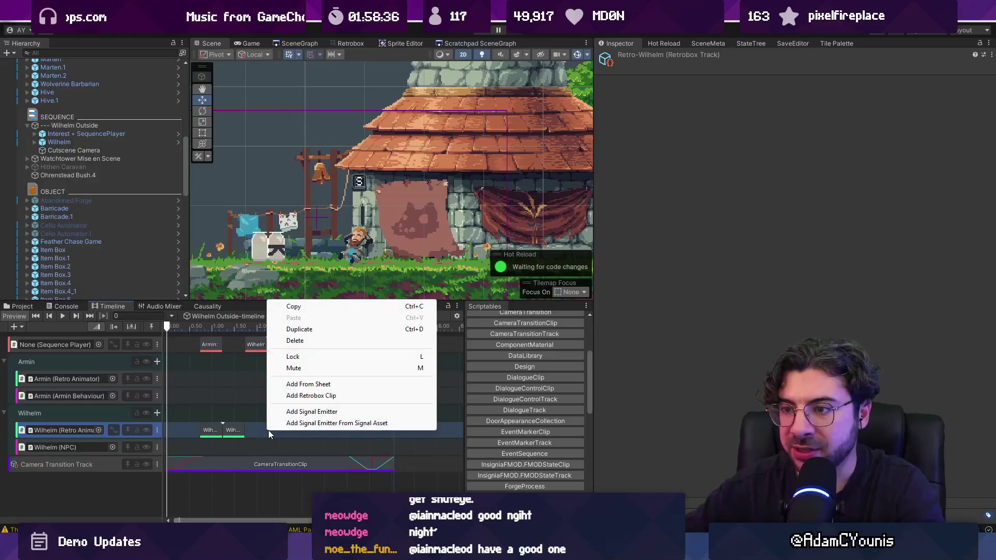
{"action": "left_click", "coordinate": [237, 432]}
{"action": "left_click", "coordinate": [382, 328]}
{"action": "key", "text": "ctrl+v"}
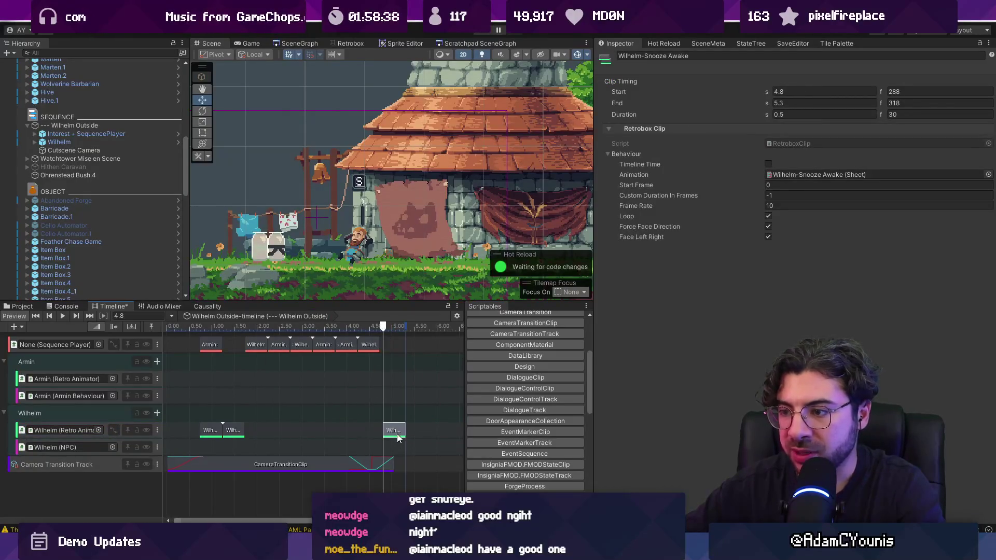
{"action": "left_click", "coordinate": [989, 175]}
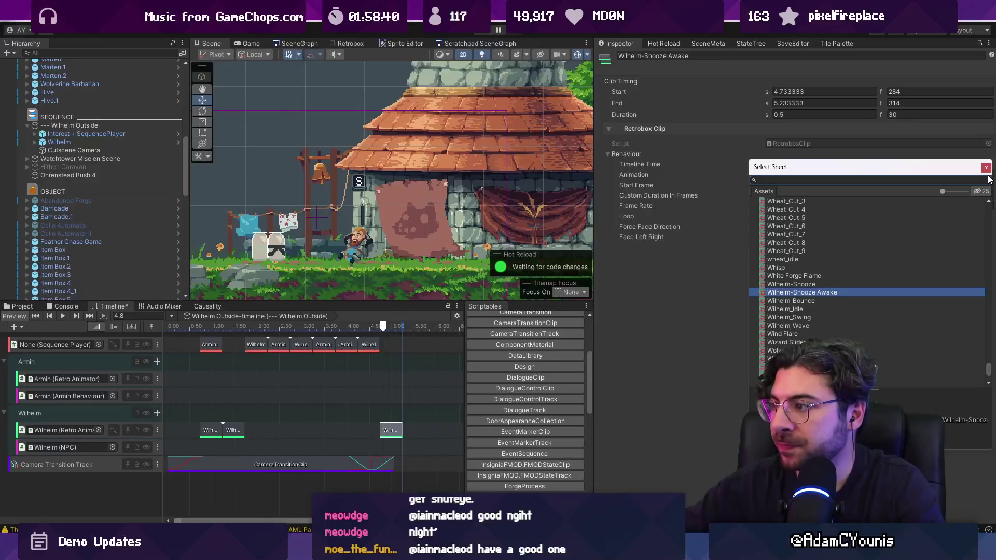
{"action": "type", "text": "dumy"}
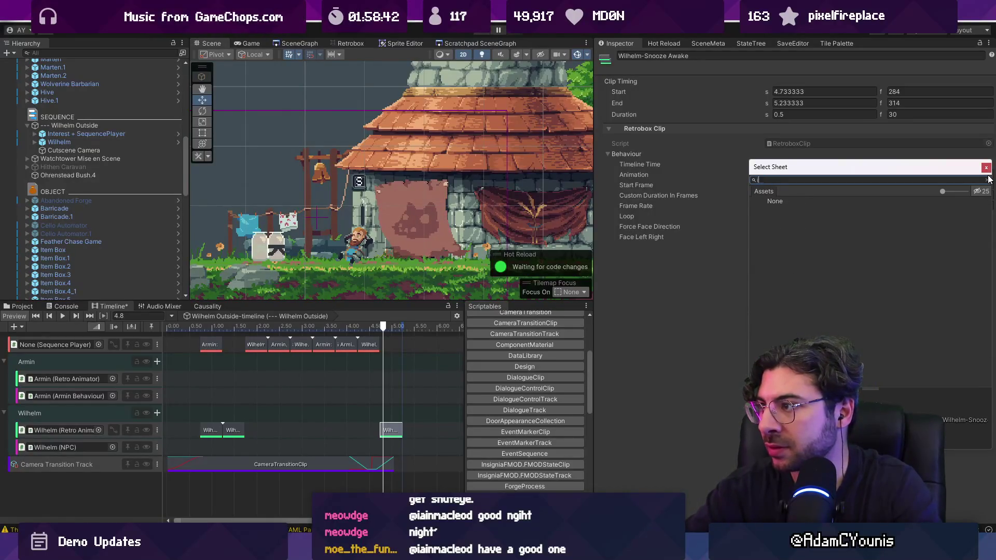
{"action": "type", "text": "n"}
{"action": "key", "text": "Down"}
{"action": "key", "text": "Down"}
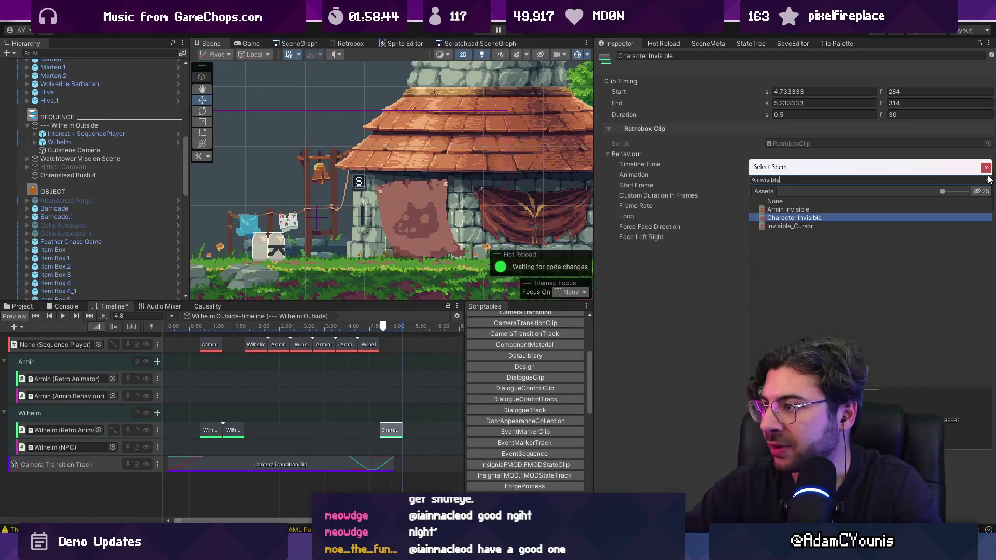
{"action": "key", "text": "Return"}
Step: Extend the camera transition clip so it ends at 5.75 s
{"action": "scroll", "coordinate": [294, 456], "scroll_direction": "up", "scroll_amount": 5}
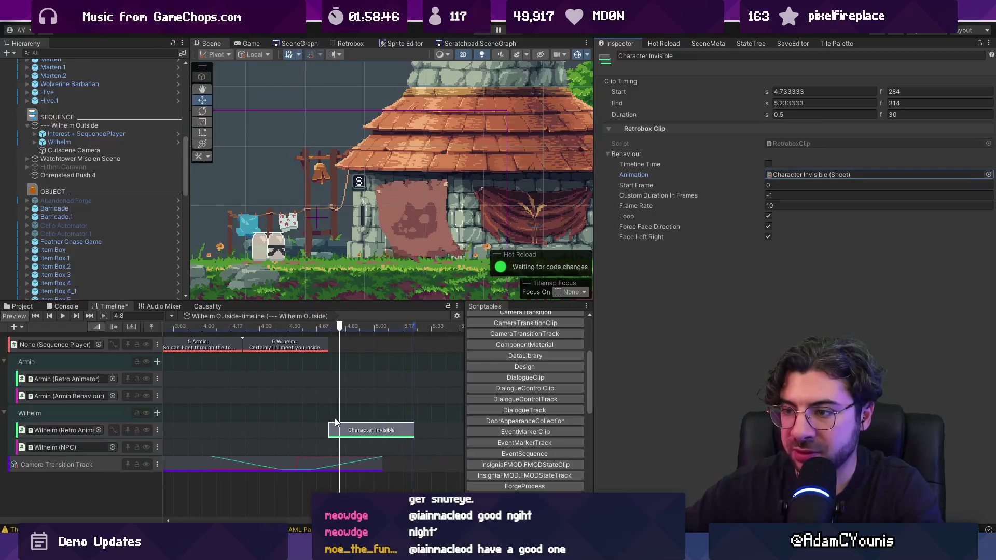
{"action": "left_click", "coordinate": [294, 463]}
{"action": "left_click_drag", "start_coordinate": [388, 463], "coordinate": [511, 463]}
{"action": "left_click", "coordinate": [387, 435]}
{"action": "scroll", "coordinate": [386, 446], "scroll_direction": "down", "scroll_amount": 3}
{"action": "left_click", "coordinate": [381, 463]}
{"action": "scroll", "coordinate": [389, 462], "scroll_direction": "down", "scroll_amount": 1}
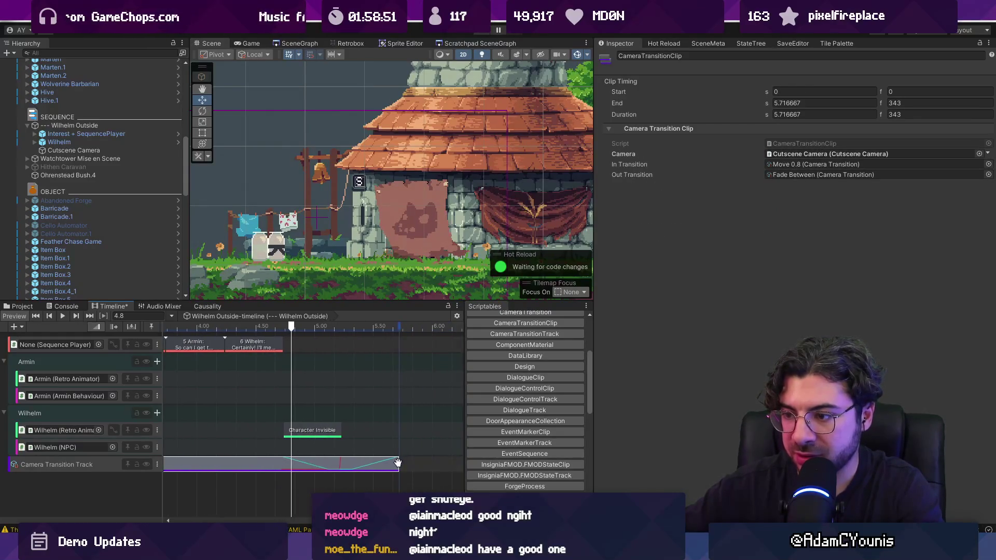
{"action": "left_click_drag", "start_coordinate": [398, 463], "coordinate": [400, 463]}
Step: Move the Character Invisible clip to start at 5.25 s
{"action": "left_click_drag", "start_coordinate": [291, 329], "coordinate": [283, 330]}
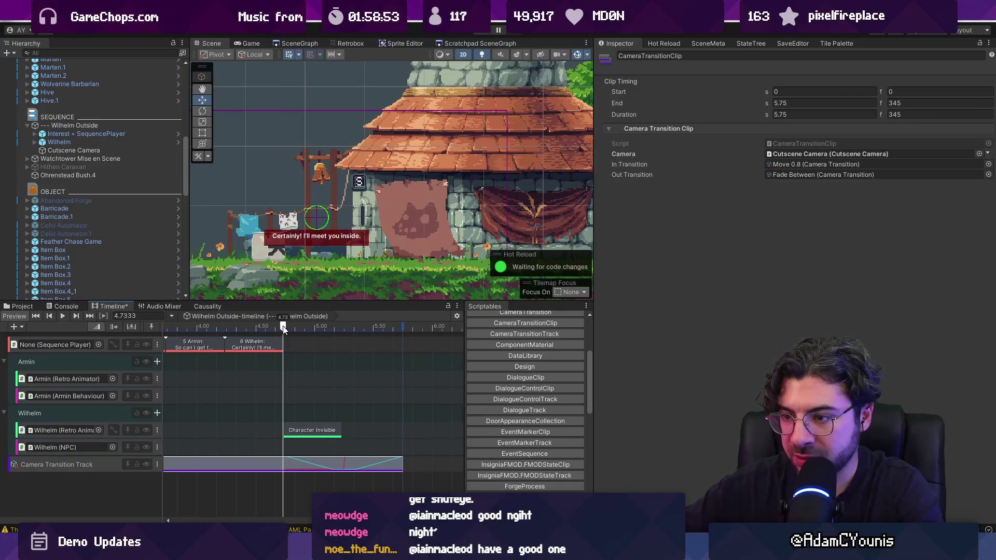
{"action": "left_click_drag", "start_coordinate": [287, 427], "coordinate": [362, 432]}
{"action": "scroll", "coordinate": [361, 432], "scroll_direction": "down", "scroll_amount": 5}
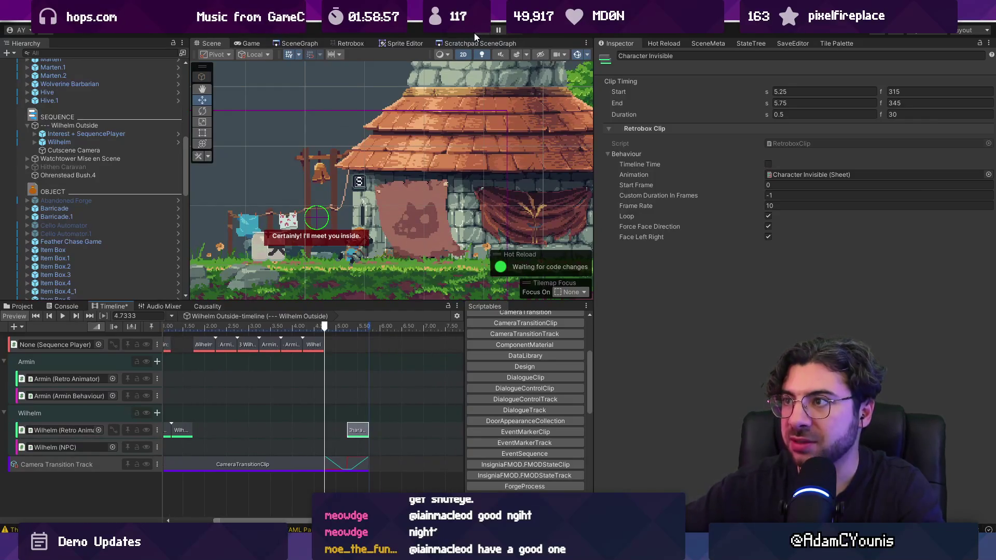
{"action": "left_click", "coordinate": [474, 32]}
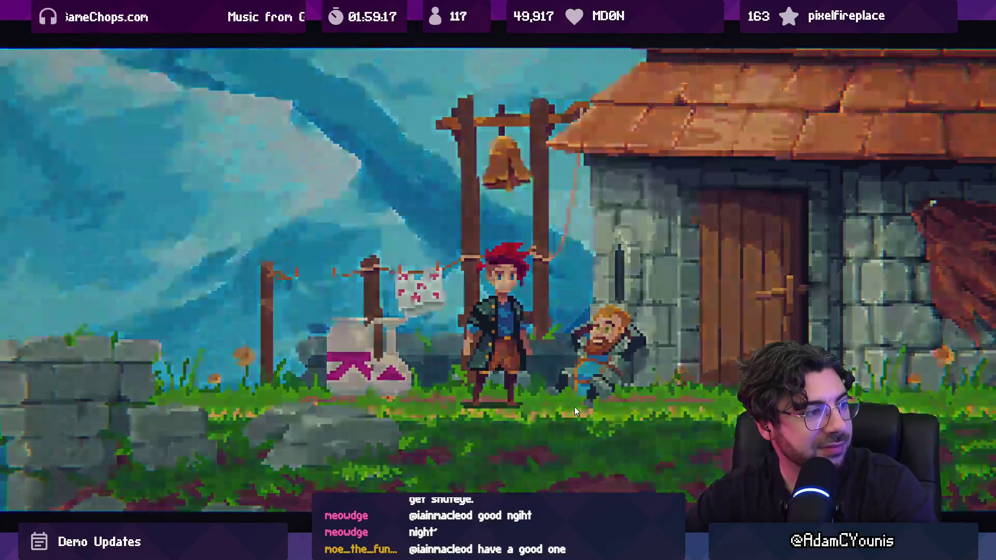
Step: Walk the hero back and forth by the tower door, then enter the Watchtower
{"action": "key", "text": "Right"}
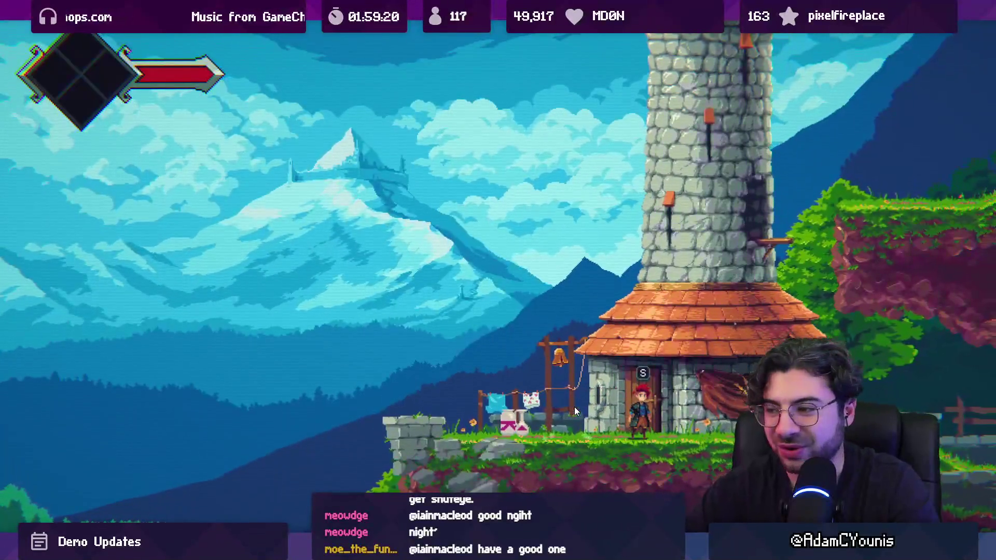
{"action": "key", "text": "Left"}
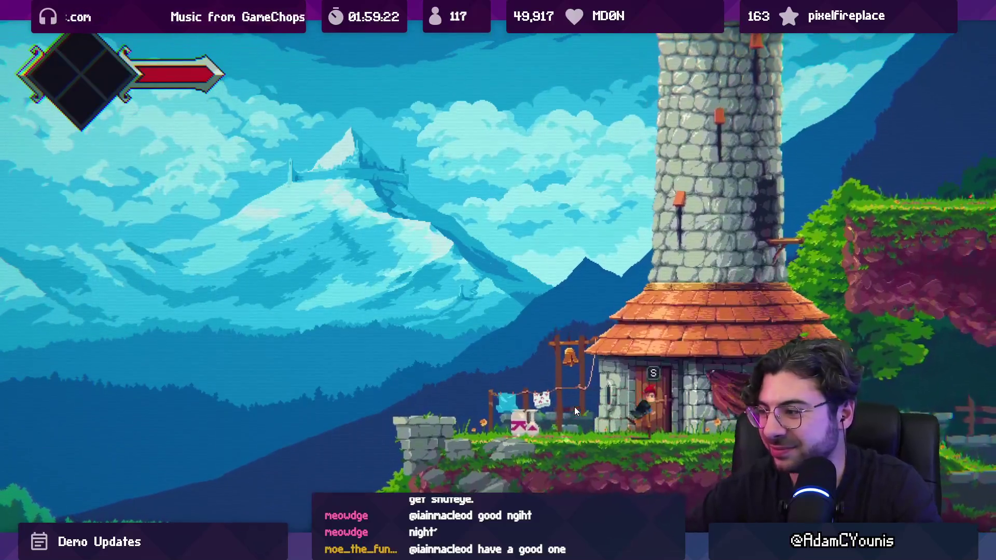
{"action": "key", "text": "Right"}
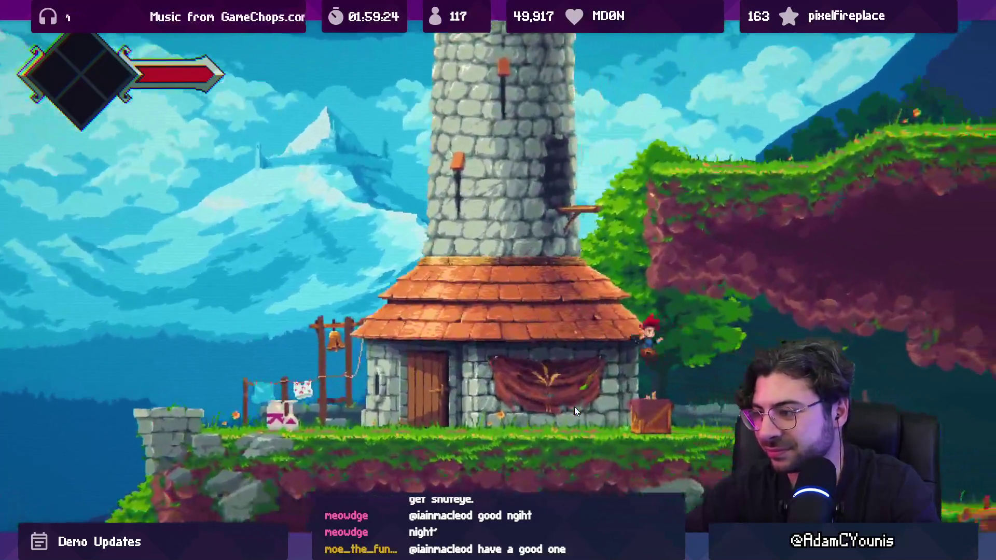
{"action": "key", "text": "Left"}
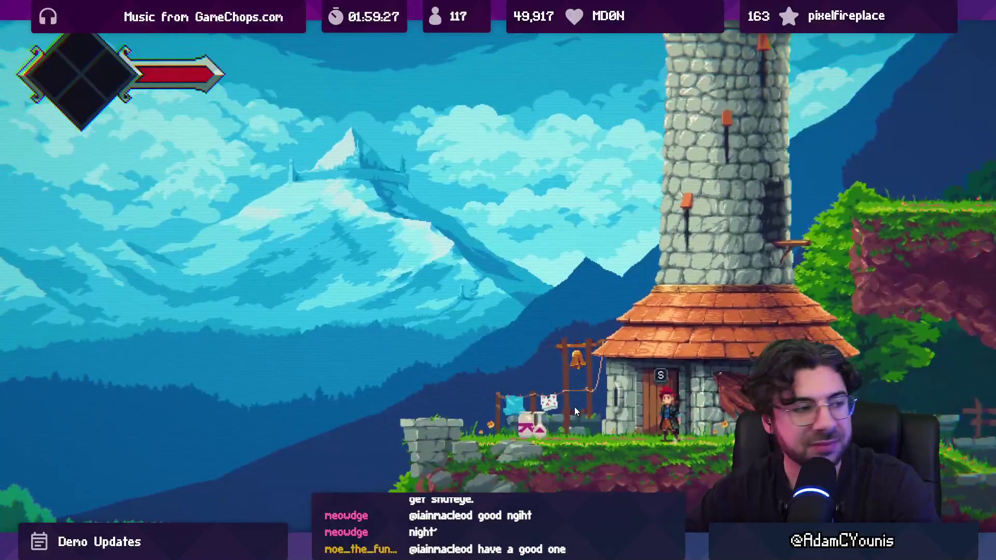
{"action": "key", "text": "Up"}
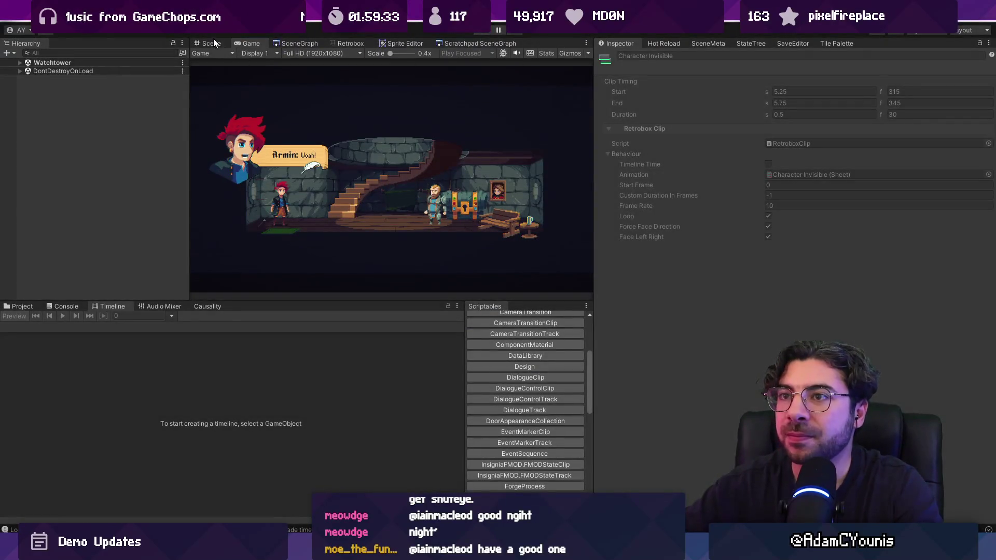
Step: Return to the Scene view, enlarge it, and collapse the Wilhelm Outside sequence in the Hierarchy
{"action": "left_click", "coordinate": [213, 43]}
{"action": "left_click_drag", "start_coordinate": [376, 300], "coordinate": [379, 375]}
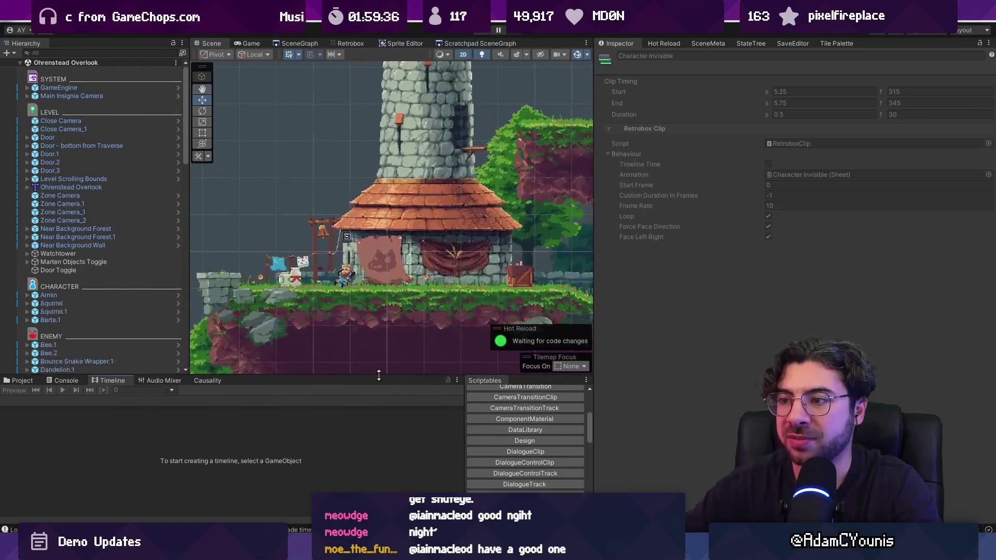
{"action": "scroll", "coordinate": [138, 206], "scroll_direction": "down", "scroll_amount": 8}
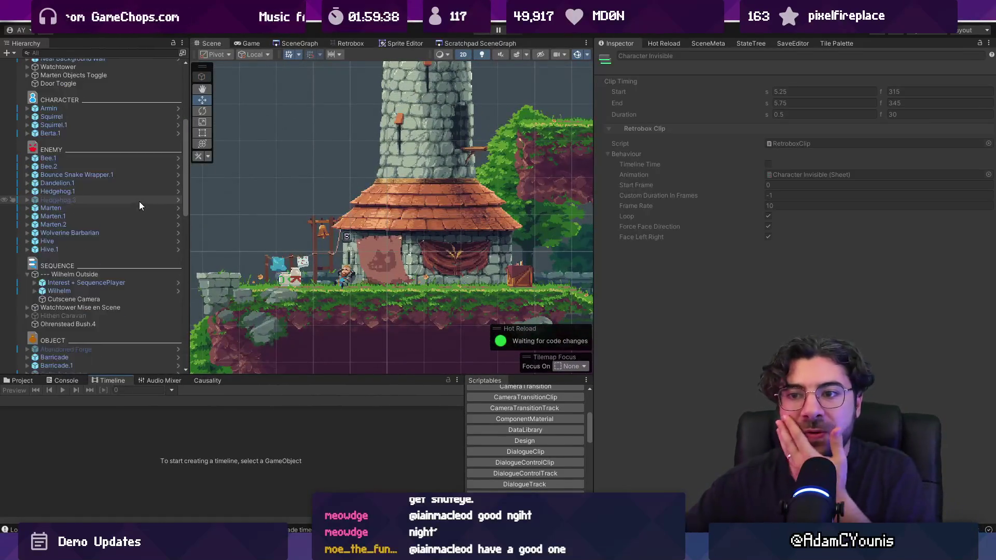
{"action": "left_click", "coordinate": [115, 274]}
{"action": "left_click", "coordinate": [27, 274]}
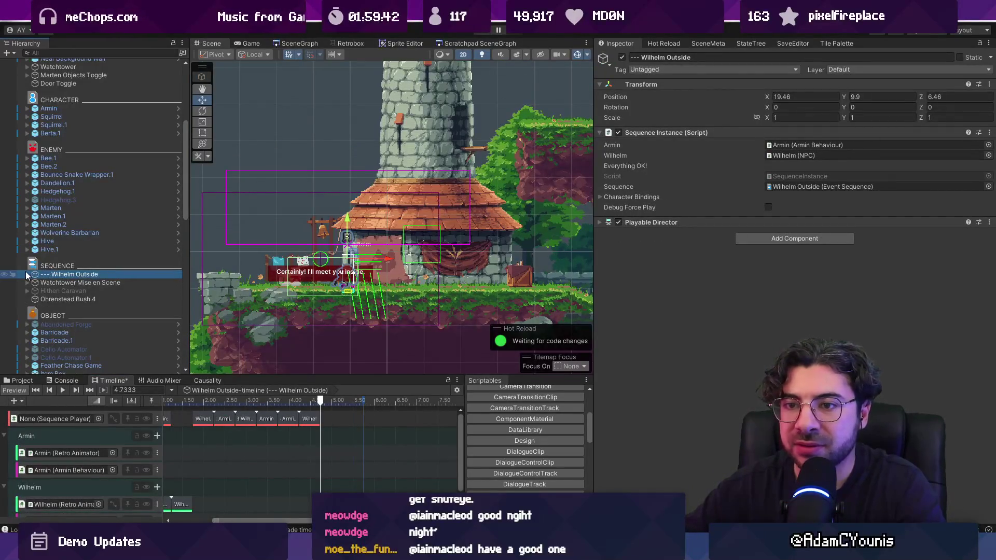
Step: Create an empty object, move it into the SEQUENCE section, and name it Wilhelm Toggle
{"action": "right_click", "coordinate": [52, 278]}
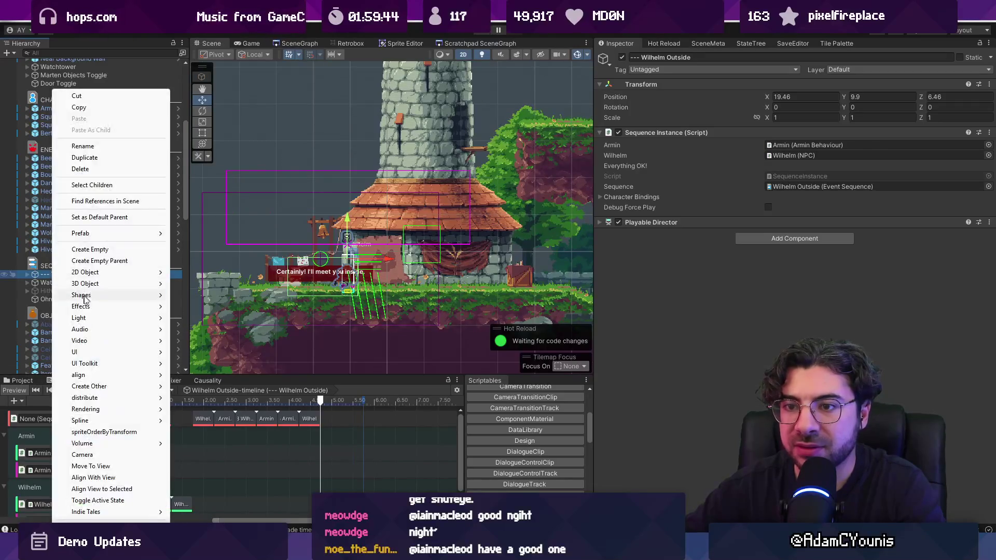
{"action": "left_click", "coordinate": [78, 249]}
{"action": "left_click_drag", "start_coordinate": [55, 259], "coordinate": [107, 278]}
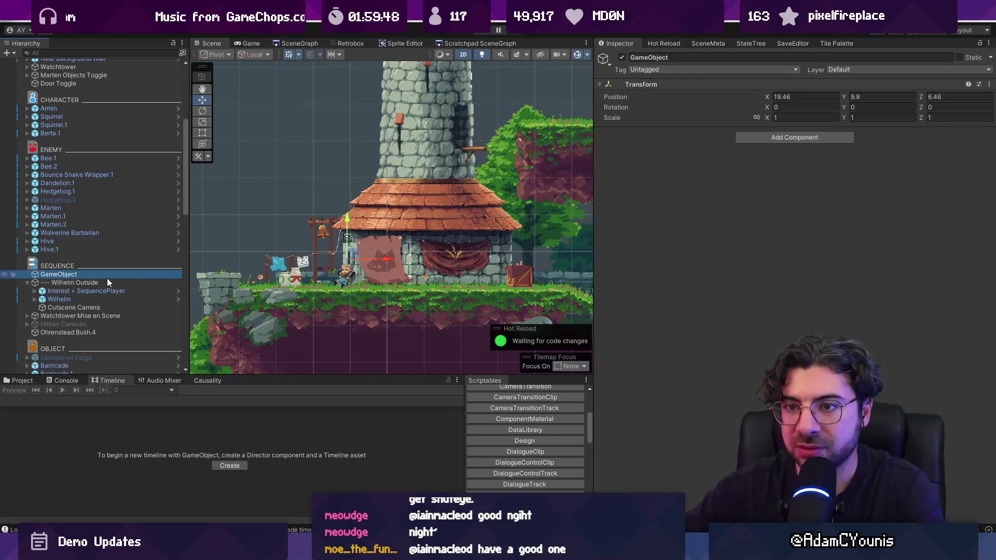
{"action": "key", "text": "F2"}
{"action": "type", "text": "Wi"}
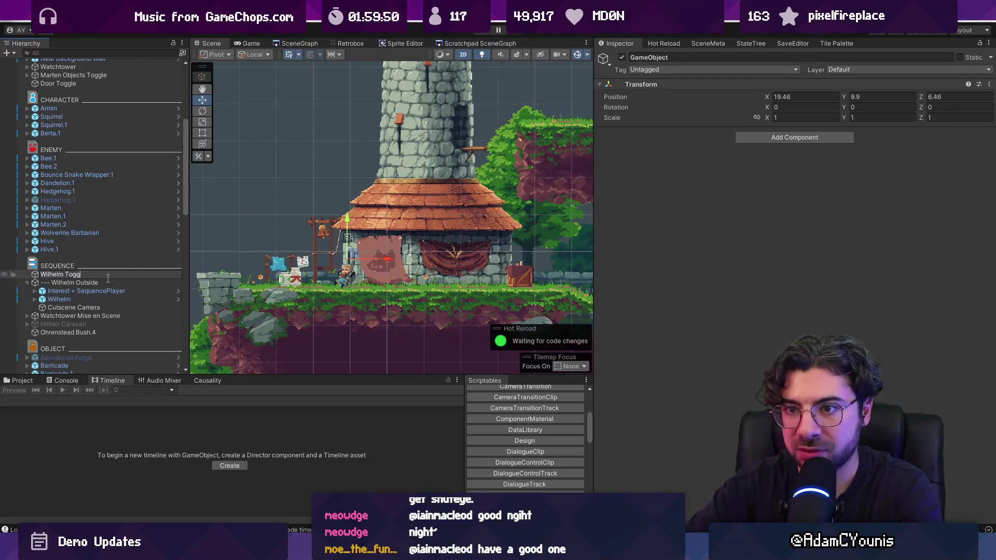
{"action": "type", "text": "lhe"}
{"action": "key", "text": "Return"}
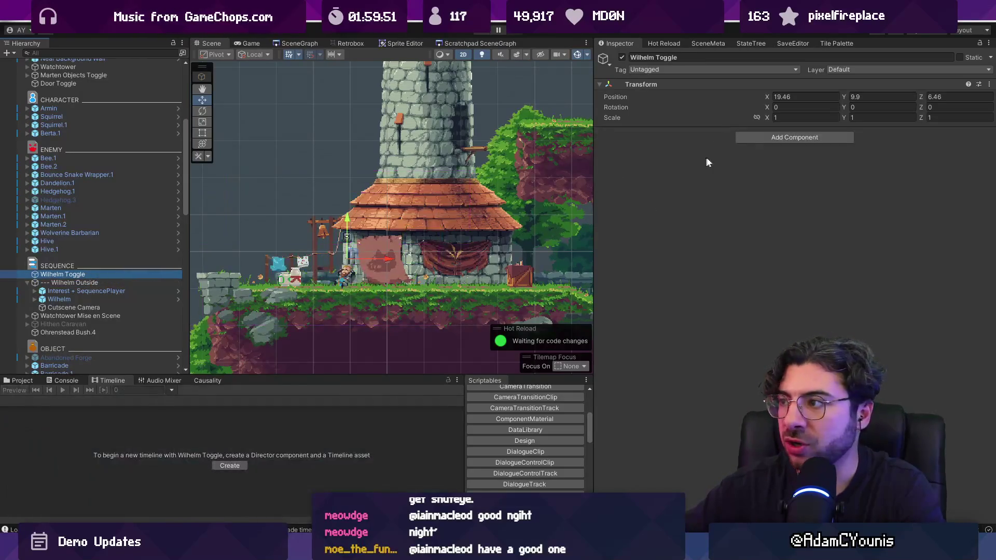
Step: Add Condition Toggle and Condition Behaviour components, assigning the Condition Behaviour to the toggle
{"action": "left_click", "coordinate": [762, 138]}
{"action": "type", "text": "tog"}
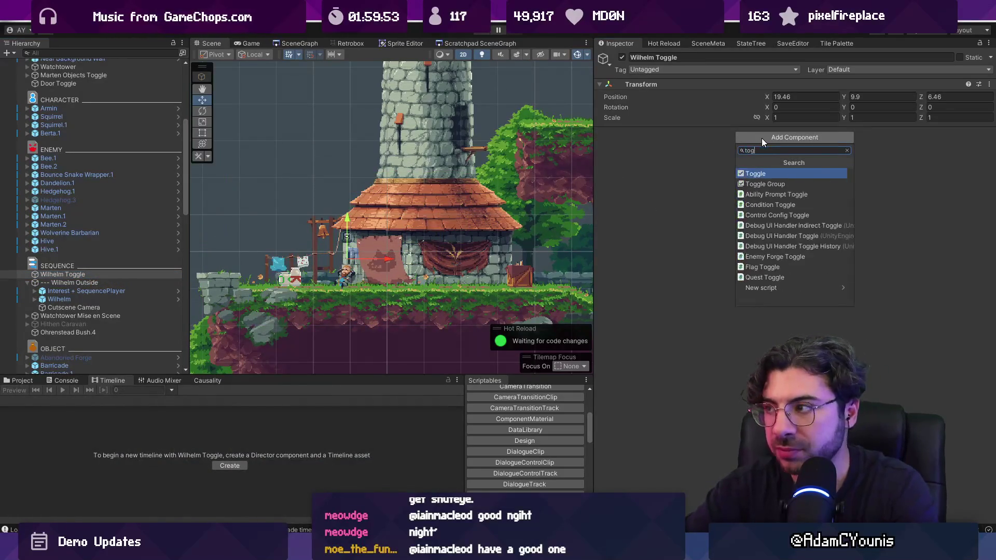
{"action": "key", "text": "Down"}
{"action": "key", "text": "Down"}
{"action": "key", "text": "Down"}
{"action": "key", "text": "Up"}
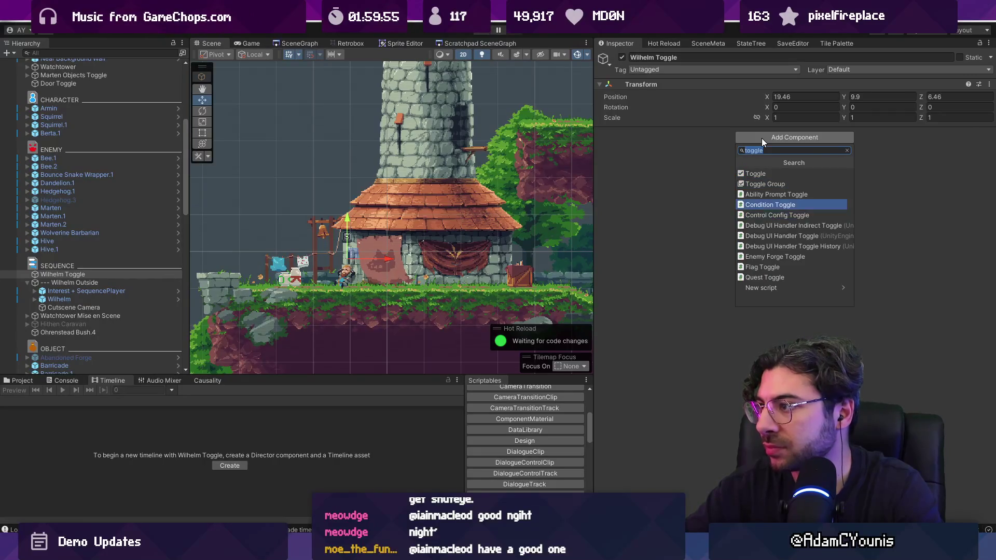
{"action": "key", "text": "Return"}
{"action": "left_click", "coordinate": [769, 211]}
{"action": "type", "text": "condition beha"}
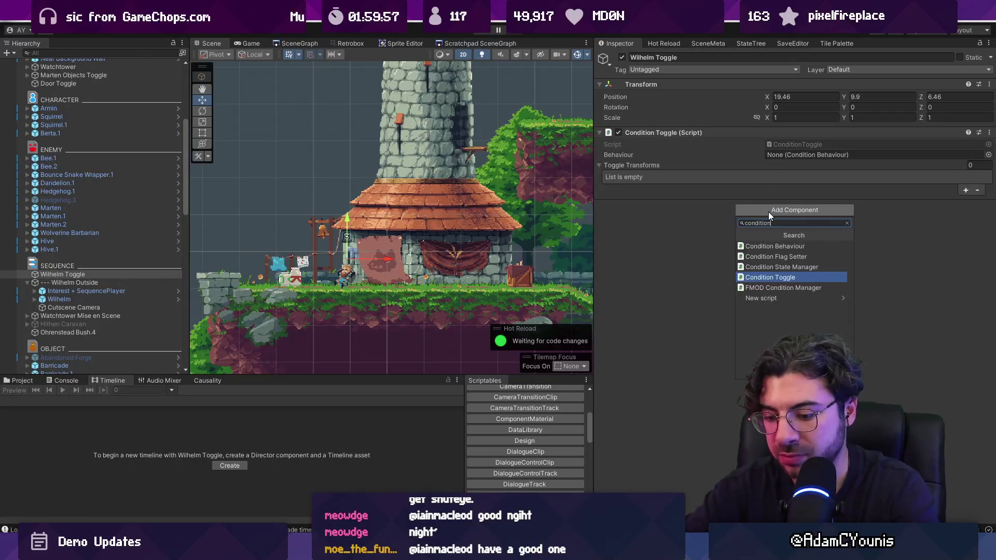
{"action": "key", "text": "Down"}
{"action": "key", "text": "Return"}
{"action": "left_click_drag", "start_coordinate": [669, 205], "coordinate": [851, 155]}
Step: Add Wilhelm Outside to the toggle's Toggle Transforms list
{"action": "left_click", "coordinate": [965, 190]}
{"action": "left_click", "coordinate": [983, 178]}
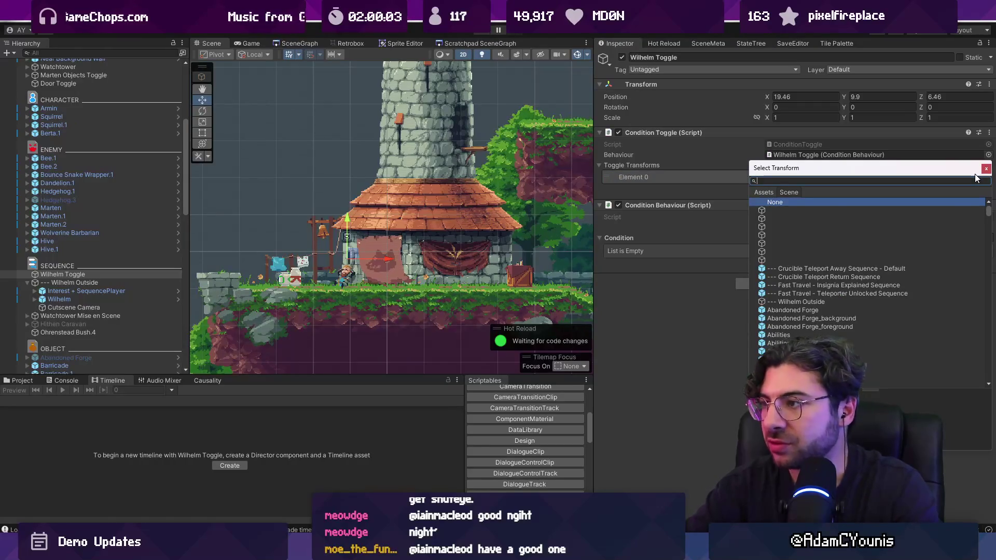
{"action": "left_click", "coordinate": [985, 168]}
{"action": "left_click_drag", "start_coordinate": [100, 283], "coordinate": [778, 177]}
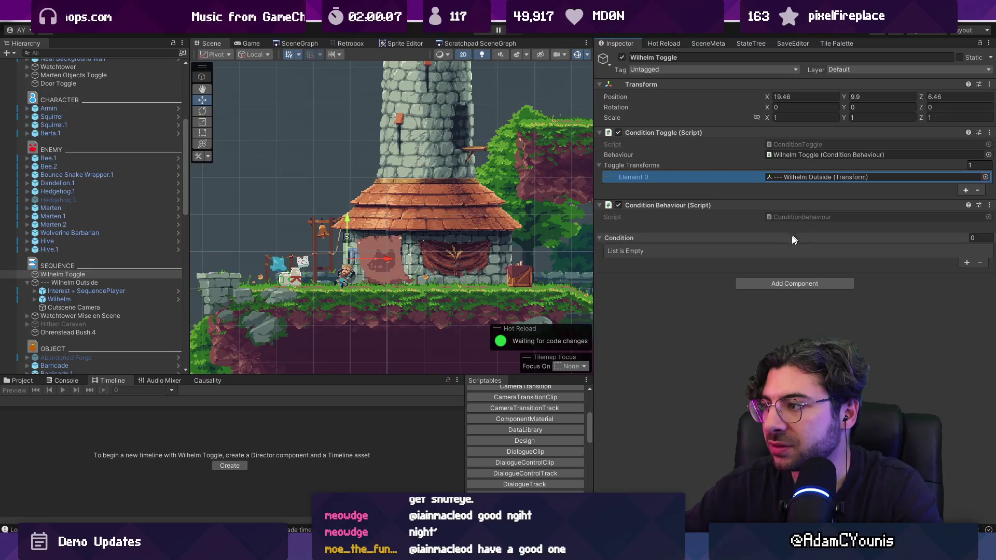
Step: Add one condition entry checking the Learn Parry quest flag
{"action": "left_click", "coordinate": [966, 263]}
{"action": "left_click", "coordinate": [966, 262]}
{"action": "left_click", "coordinate": [979, 273]}
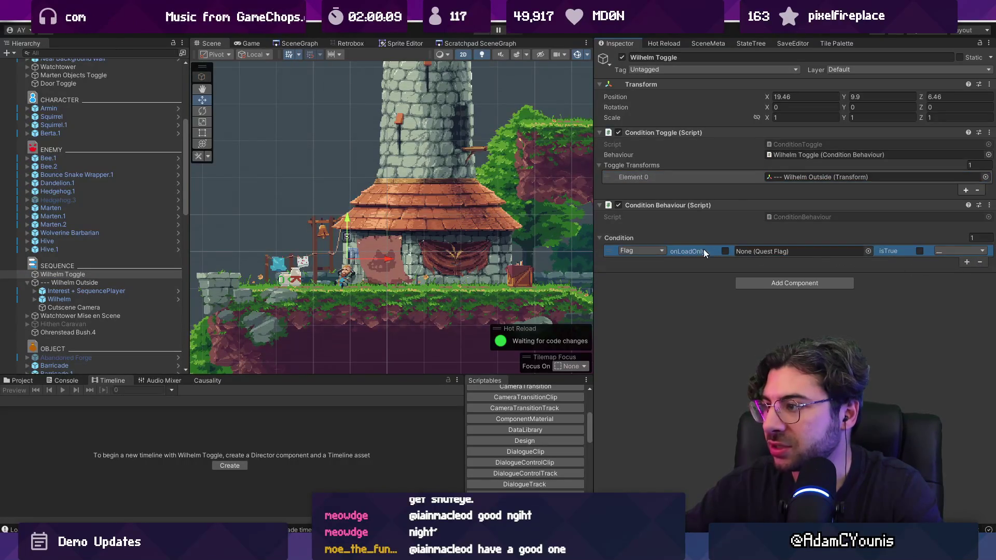
{"action": "left_click", "coordinate": [868, 251]}
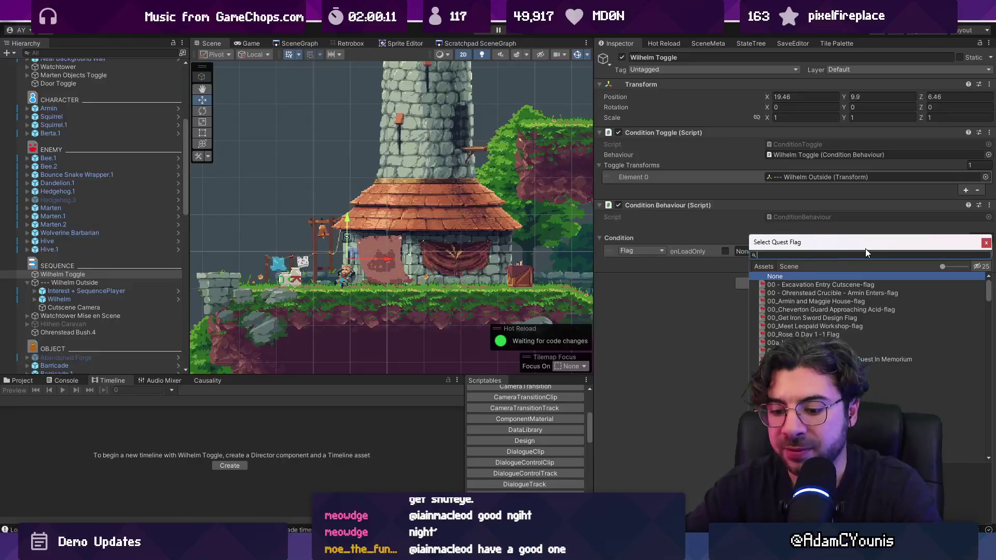
{"action": "type", "text": "parry"}
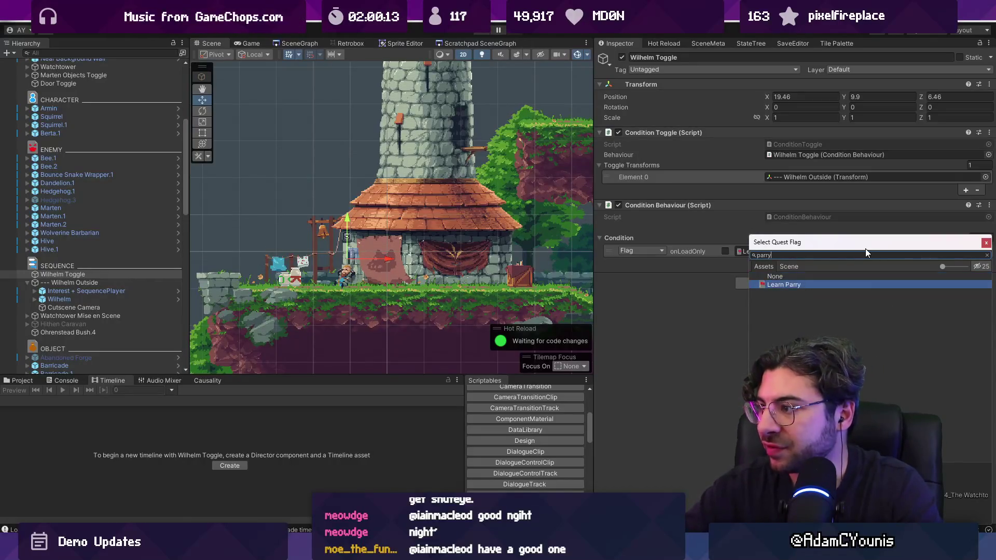
{"action": "key", "text": "Return"}
Step: Add a second condition entry checking the Meet Wilhelm quest flag
{"action": "left_click", "coordinate": [966, 262]}
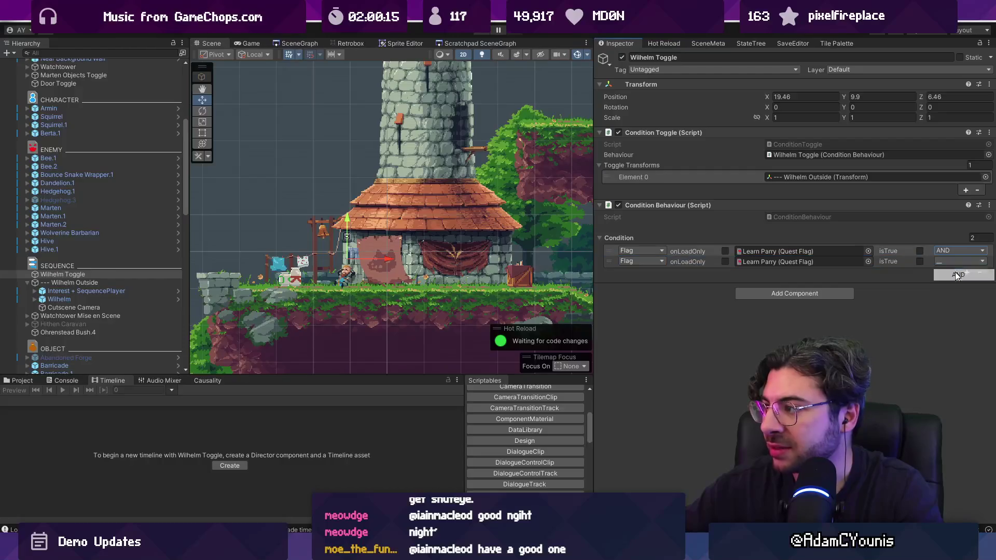
{"action": "left_click", "coordinate": [867, 261]}
{"action": "type", "text": "wilhelm"}
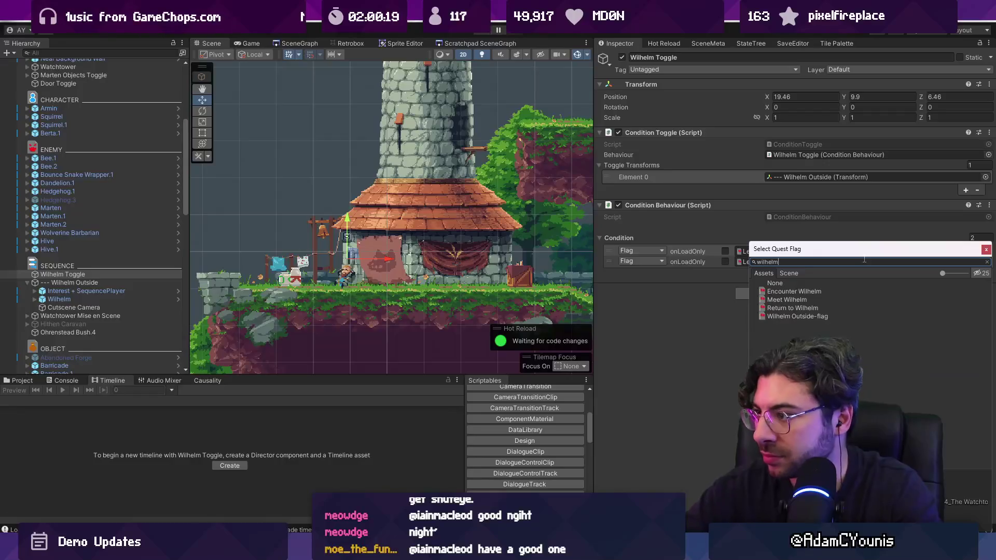
{"action": "key", "text": "Down"}
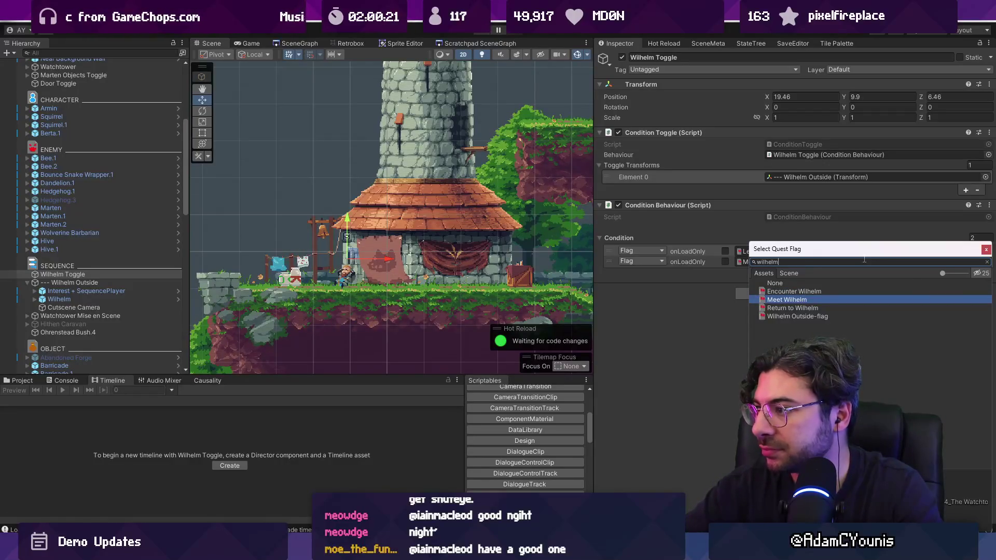
{"action": "key", "text": "Return"}
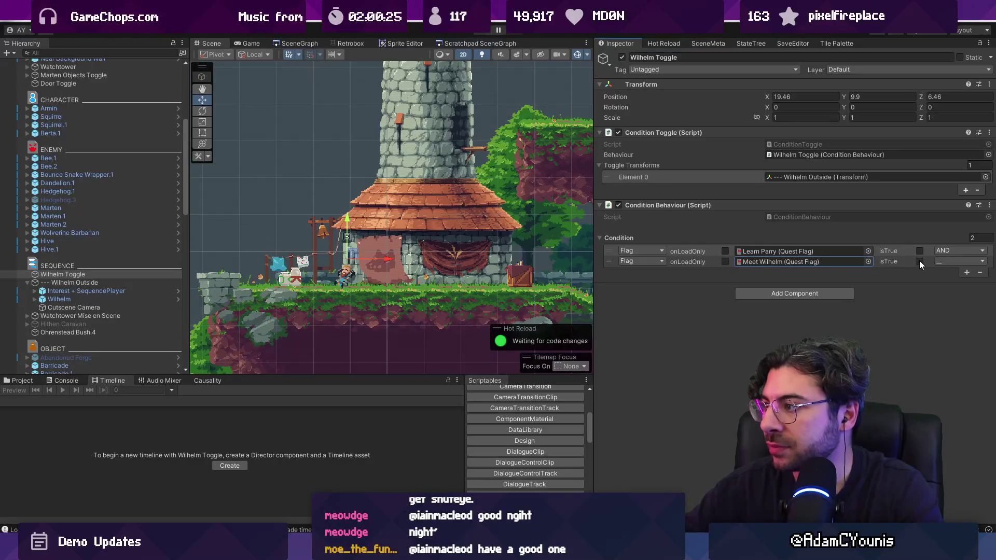
Step: Require Meet Wilhelm true, add a Return to Wilhelm condition, and join them with AND
{"action": "left_click", "coordinate": [919, 261]}
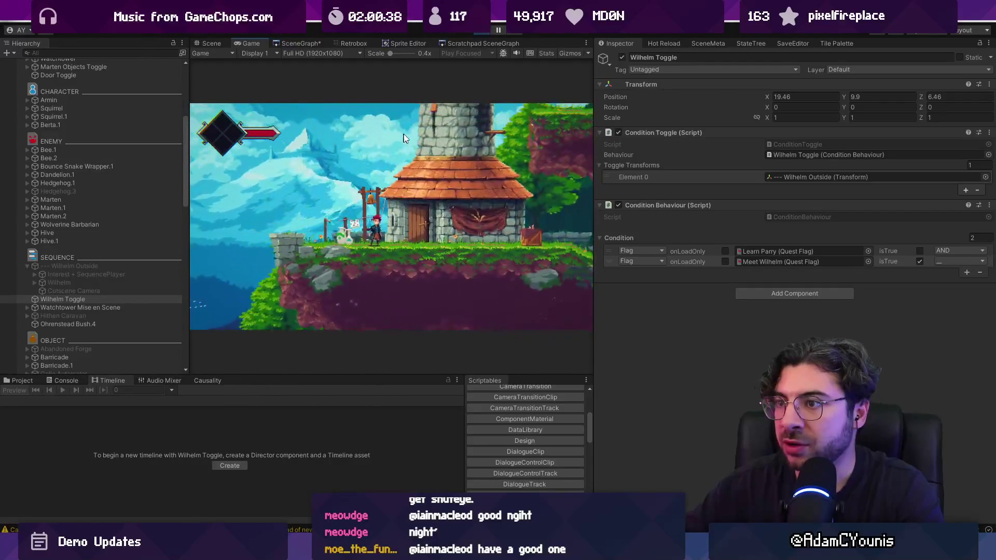
{"action": "key", "text": "ctrl+p"}
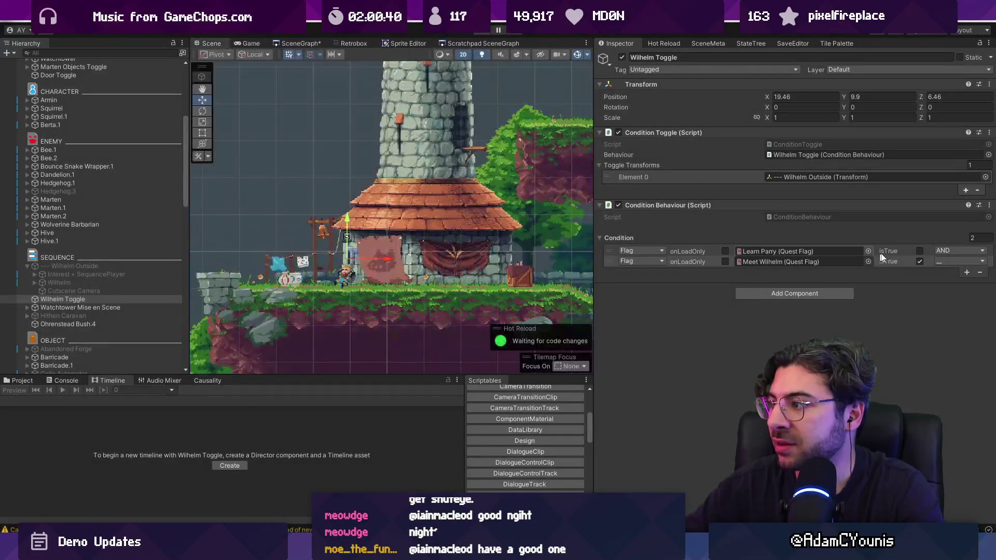
{"action": "left_click", "coordinate": [965, 273]}
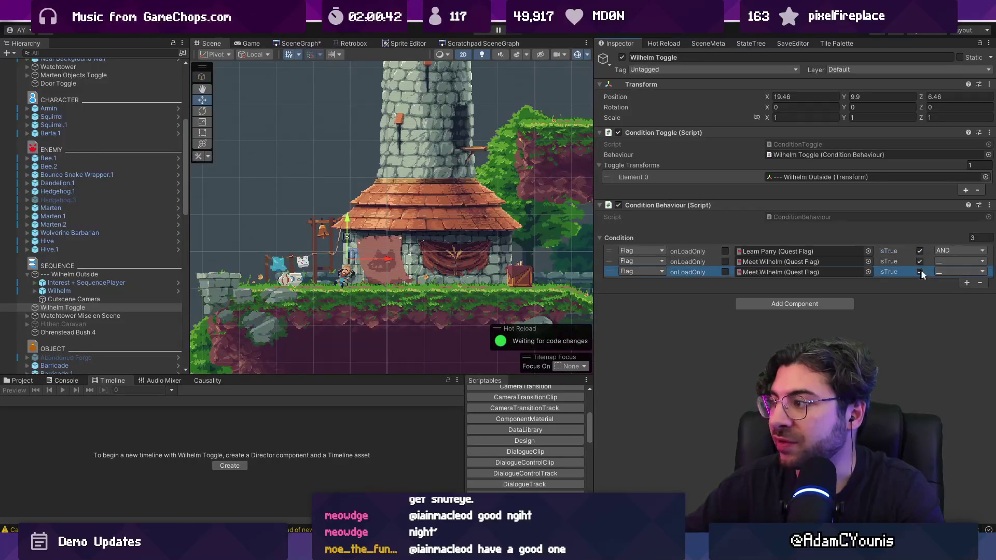
{"action": "left_click", "coordinate": [866, 271]}
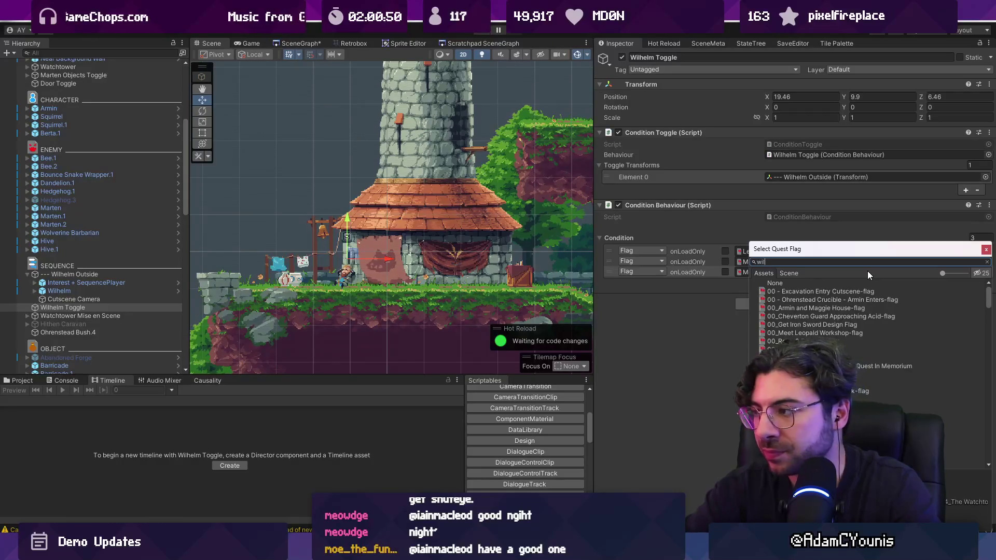
{"action": "type", "text": "wilhelm"}
{"action": "key", "text": "Down"}
{"action": "key", "text": "Return"}
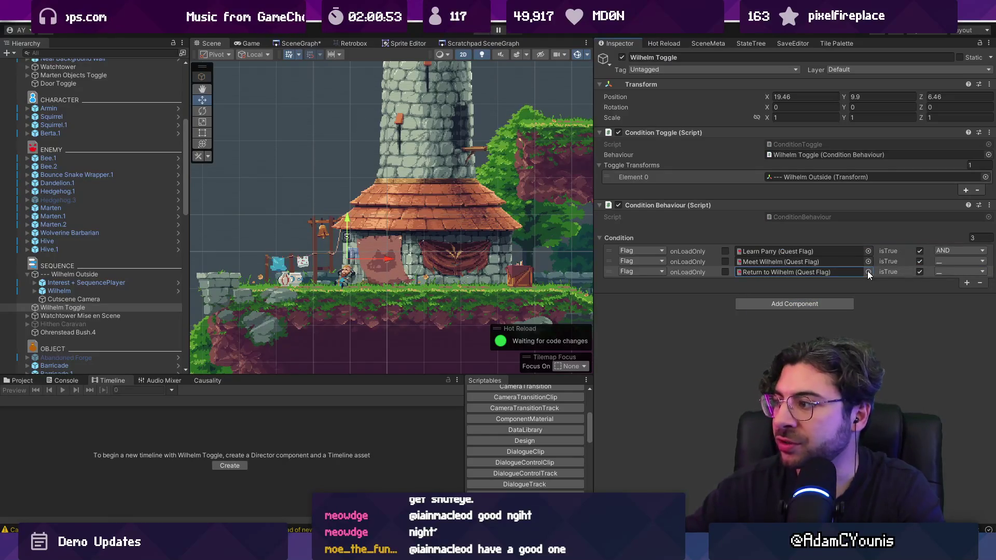
{"action": "left_click", "coordinate": [946, 285]}
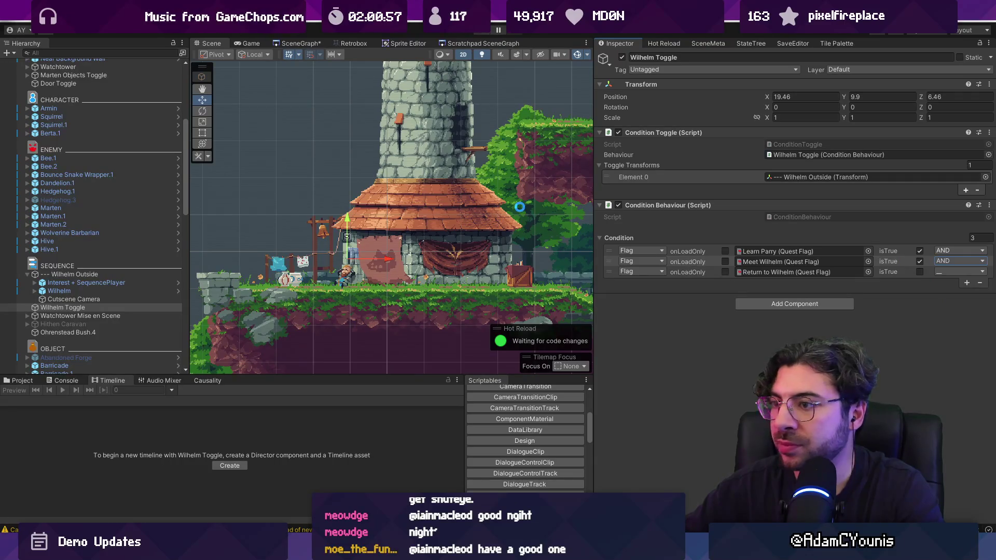
{"action": "key", "text": "ctrl+p"}
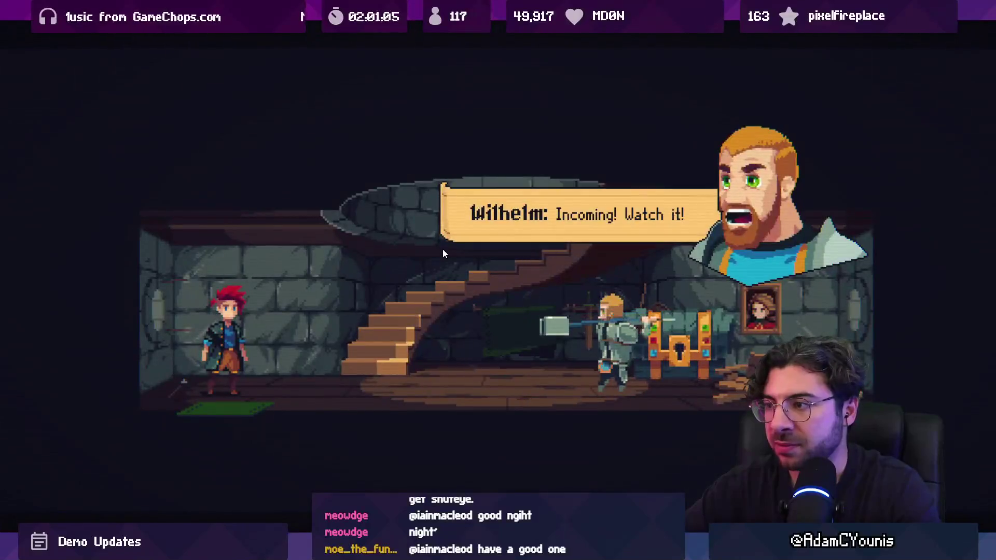
Step: Skip the Wilhelm cutscene from the pause menu and spawn an item via the debug console
{"action": "key", "text": "Escape"}
{"action": "key", "text": "Return"}
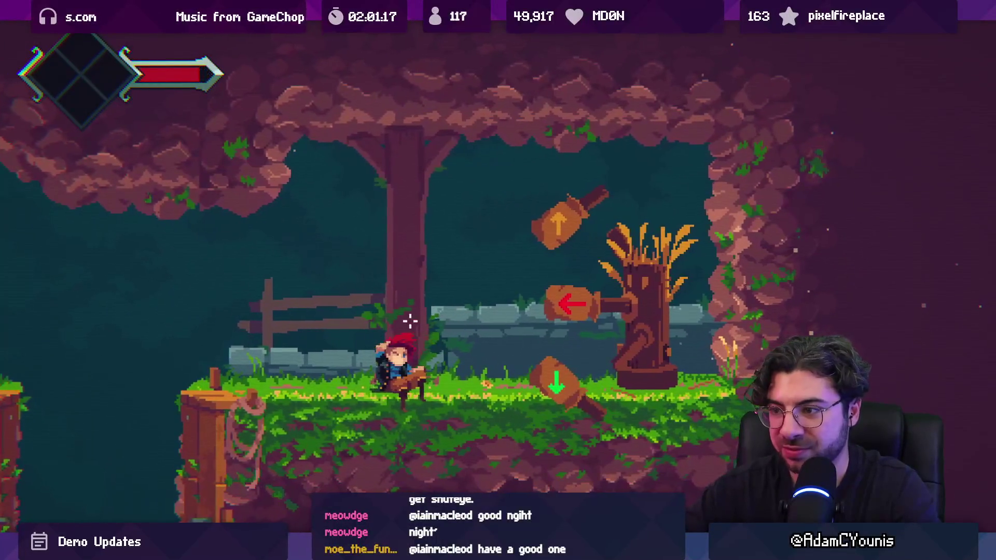
{"action": "key", "text": "grave"}
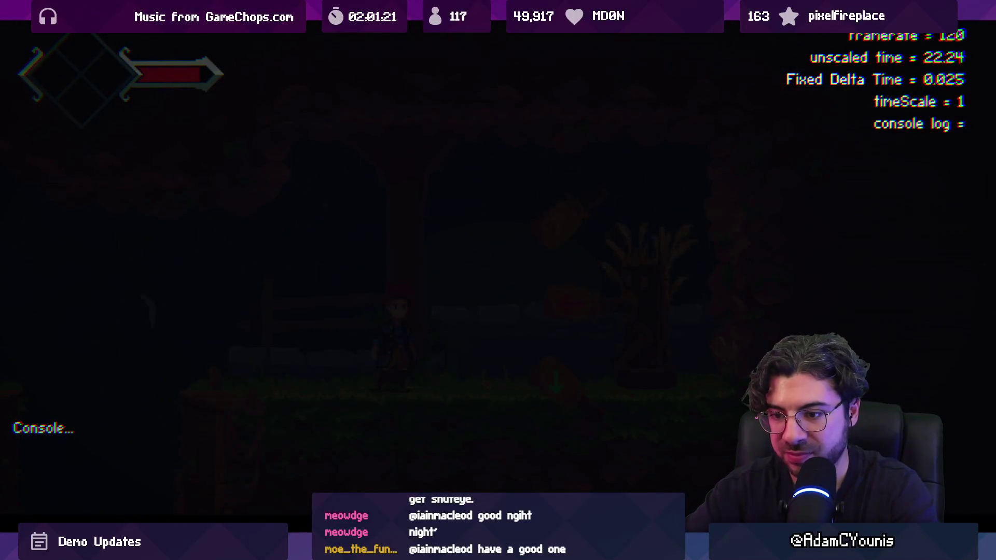
{"action": "key", "text": "Up"}
{"action": "key", "text": "Return"}
{"action": "key", "text": "grave"}
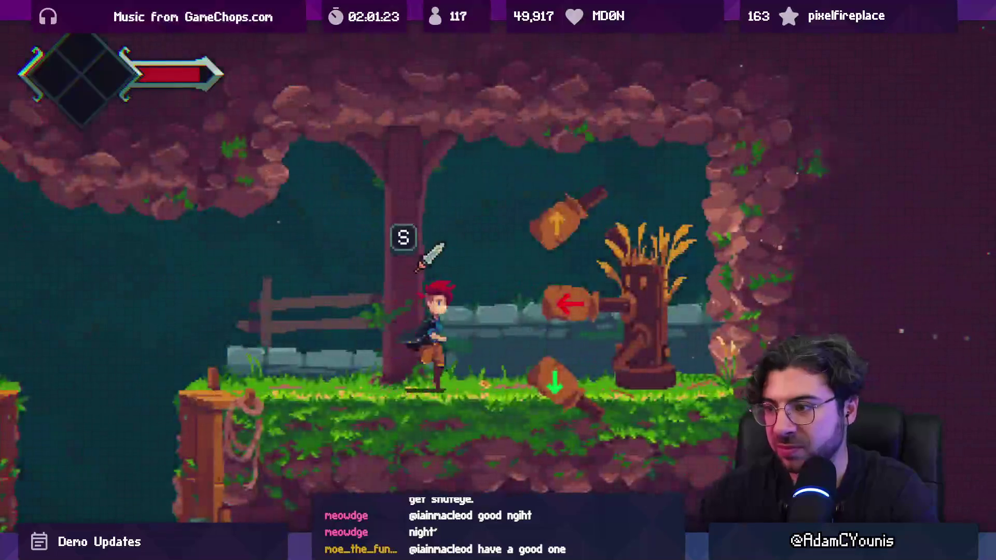
Step: Open the in-game journal, check the debug console, then close the journal and resume
{"action": "key", "text": "Escape"}
{"action": "key", "text": "Escape"}
{"action": "key", "text": "grave"}
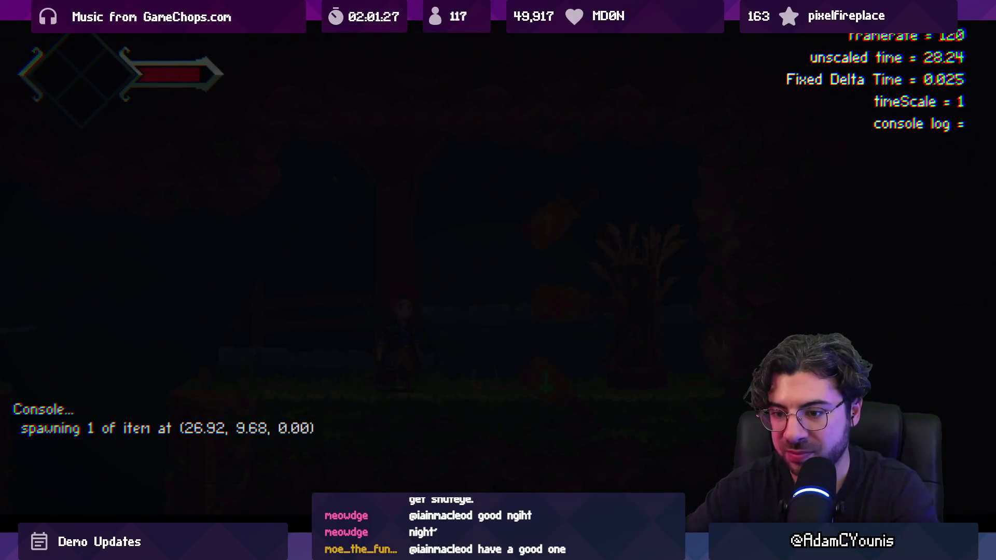
{"action": "key", "text": "grave"}
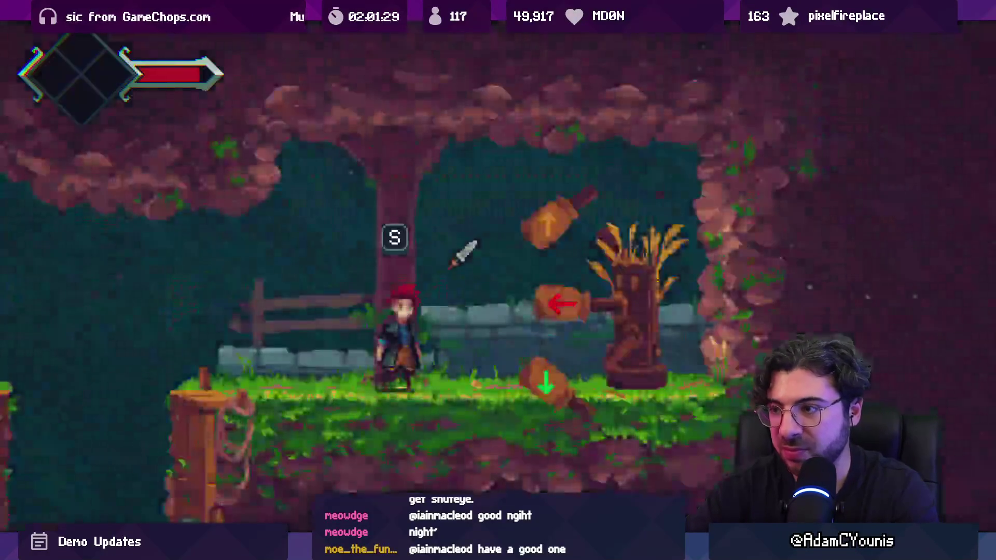
{"action": "key", "text": "Escape"}
{"action": "key", "text": "Escape"}
{"action": "key", "text": "Escape"}
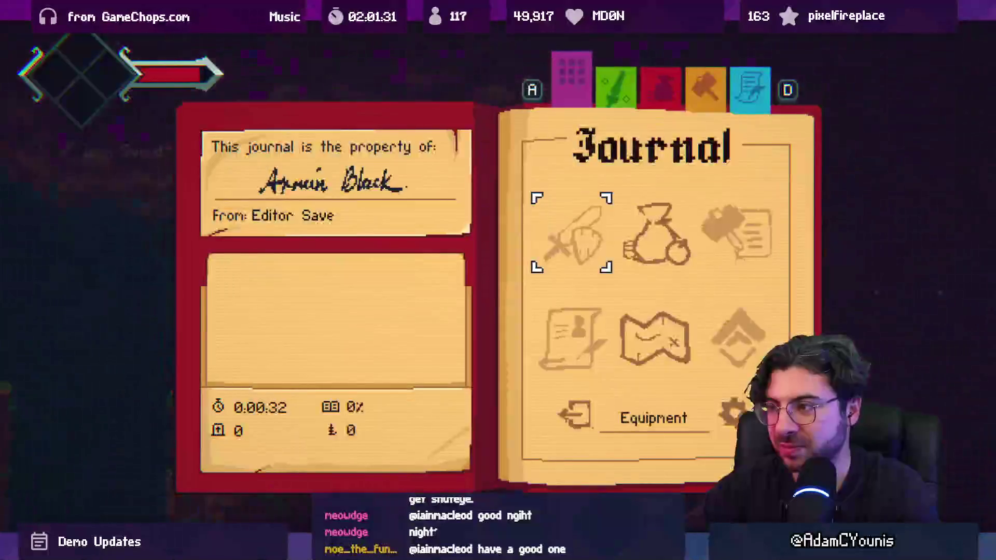
{"action": "key", "text": "Escape"}
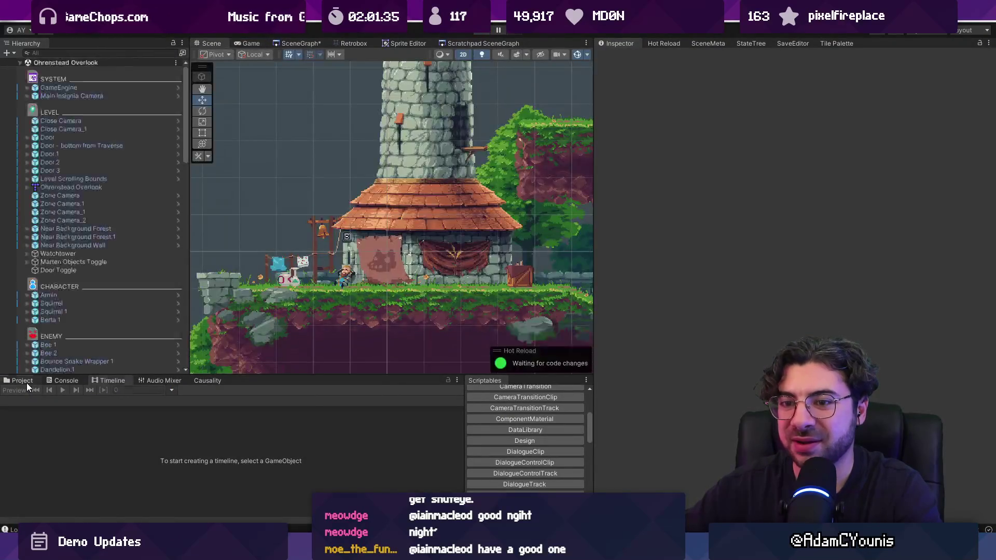
Step: Stop the game and set the GameEngine's Progress State to Combat Unlocked
{"action": "left_click", "coordinate": [26, 383]}
{"action": "left_click", "coordinate": [290, 388]}
{"action": "key", "text": "Escape"}
{"action": "left_click", "coordinate": [59, 87]}
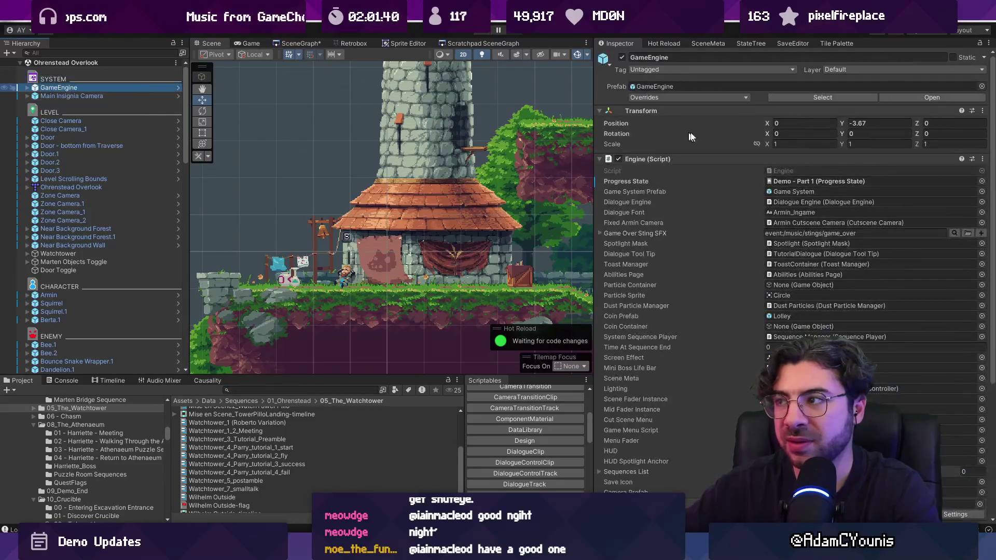
{"action": "left_click", "coordinate": [982, 182]}
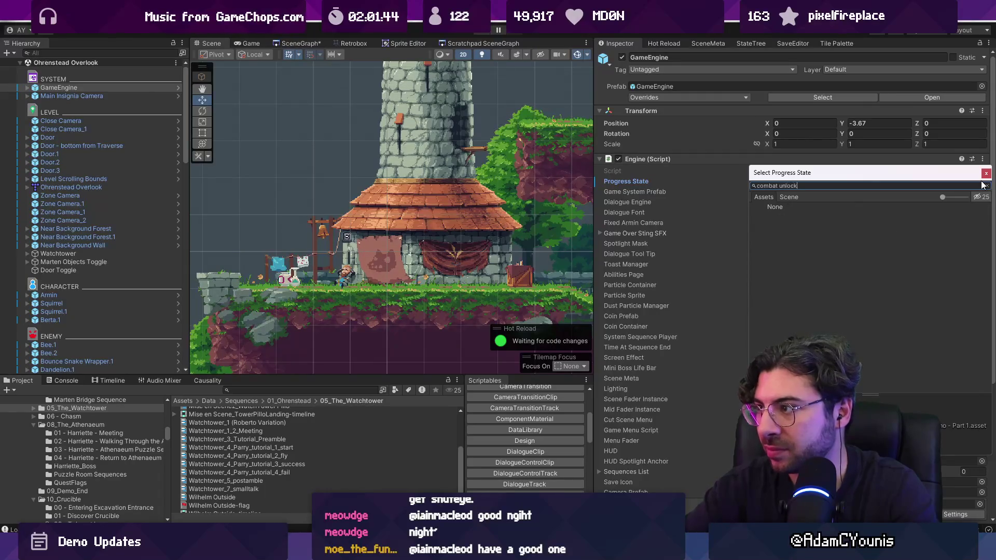
{"action": "double_click", "coordinate": [793, 215]}
Step: Start a new play test and skip the opening cutscene
{"action": "key", "text": "ctrl+p"}
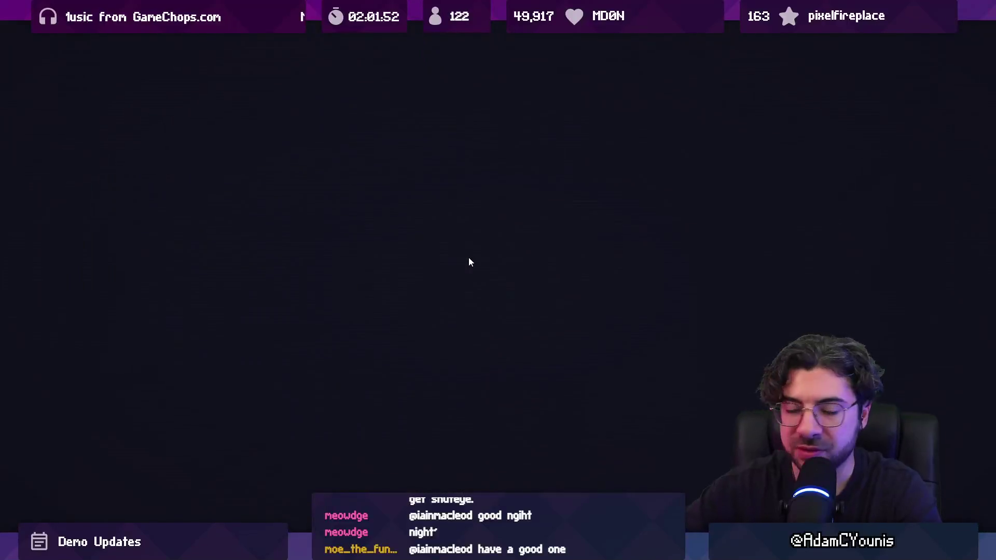
{"action": "key", "text": "Escape"}
{"action": "key", "text": "Return"}
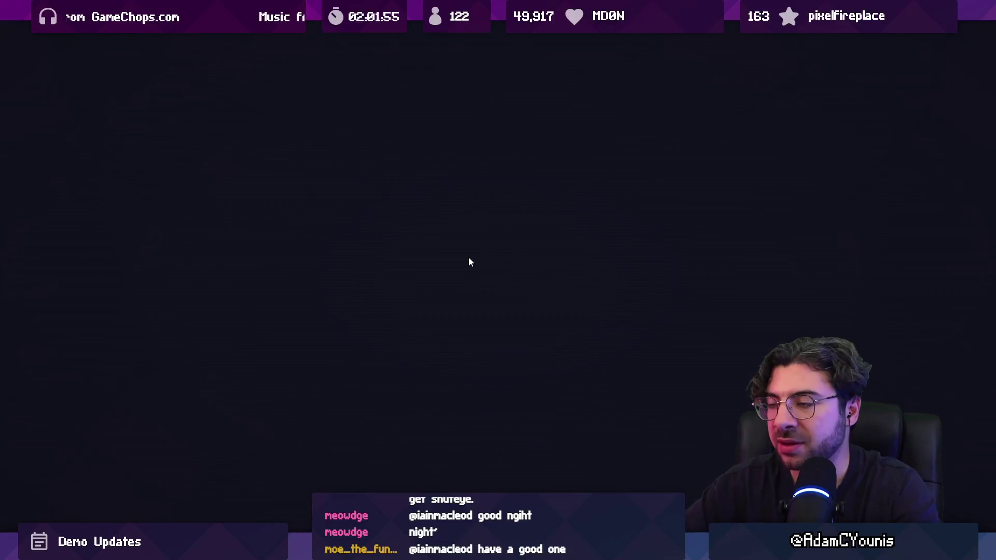
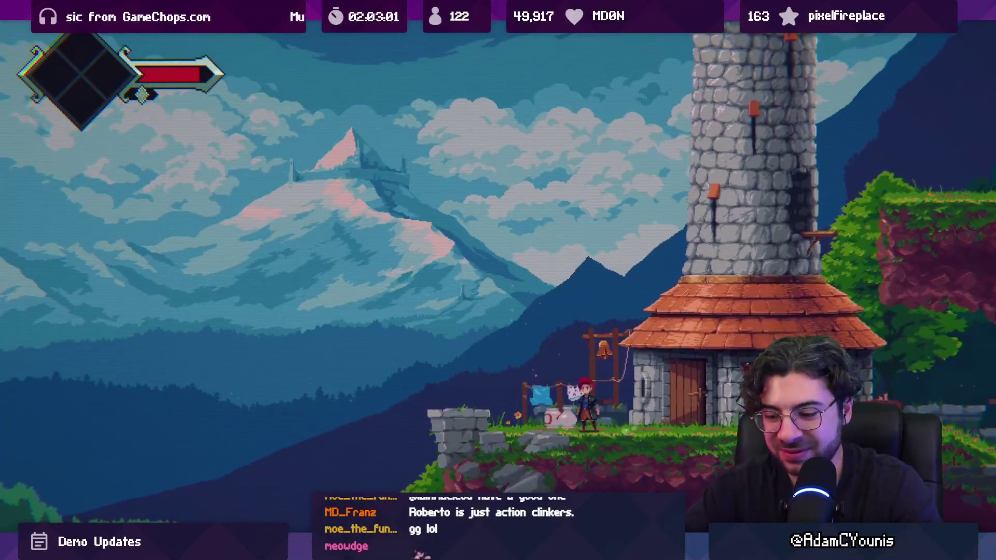
Step: Exit the full-screen game, stop play mode, and reframe the Scene view with a narrower Hierarchy
{"action": "key", "text": "shift+space"}
{"action": "left_click", "coordinate": [482, 34]}
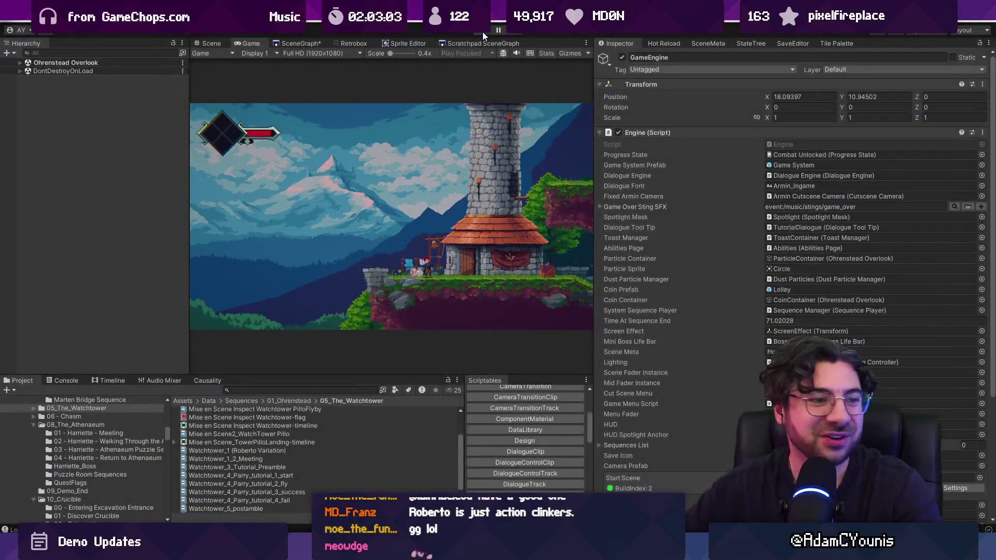
{"action": "scroll", "coordinate": [489, 223], "scroll_direction": "up", "scroll_amount": 2}
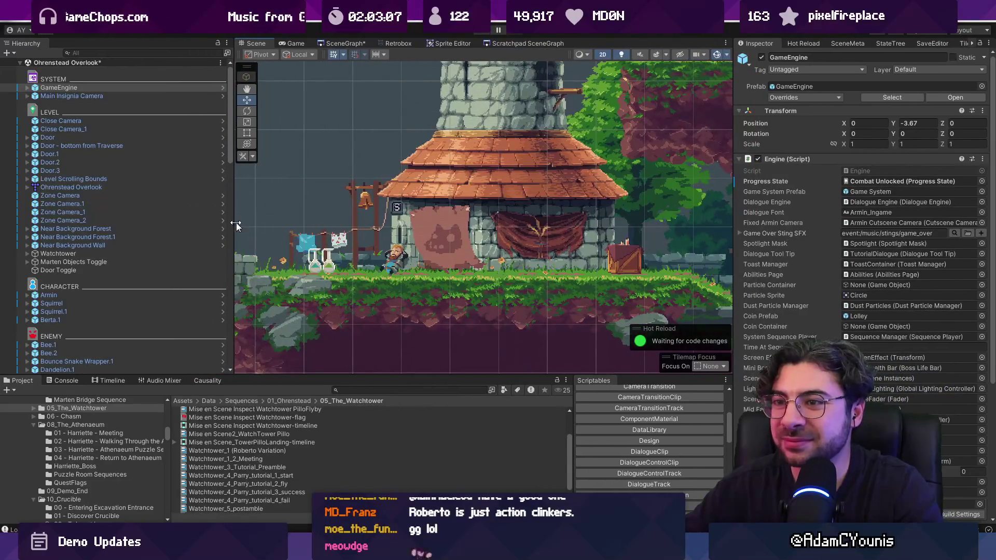
{"action": "left_click_drag", "start_coordinate": [164, 225], "coordinate": [154, 224]}
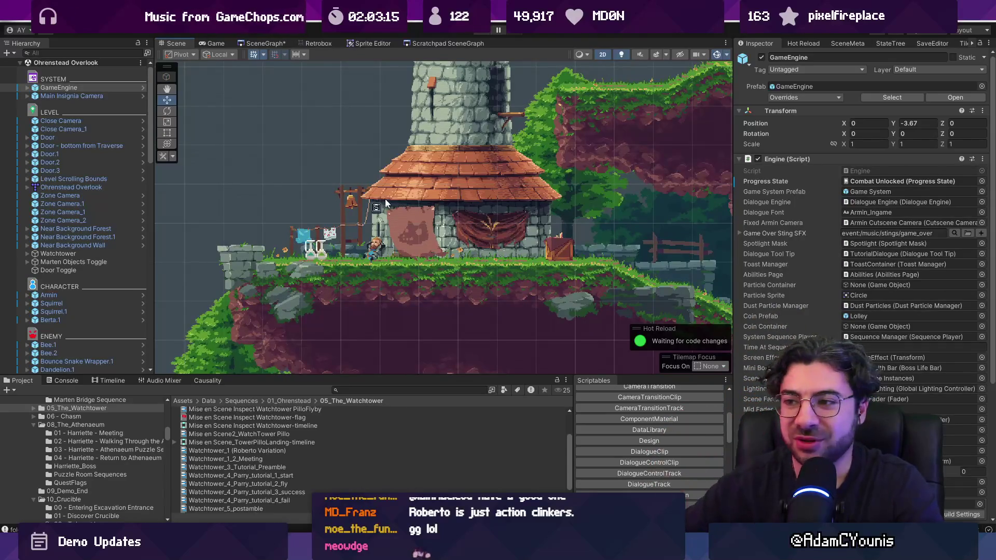
{"action": "scroll", "coordinate": [399, 207], "scroll_direction": "down", "scroll_amount": 1}
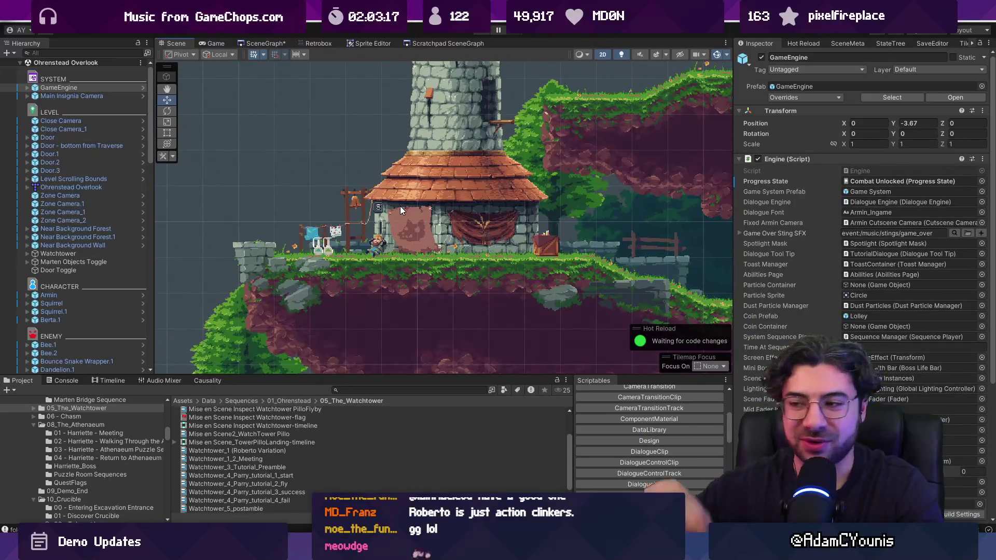
{"action": "scroll", "coordinate": [400, 206], "scroll_direction": "up", "scroll_amount": 2}
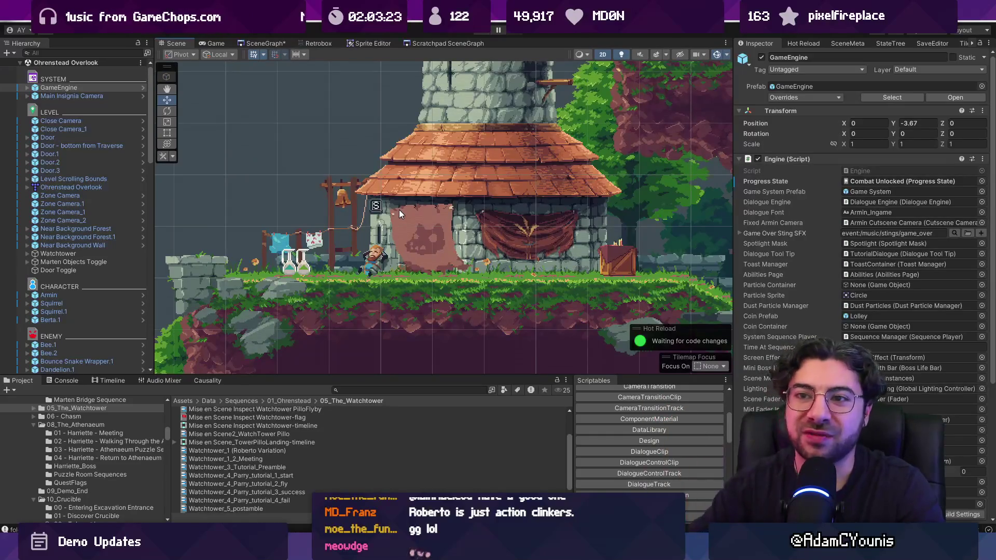
Step: Select Door Toggle, widen the Inspector, and set the first condition's operator to OR
{"action": "left_click", "coordinate": [106, 270]}
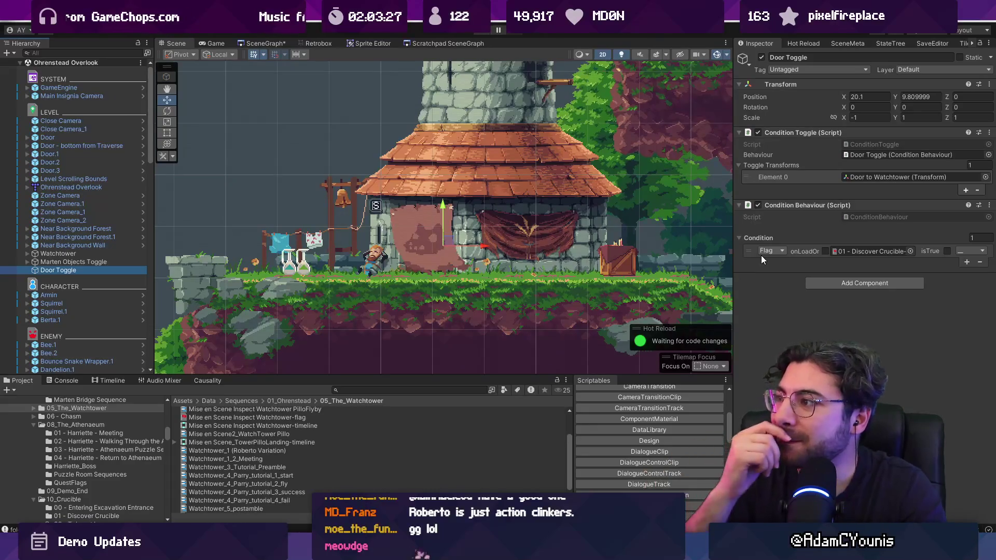
{"action": "left_click_drag", "start_coordinate": [731, 266], "coordinate": [541, 256]}
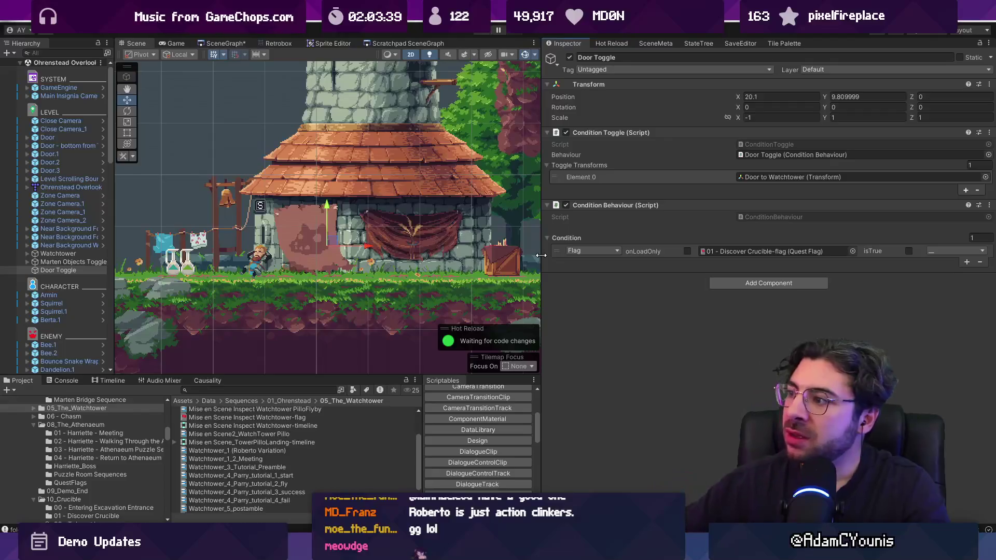
{"action": "left_click", "coordinate": [941, 250]}
{"action": "left_click", "coordinate": [947, 285]}
Step: Add a second condition row with the Learn Parry flag and AND operator
{"action": "left_click", "coordinate": [964, 263]}
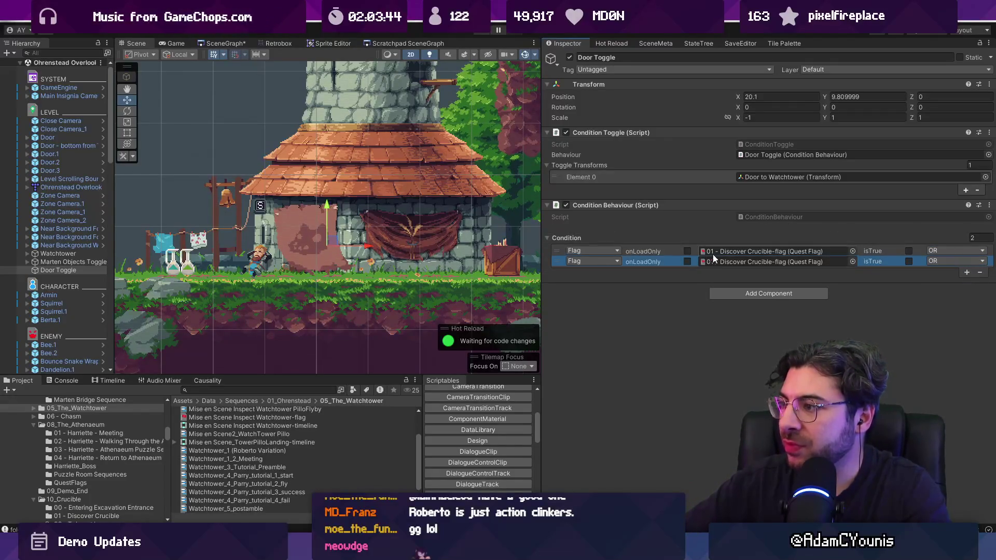
{"action": "left_click", "coordinate": [853, 262]}
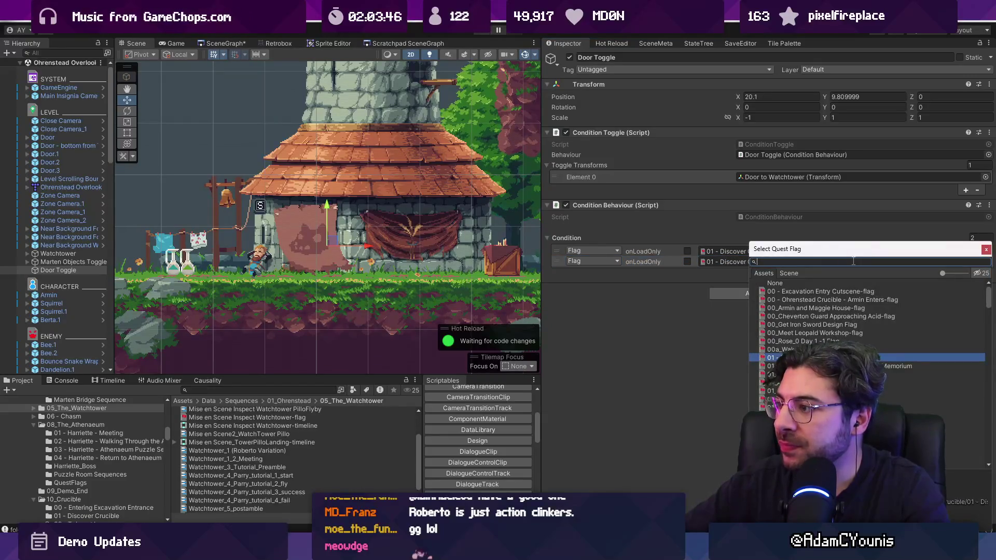
{"action": "type", "text": "parry"}
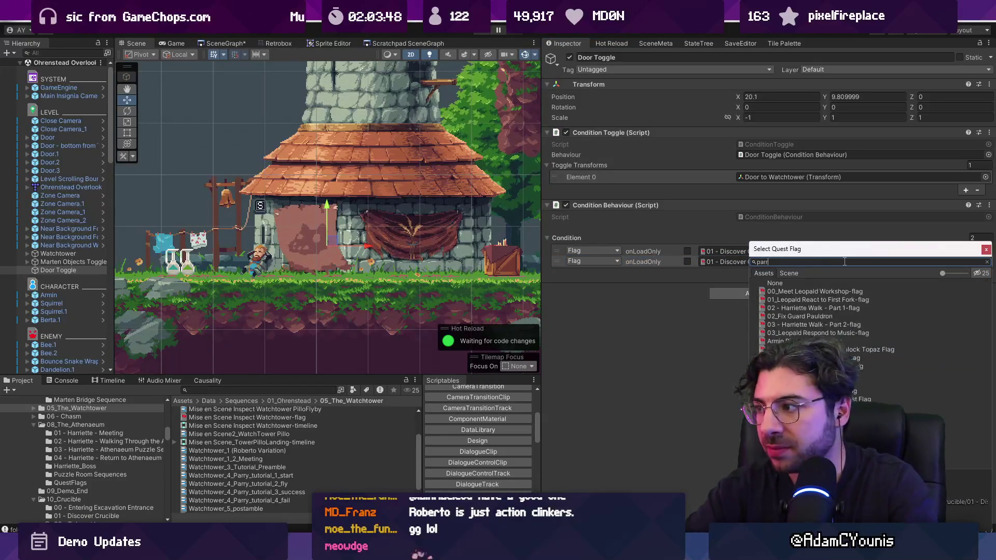
{"action": "key", "text": "Down"}
{"action": "key", "text": "Return"}
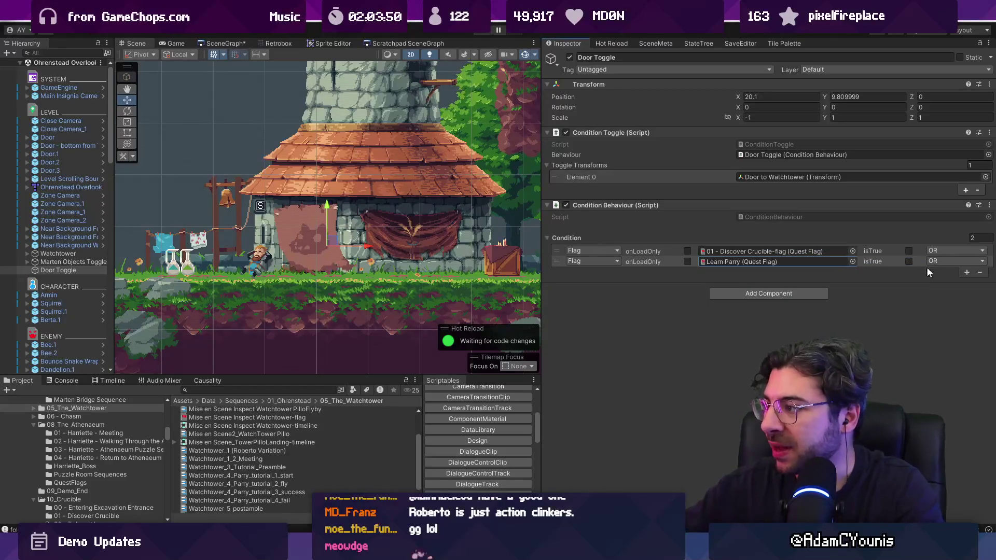
{"action": "left_click", "coordinate": [965, 272]}
{"action": "left_click", "coordinate": [955, 261]}
{"action": "left_click", "coordinate": [957, 287]}
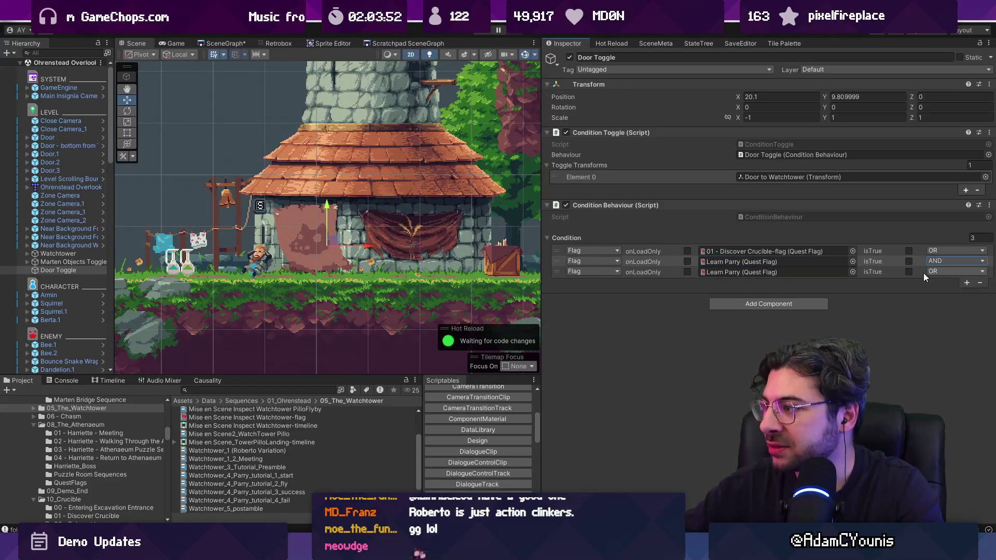
Step: Assign Wilhelm Outside-flag to the third condition with no operator, then start play mode
{"action": "left_click", "coordinate": [852, 273]}
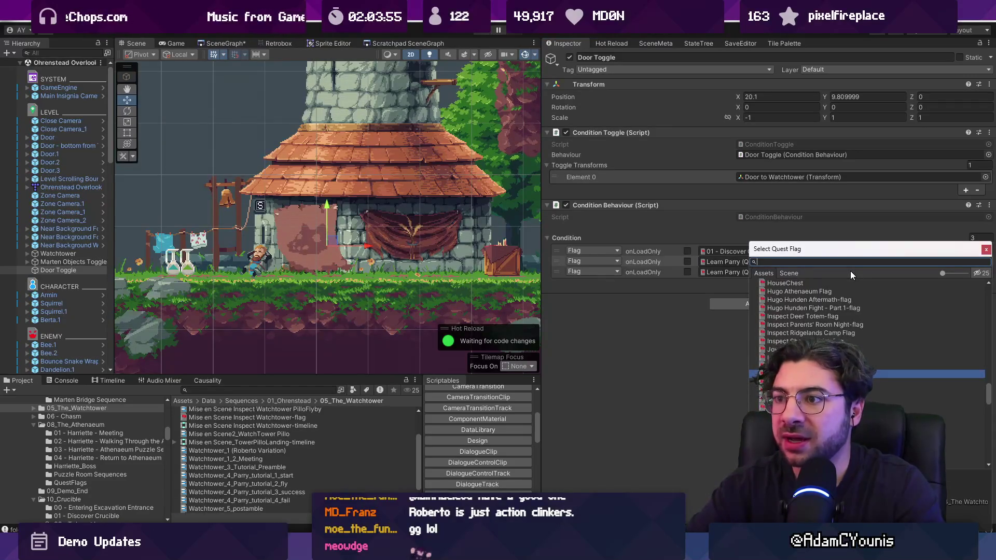
{"action": "type", "text": "snooze"}
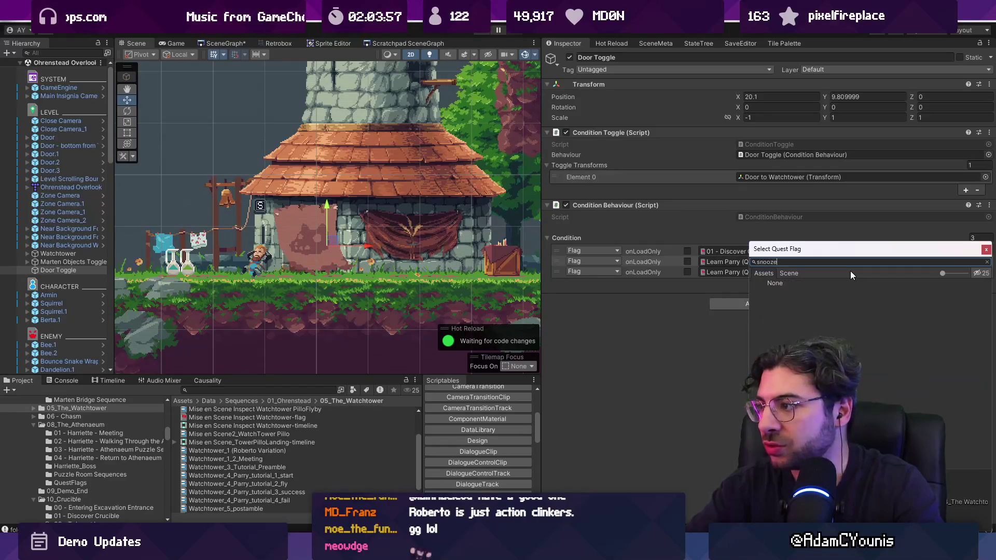
{"action": "key", "text": "BackSpace"}
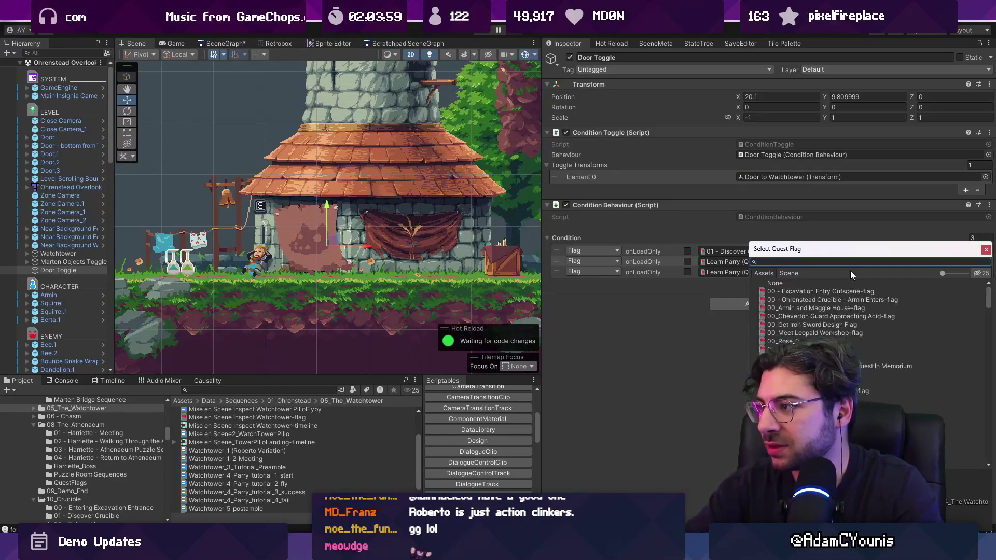
{"action": "key", "text": "Escape"}
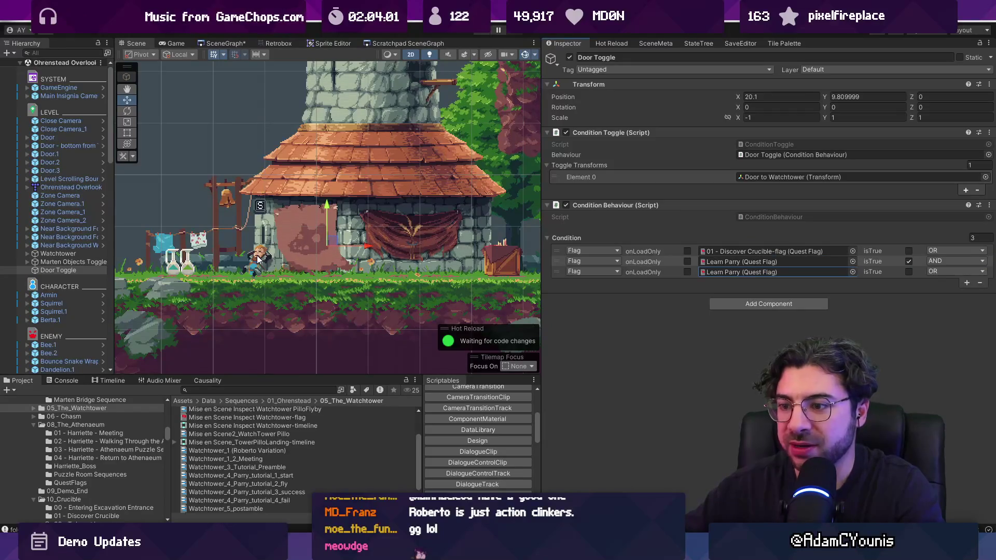
{"action": "left_click", "coordinate": [851, 272]}
{"action": "type", "text": "outside"}
{"action": "key", "text": "Down"}
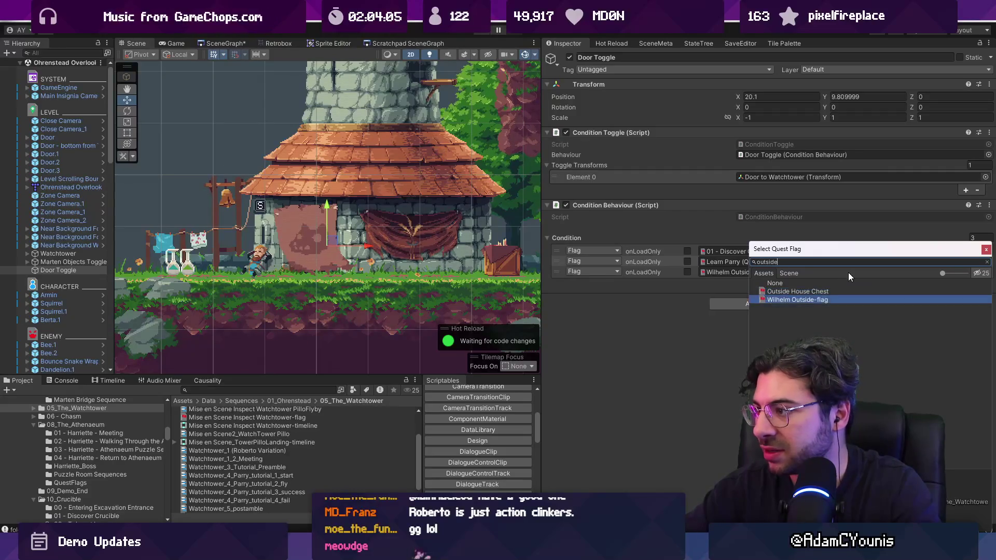
{"action": "key", "text": "Return"}
{"action": "left_click", "coordinate": [933, 272]}
{"action": "left_click", "coordinate": [943, 284]}
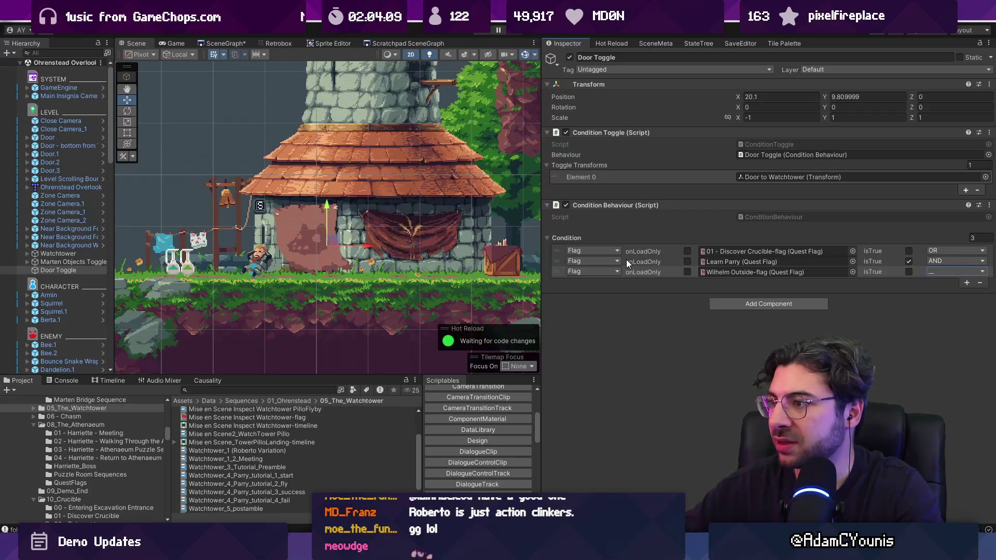
{"action": "left_click", "coordinate": [481, 31]}
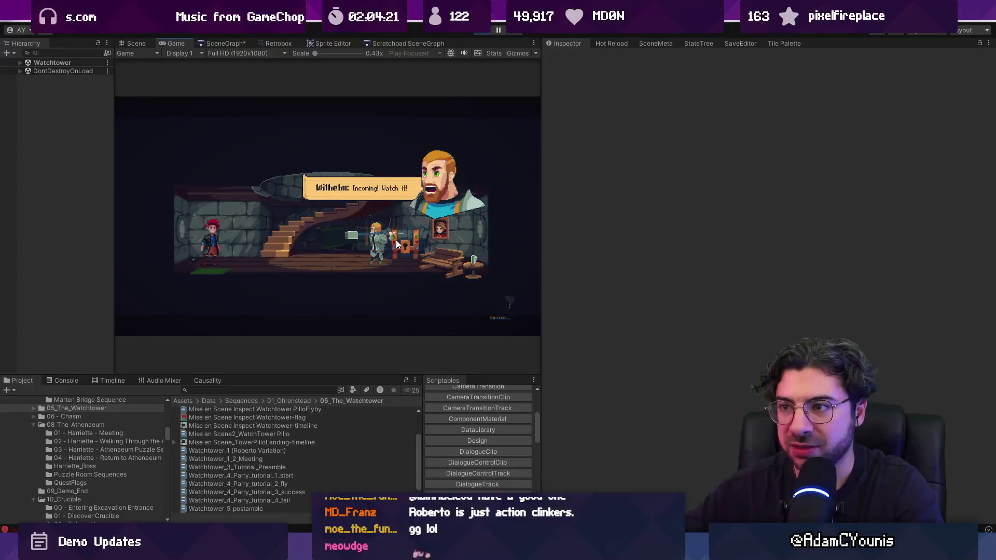
Step: Skip the Wilhelm cutscene from the pause menu, play back to the tower, then leave full-screen
{"action": "key", "text": "Escape"}
{"action": "key", "text": "Return"}
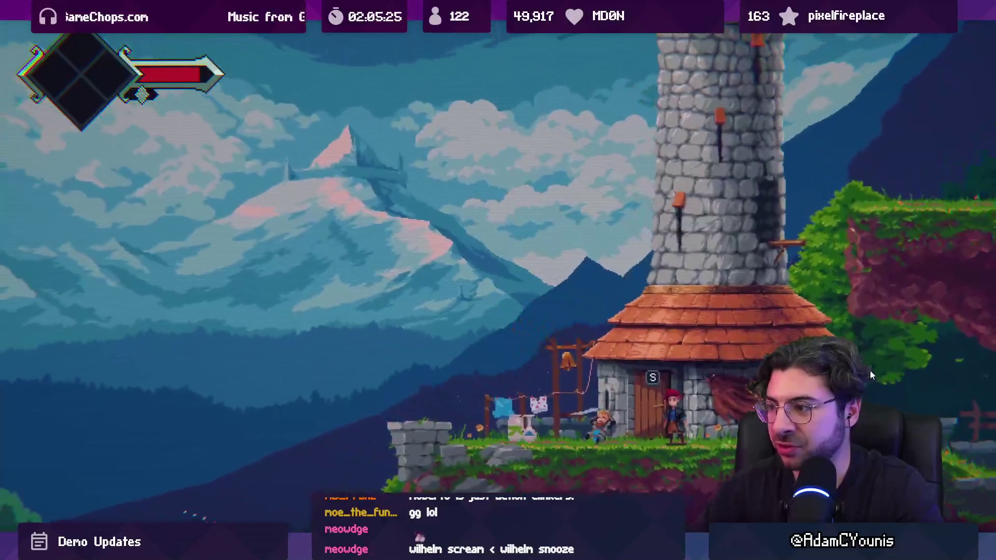
{"action": "key", "text": "F11"}
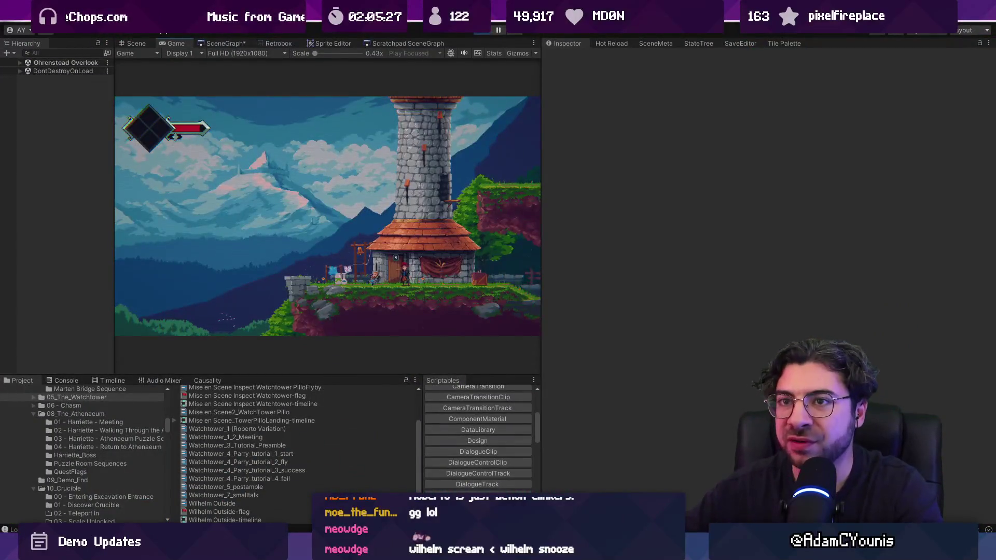
Step: Find and select Door Toggle by searching the Hierarchy for 'door t'
{"action": "left_click", "coordinate": [19, 63]}
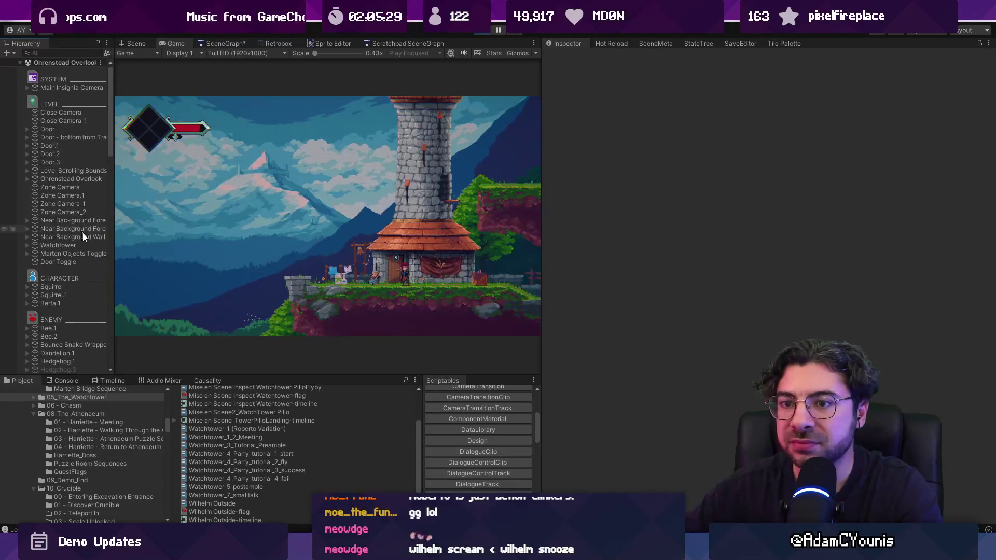
{"action": "left_click_drag", "start_coordinate": [113, 233], "coordinate": [200, 197]}
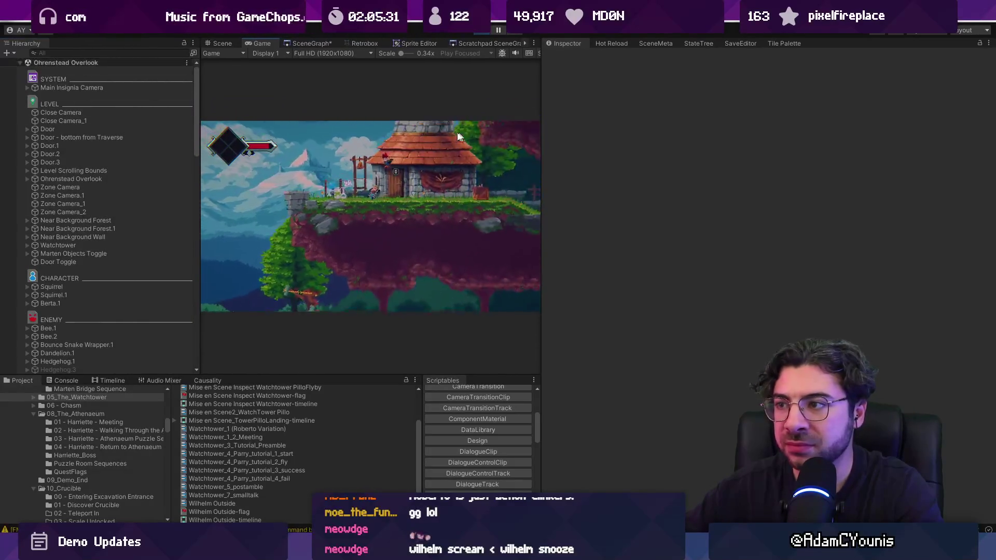
{"action": "left_click", "coordinate": [68, 52]}
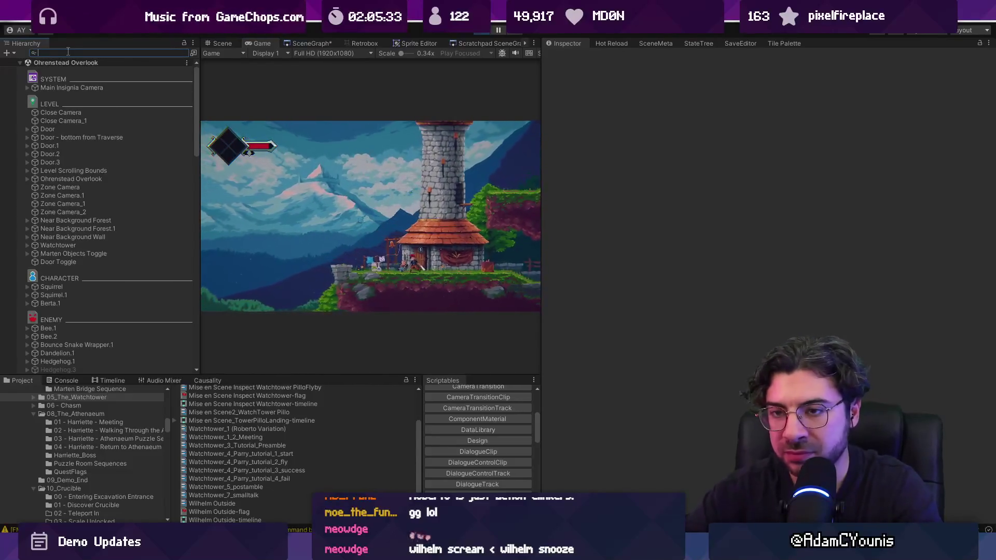
{"action": "type", "text": "door t"}
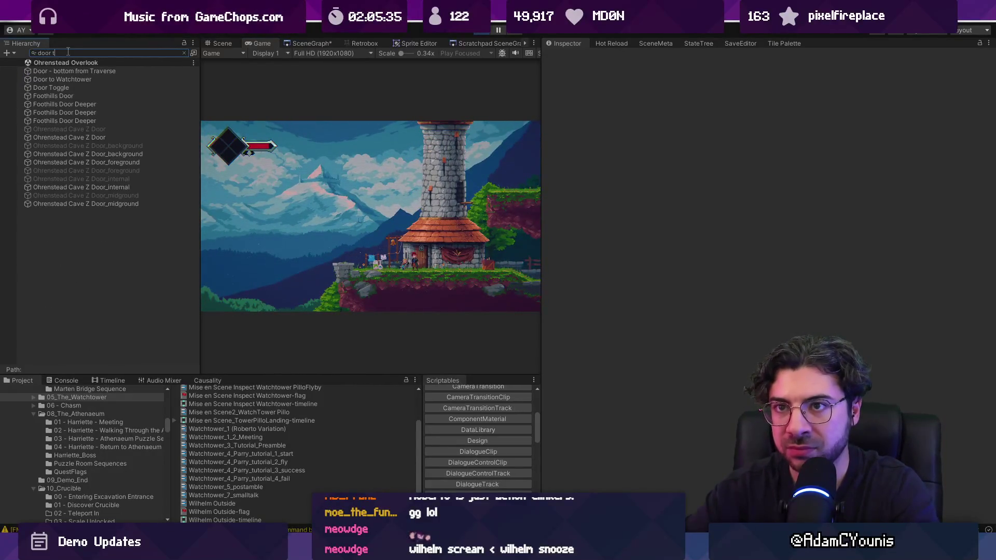
{"action": "key", "text": "Down"}
{"action": "key", "text": "Down"}
{"action": "key", "text": "Down"}
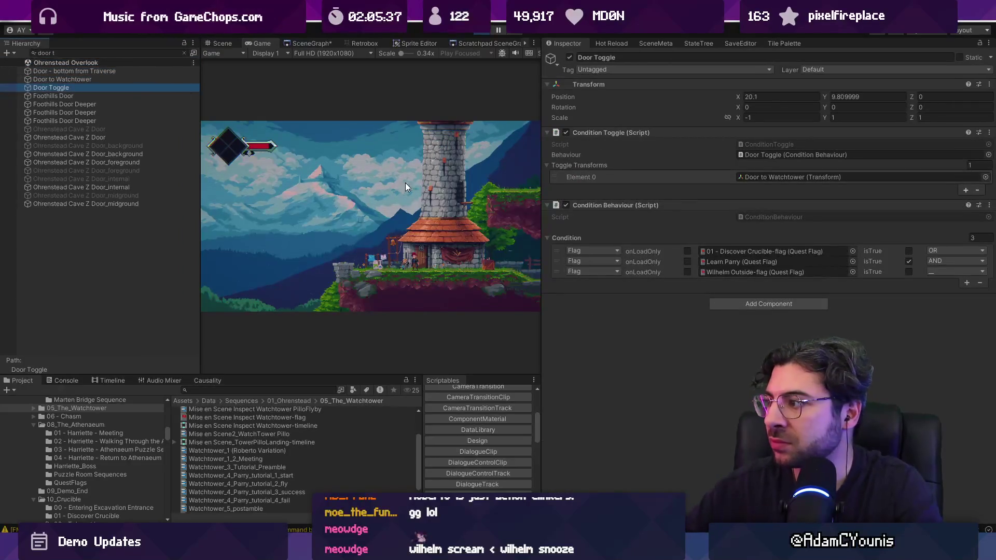
Step: Change the Learn Parry condition's operator to AND and stop play mode
{"action": "left_click", "coordinate": [443, 250]}
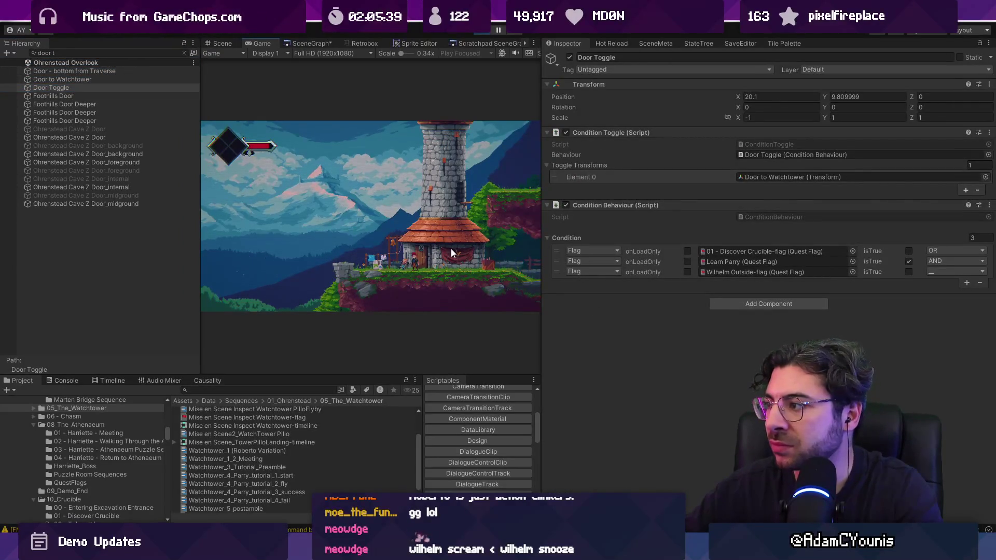
{"action": "key", "text": "F11"}
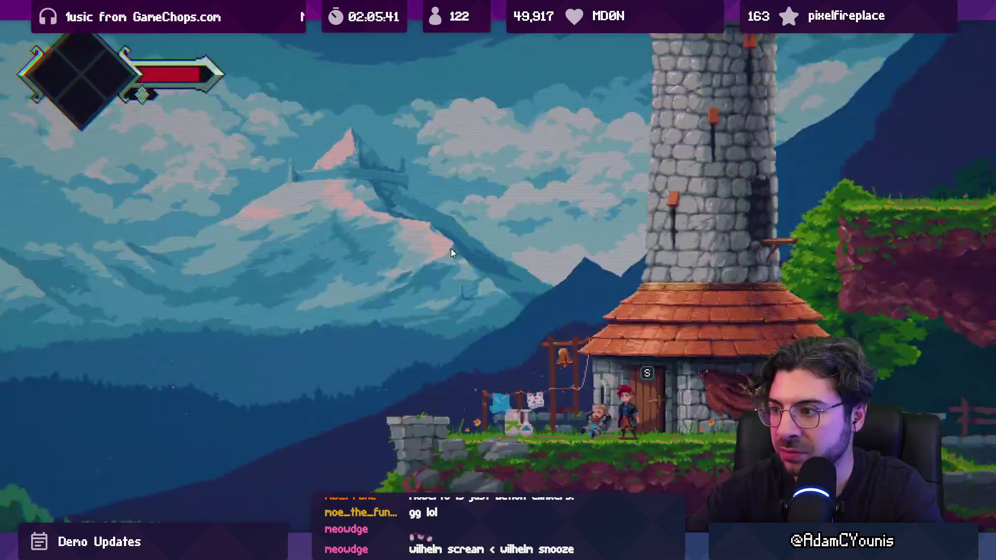
{"action": "key", "text": "shift+space"}
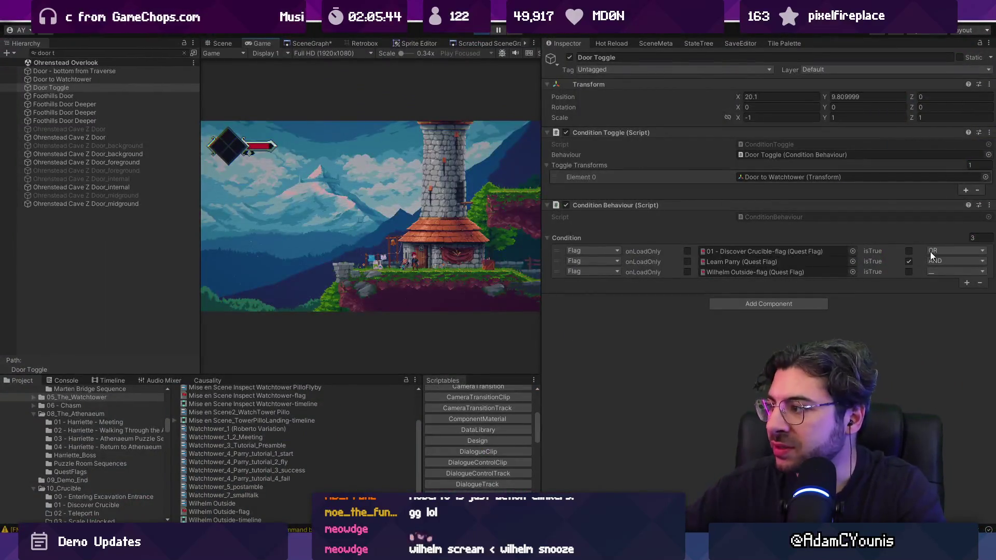
{"action": "left_click", "coordinate": [939, 251]}
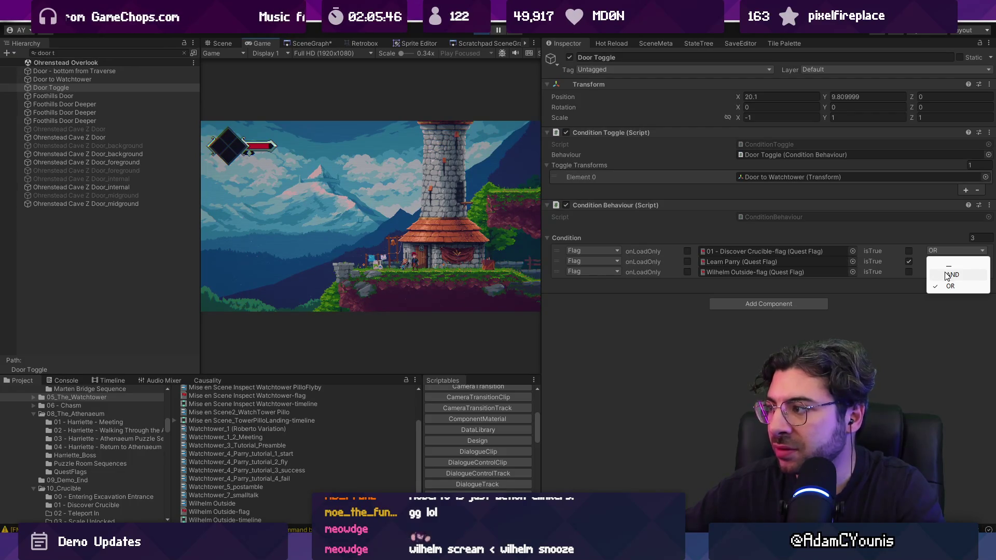
{"action": "left_click", "coordinate": [947, 275]}
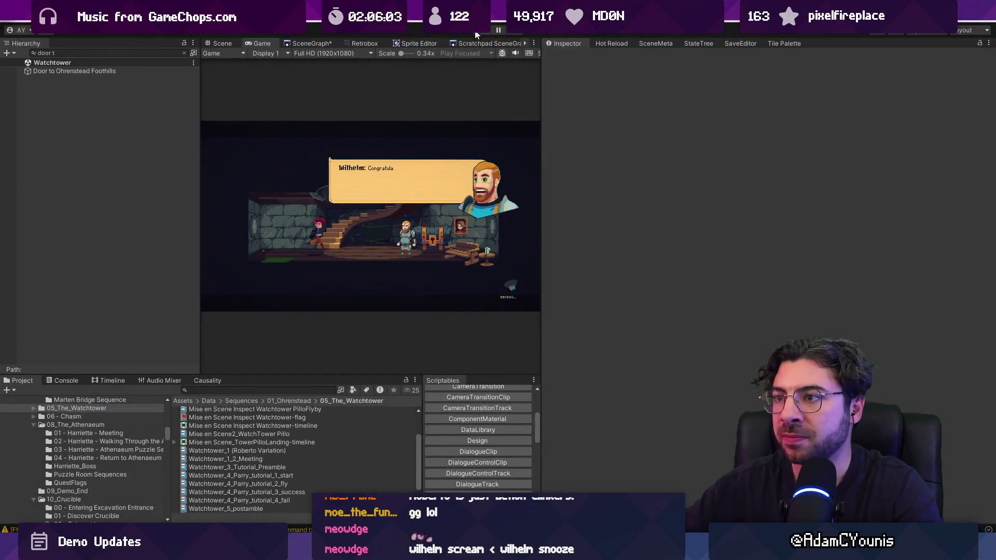
{"action": "left_click", "coordinate": [475, 34]}
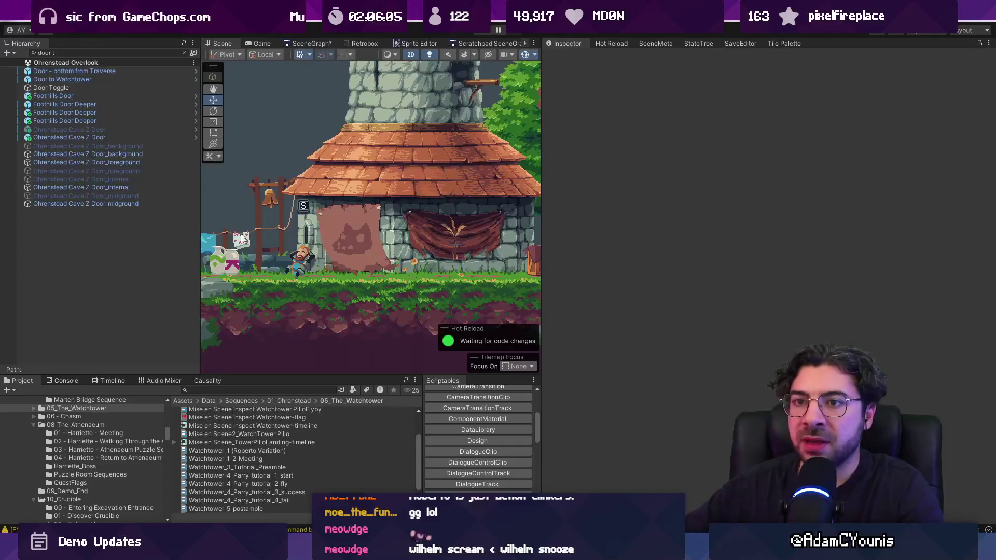
Step: Clear the Project and Hierarchy searches, select Door Toggle, and open its ConditionBehaviour script
{"action": "left_click_drag", "start_coordinate": [544, 223], "coordinate": [601, 218]}
{"action": "scroll", "coordinate": [364, 238], "scroll_direction": "up", "scroll_amount": 2}
{"action": "type", "text": "condi"}
{"action": "key", "text": "BackSpace"}
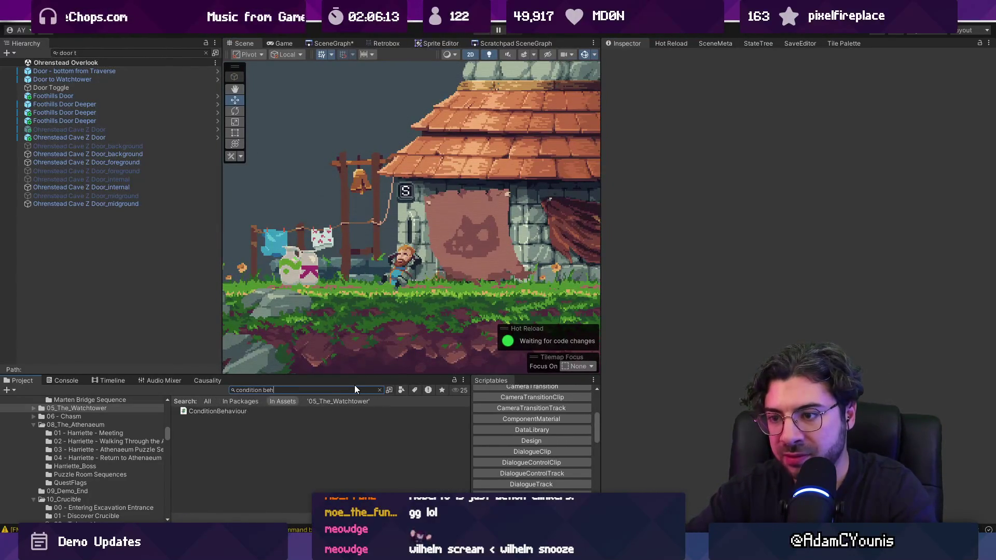
{"action": "key", "text": "BackSpace"}
{"action": "left_click", "coordinate": [379, 389]}
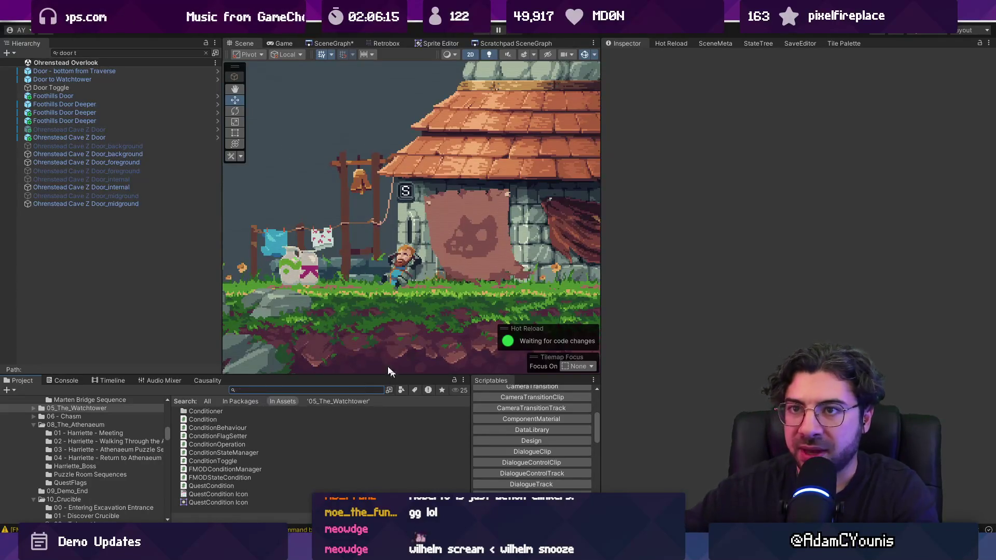
{"action": "left_click", "coordinate": [124, 87]}
{"action": "left_click", "coordinate": [207, 53]}
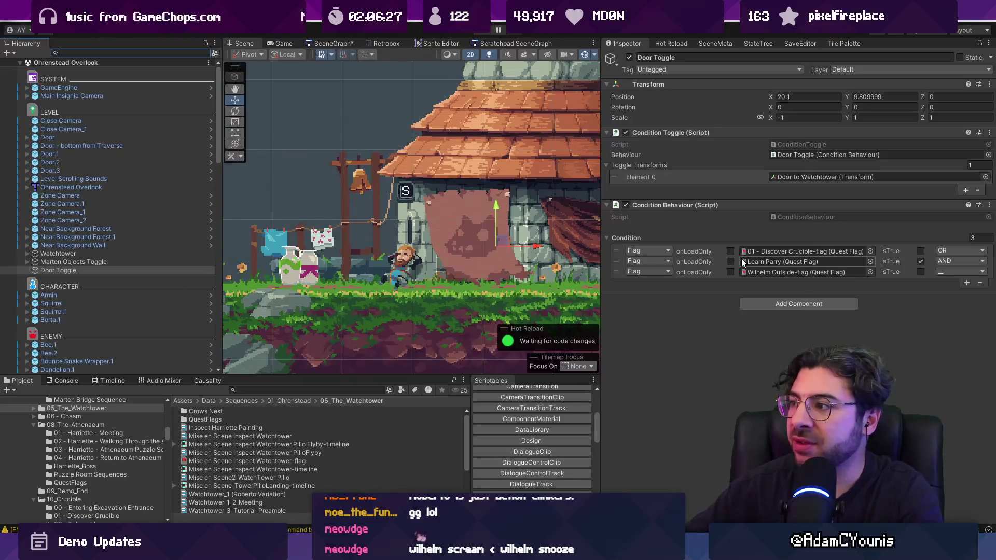
{"action": "left_click", "coordinate": [790, 216]}
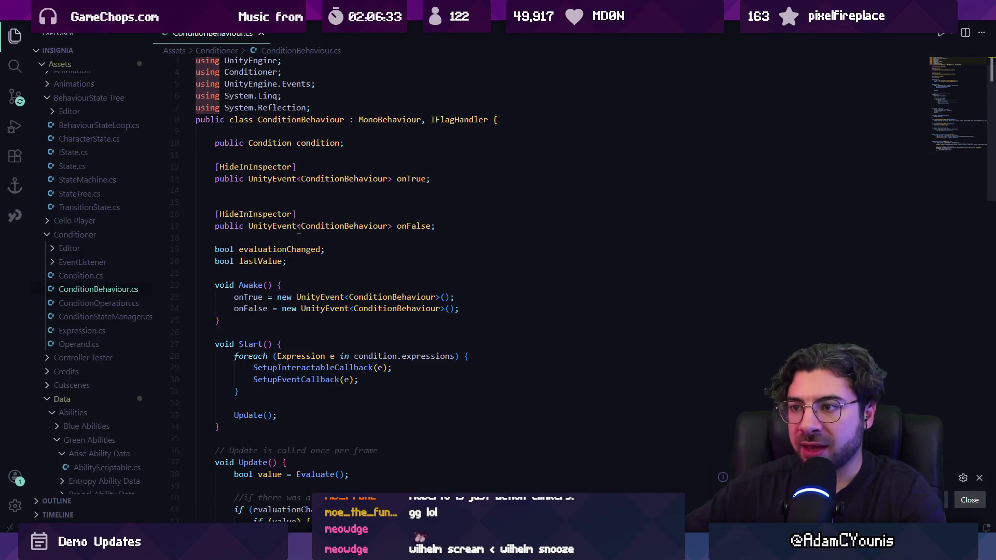
Step: Select the Condition type in ConditionBehaviour.cs and try the quick file and symbol searches
{"action": "left_click", "coordinate": [283, 165]}
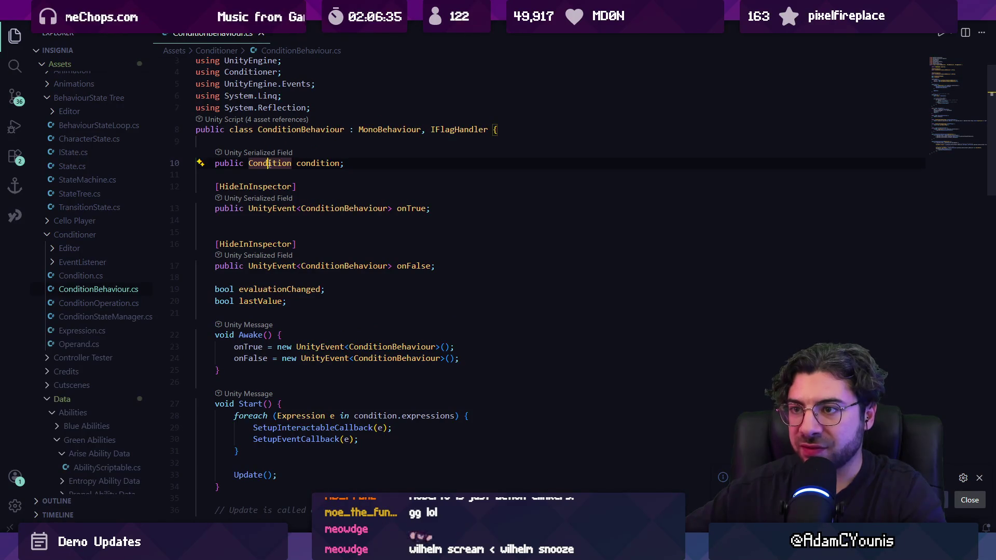
{"action": "key", "text": "ctrl+p"}
{"action": "type", "text": "consi"}
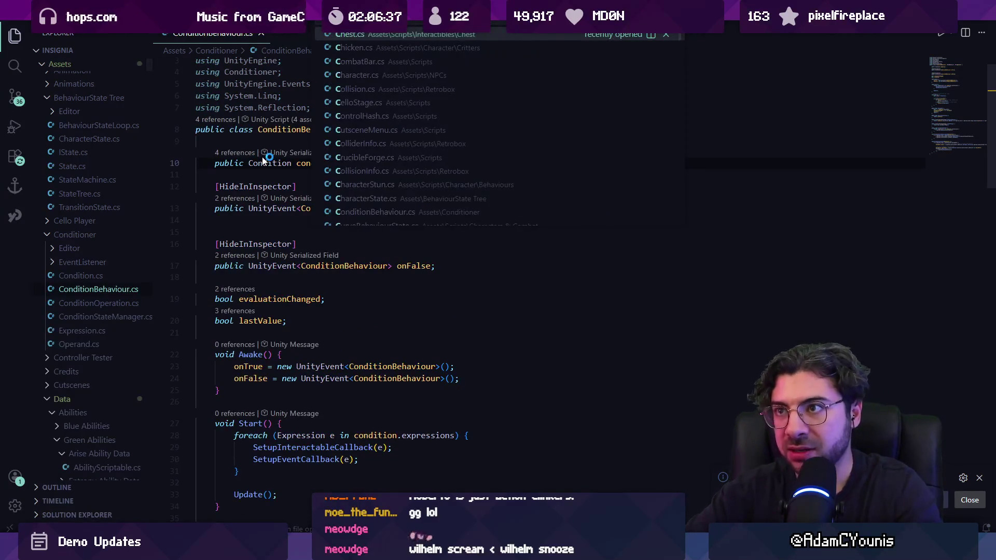
{"action": "key", "text": "Escape"}
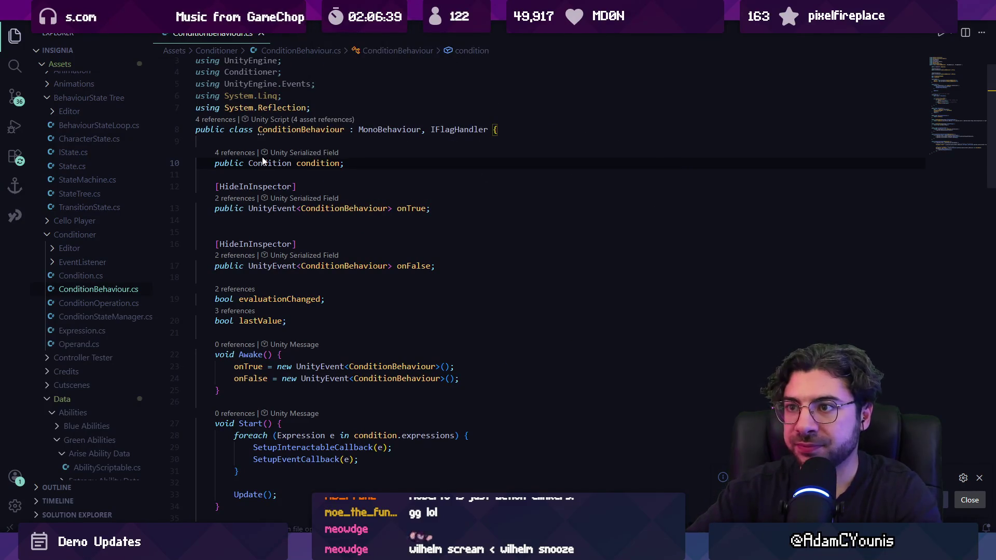
{"action": "key", "text": "ctrl+p"}
{"action": "type", "text": "do"}
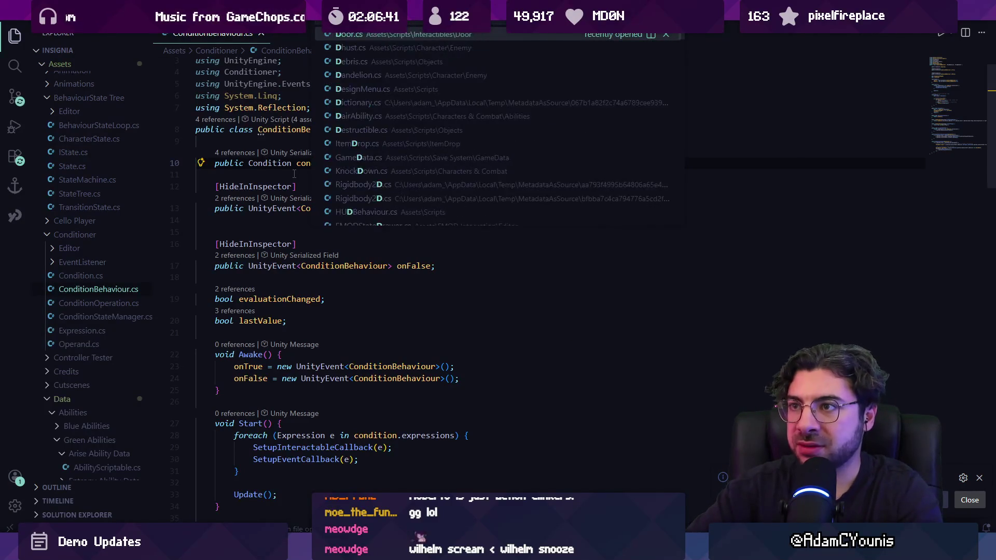
{"action": "key", "text": "BackSpace"}
{"action": "key", "text": "BackSpace"}
{"action": "key", "text": "Escape"}
{"action": "key", "text": "ctrl+t"}
{"action": "key", "text": "Escape"}
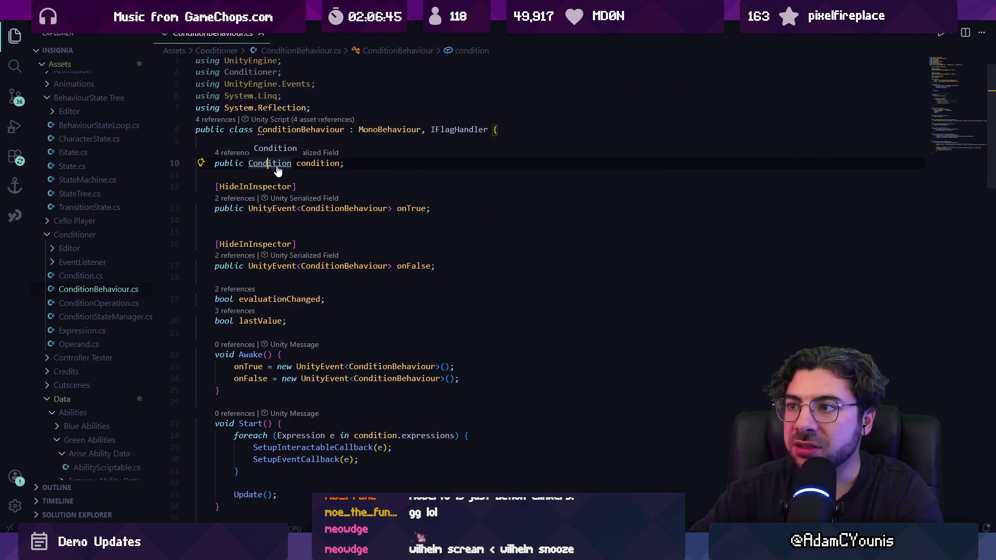
Step: Go to the Condition definition and review ConditionDrawer's OnGUI and its 'expressions' property lookup
{"action": "left_click", "coordinate": [279, 164], "text": "ctrl"}
{"action": "scroll", "coordinate": [330, 164], "scroll_direction": "down", "scroll_amount": 1}
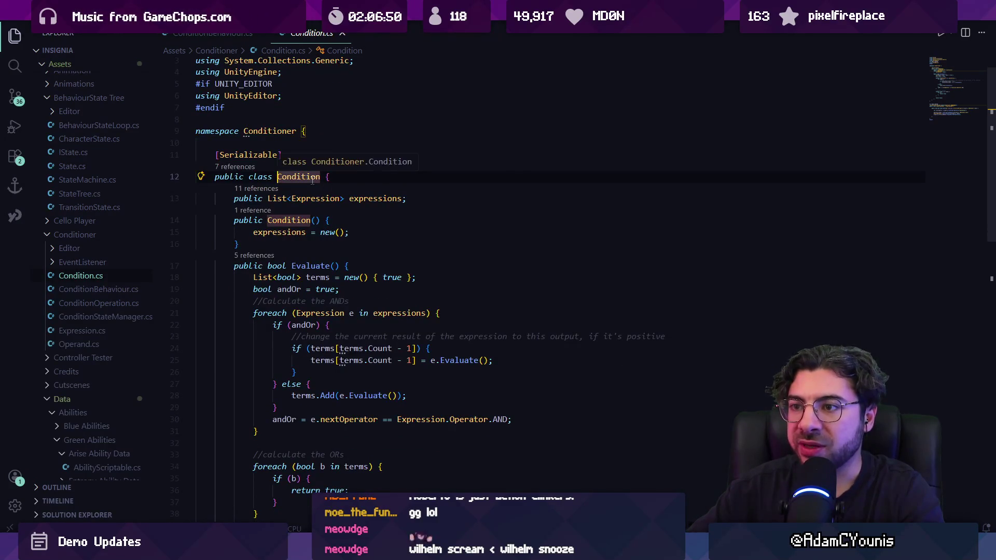
{"action": "scroll", "coordinate": [313, 182], "scroll_direction": "down", "scroll_amount": 1}
{"action": "scroll", "coordinate": [323, 199], "scroll_direction": "down", "scroll_amount": 5}
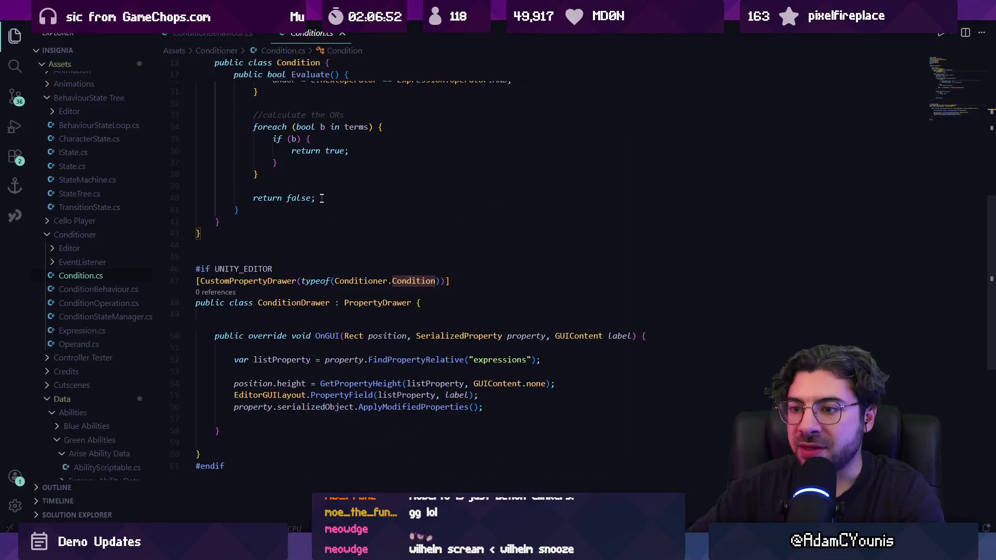
{"action": "scroll", "coordinate": [384, 297], "scroll_direction": "down", "scroll_amount": 2}
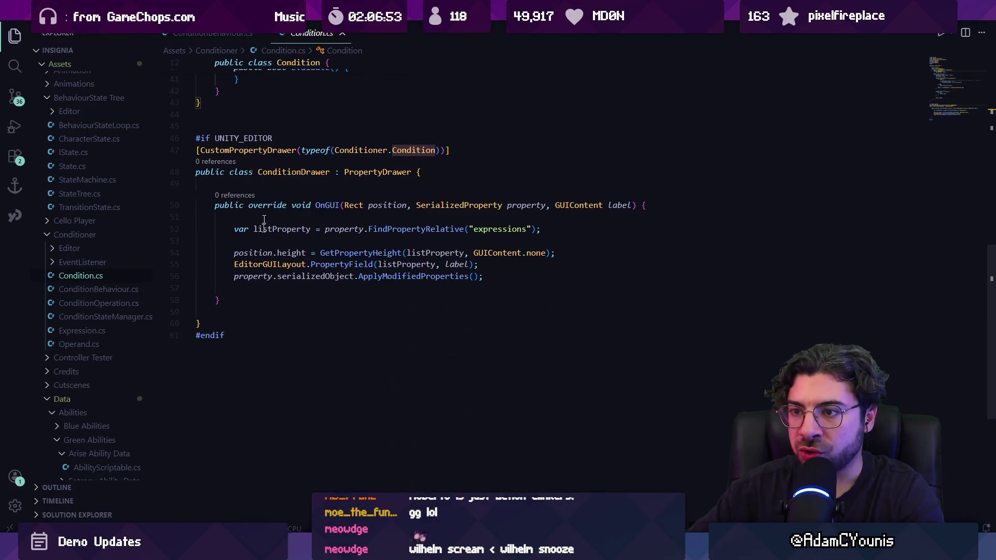
{"action": "left_click", "coordinate": [304, 222]}
{"action": "mouse_move", "coordinate": [386, 226]}
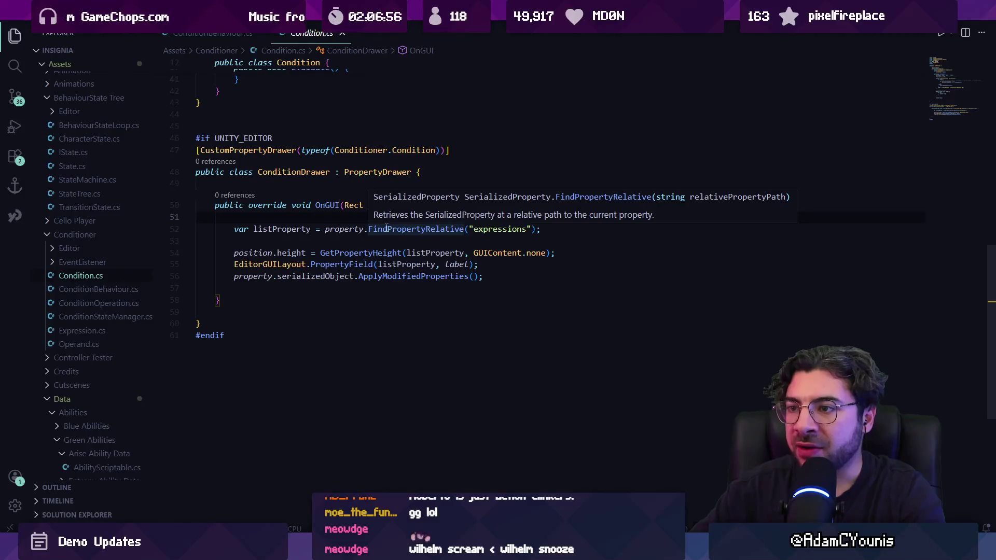
{"action": "left_click", "coordinate": [355, 230]}
{"action": "left_click", "coordinate": [397, 229]}
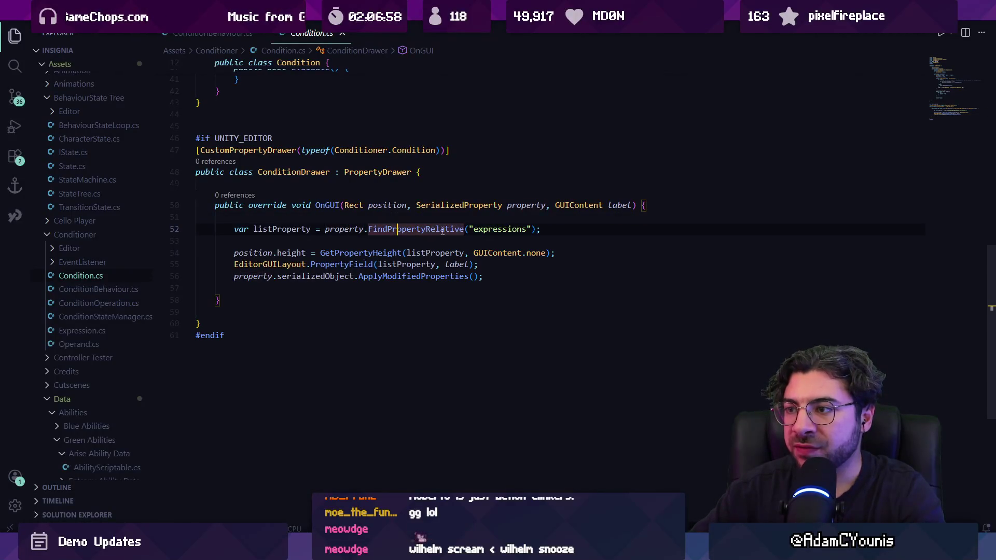
{"action": "left_click", "coordinate": [485, 229]}
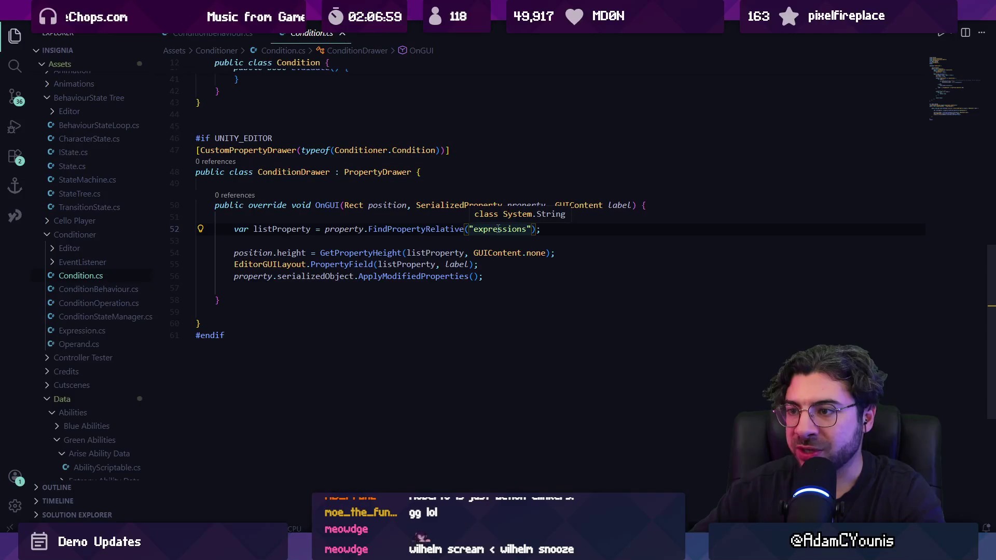
{"action": "left_click", "coordinate": [391, 244]}
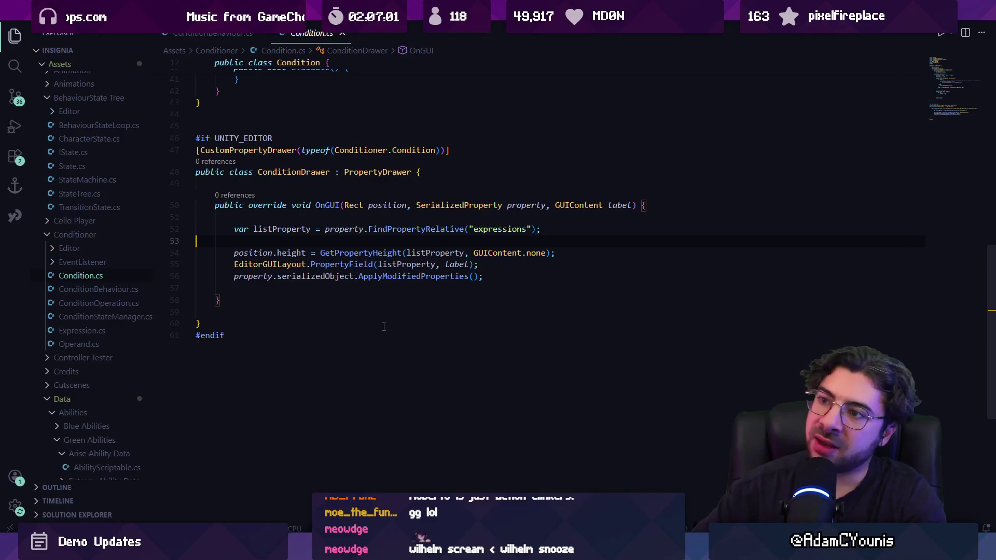
Step: Check the Expression type against Unity, then jump to the Expression class definition
{"action": "scroll", "coordinate": [391, 243], "scroll_direction": "up", "scroll_amount": 10}
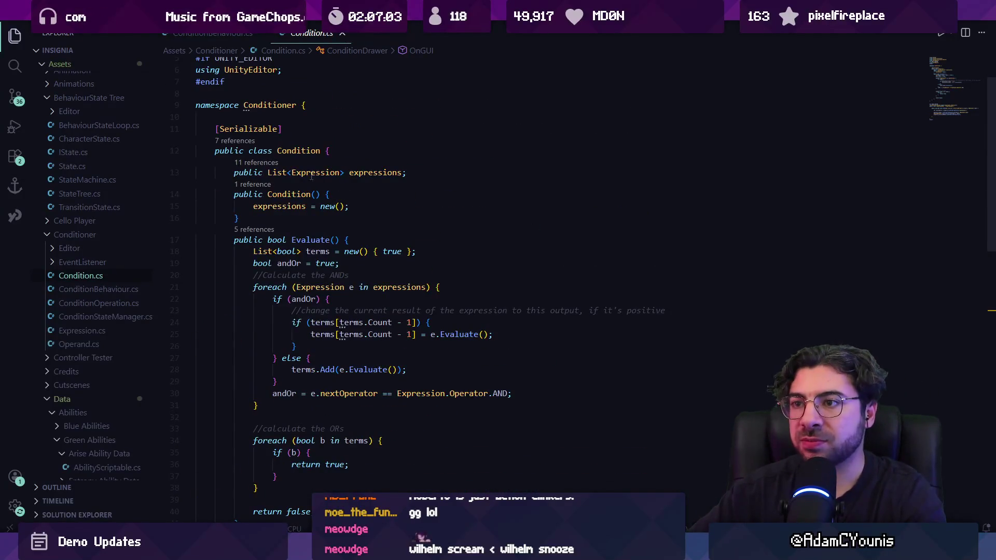
{"action": "left_click", "coordinate": [312, 173]}
{"action": "scroll", "coordinate": [366, 291], "scroll_direction": "down", "scroll_amount": 9}
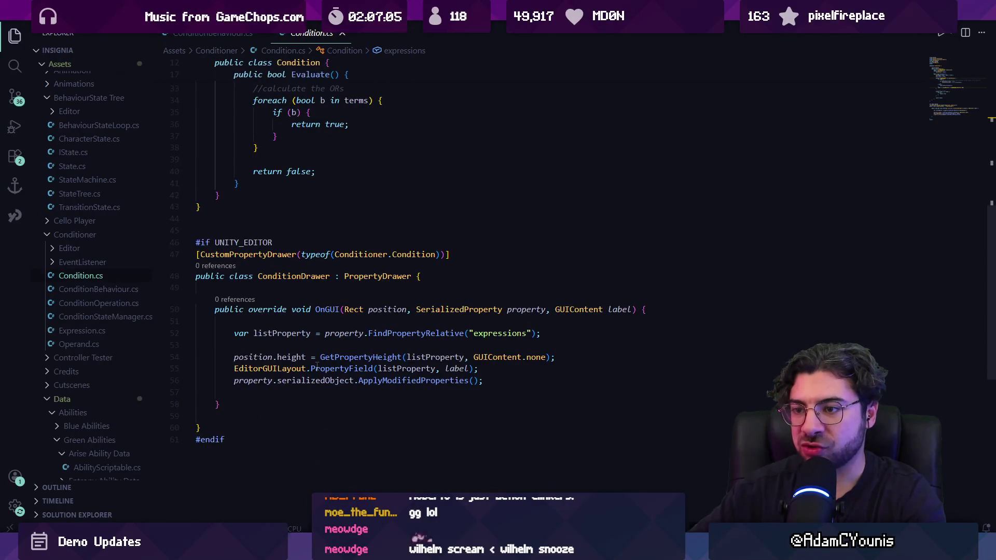
{"action": "key", "text": "alt+Tab"}
{"action": "key", "text": "alt+Tab"}
{"action": "key", "text": "alt+Tab"}
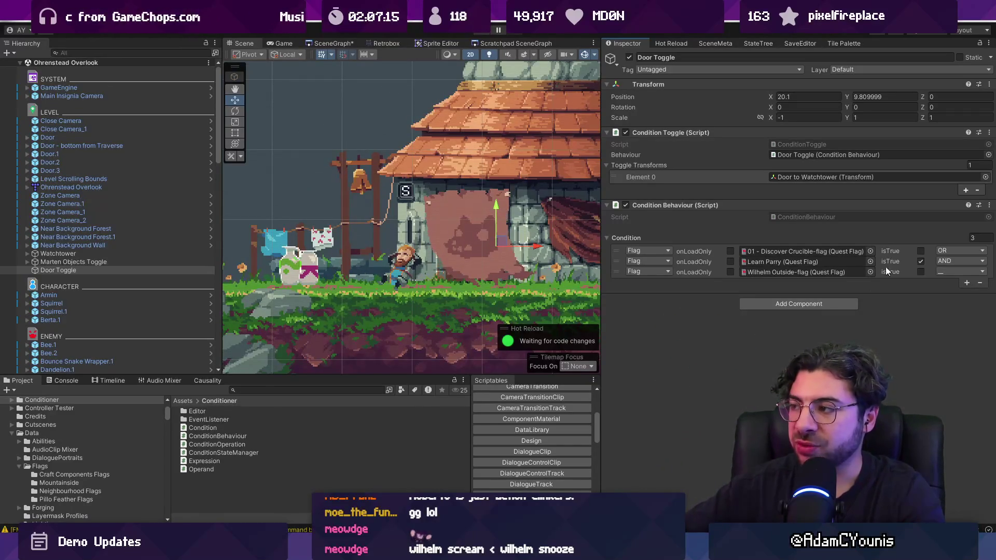
{"action": "key", "text": "alt+Tab"}
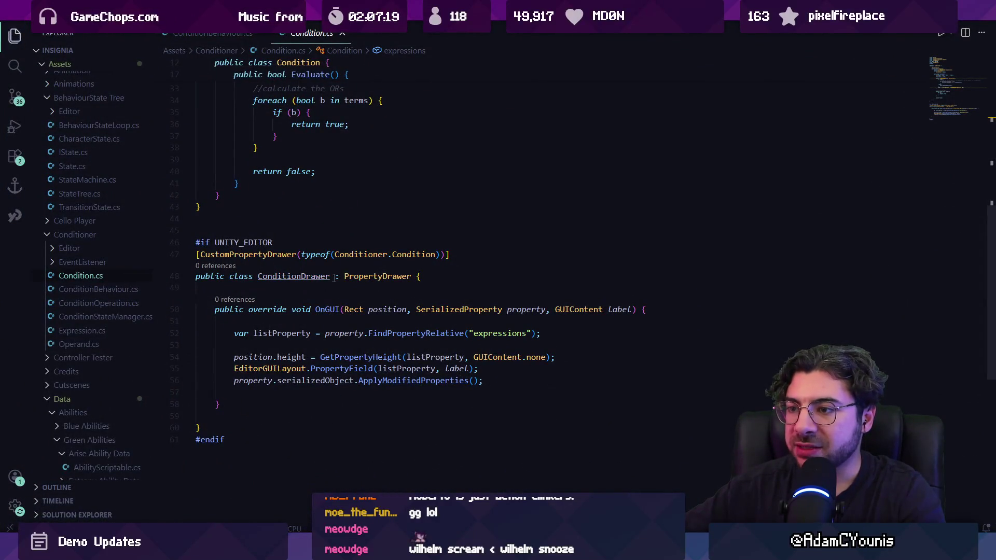
{"action": "scroll", "coordinate": [386, 315], "scroll_direction": "up", "scroll_amount": 10}
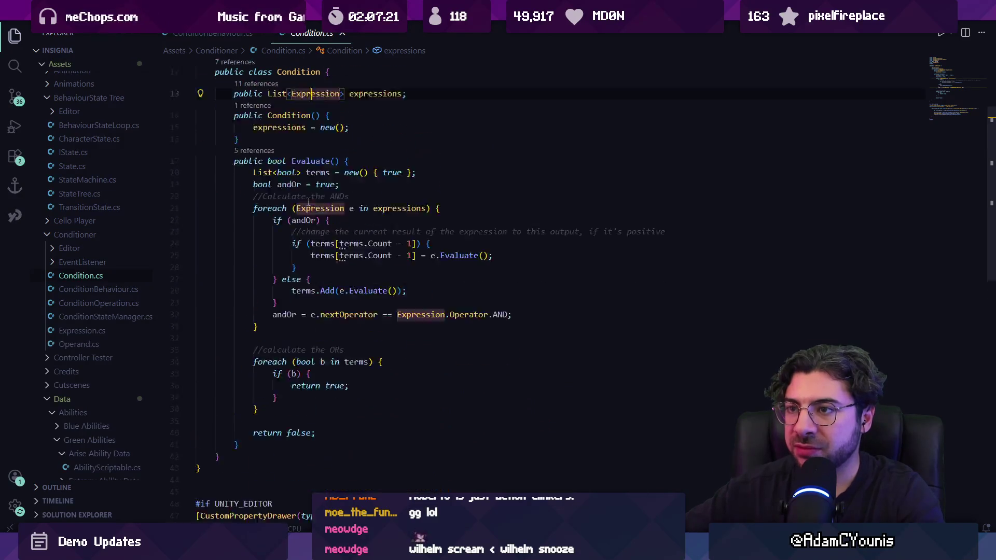
{"action": "left_click", "coordinate": [311, 229], "text": "ctrl"}
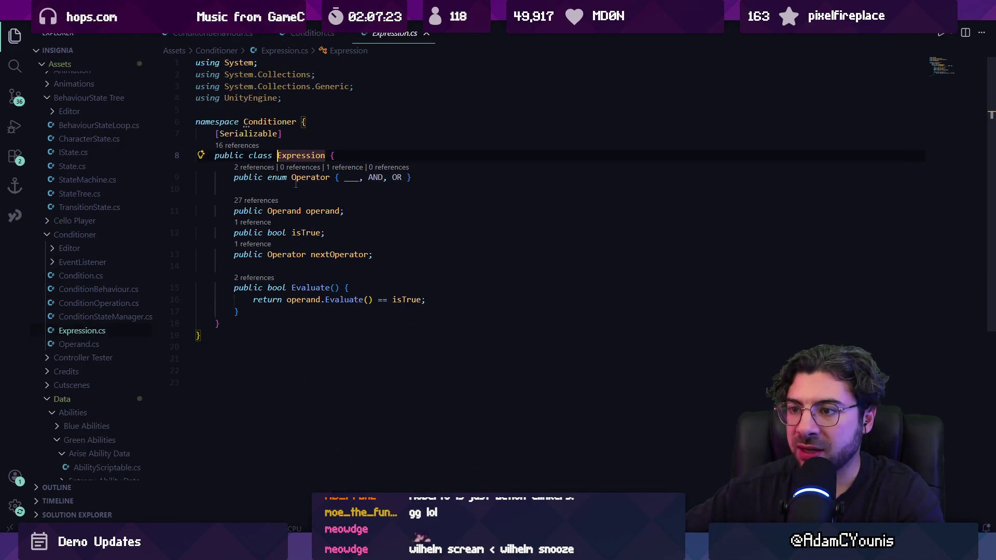
Step: Inspect Expression's operand field and the Operand class, then go back twice to Condition.cs
{"action": "left_click", "coordinate": [313, 198]}
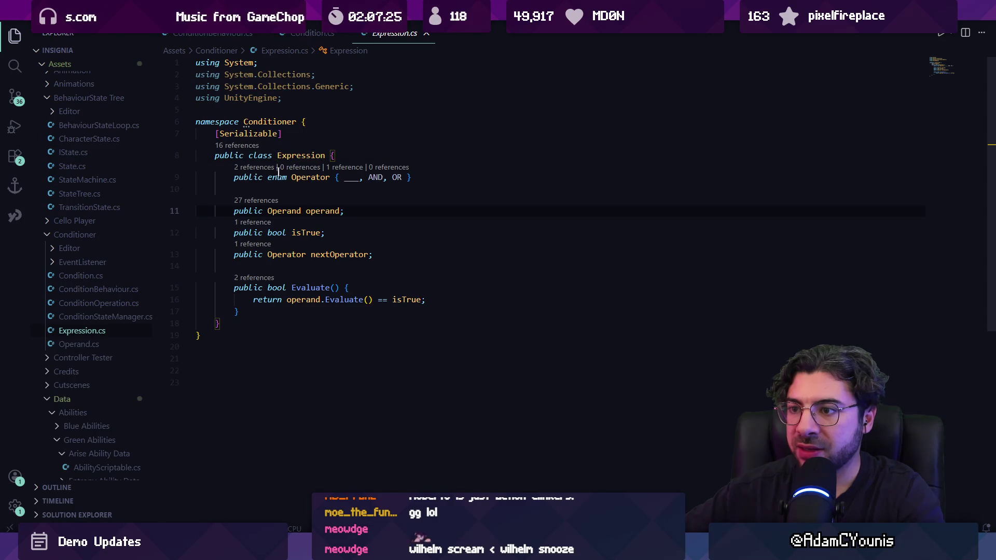
{"action": "left_click", "coordinate": [346, 299]}
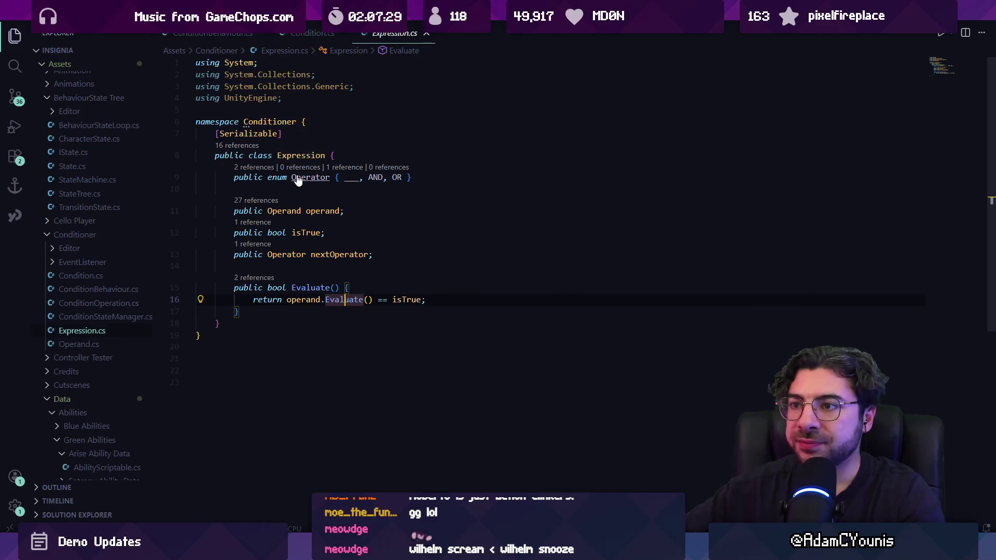
{"action": "left_click", "coordinate": [284, 210], "text": "ctrl"}
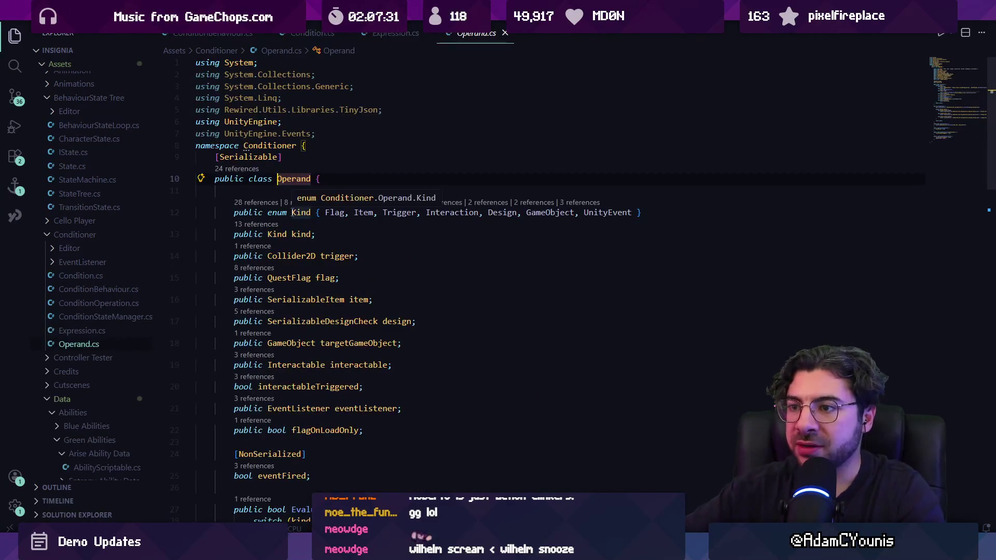
{"action": "scroll", "coordinate": [336, 193], "scroll_direction": "down", "scroll_amount": 15}
{"action": "scroll", "coordinate": [336, 193], "scroll_direction": "down", "scroll_amount": 9}
{"action": "scroll", "coordinate": [352, 209], "scroll_direction": "up", "scroll_amount": 19}
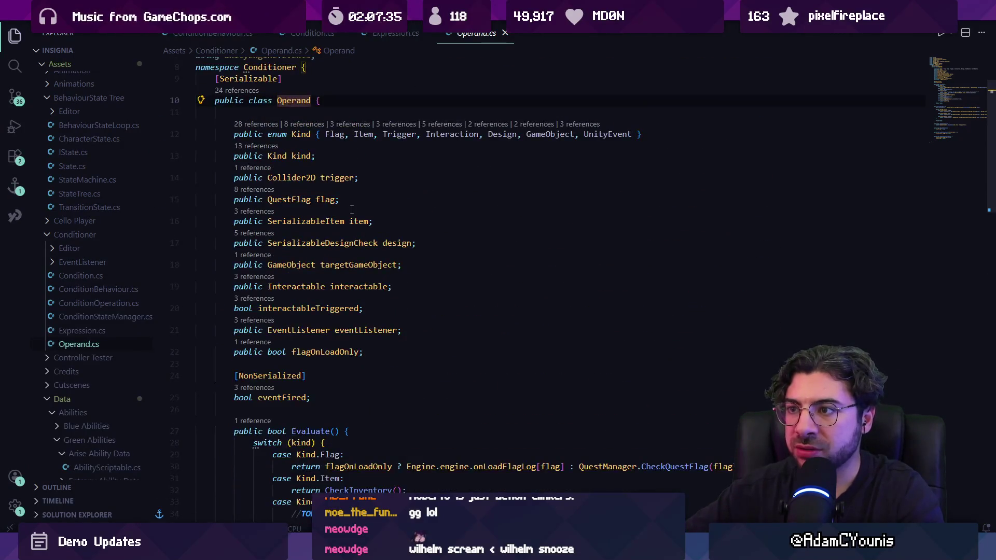
{"action": "key", "text": "alt+Left"}
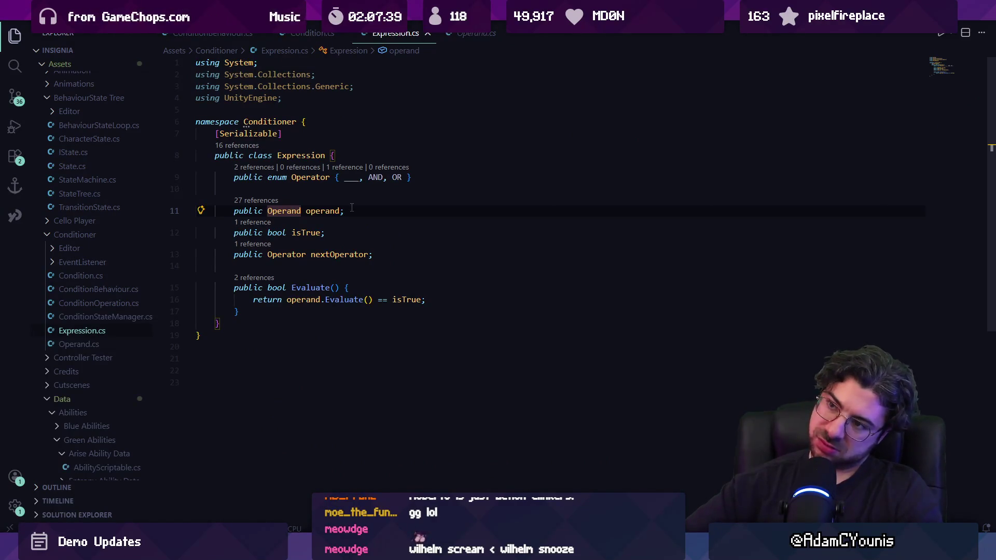
{"action": "key", "text": "alt+Left"}
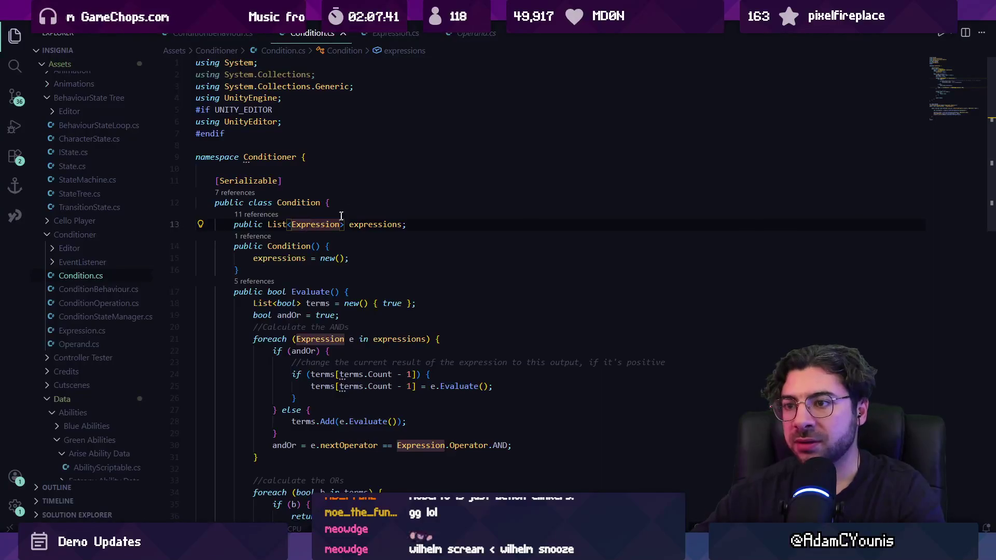
Step: Review ConditionDrawer's GetPropertyHeight, the PropertyField documentation, and every listProperty use
{"action": "scroll", "coordinate": [348, 209], "scroll_direction": "down", "scroll_amount": 8}
{"action": "scroll", "coordinate": [347, 210], "scroll_direction": "down", "scroll_amount": 5}
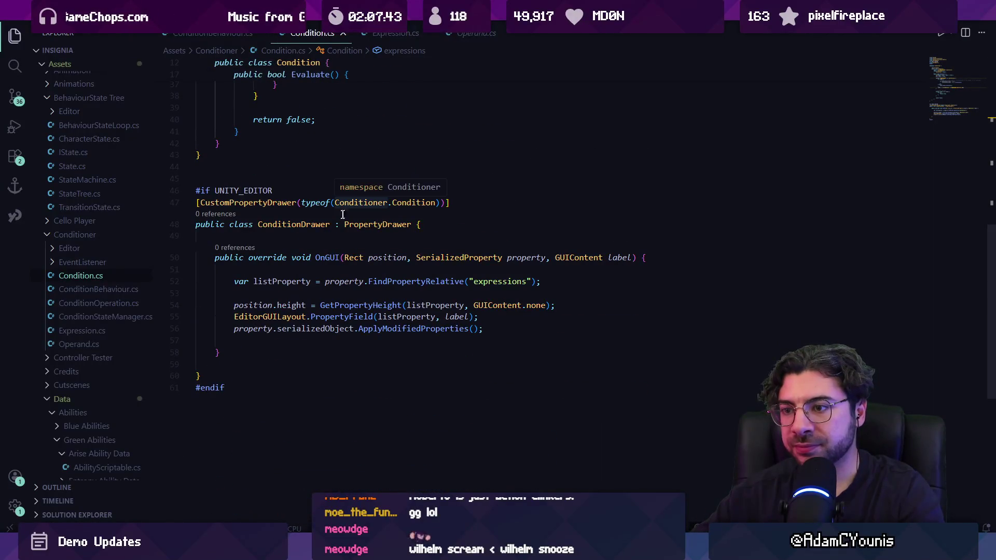
{"action": "left_click", "coordinate": [334, 305]}
{"action": "left_click", "coordinate": [336, 317]}
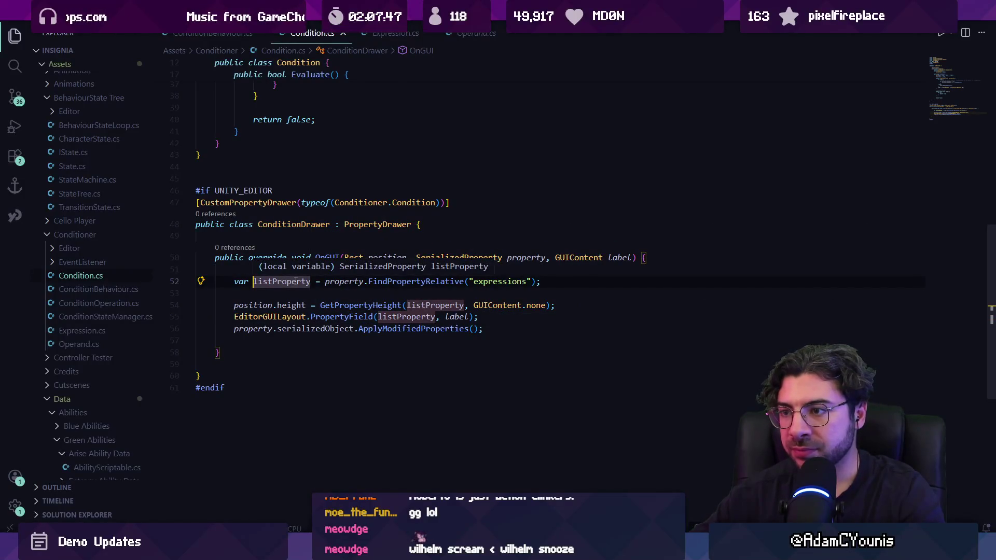
{"action": "left_click", "coordinate": [325, 244]}
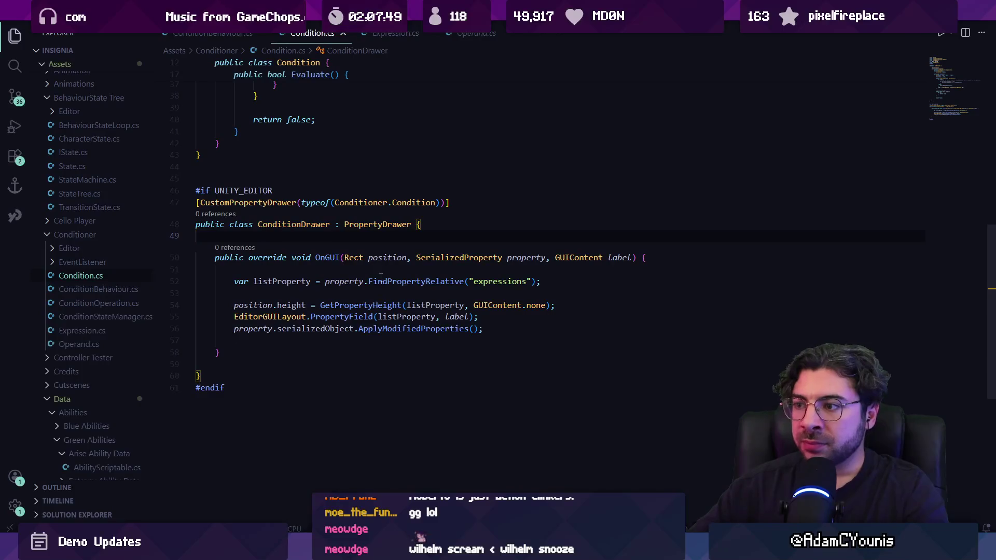
{"action": "left_click", "coordinate": [293, 281]}
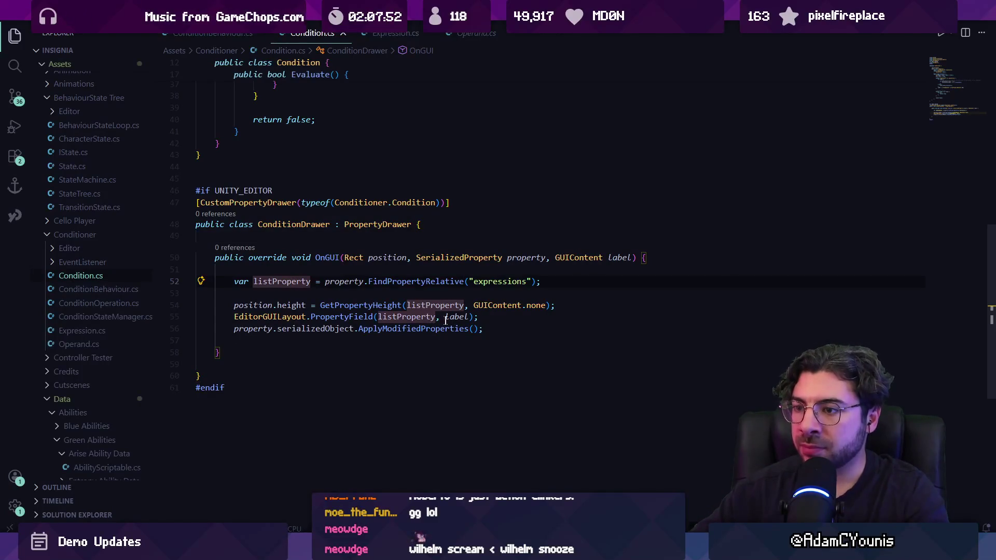
{"action": "left_click", "coordinate": [402, 317]}
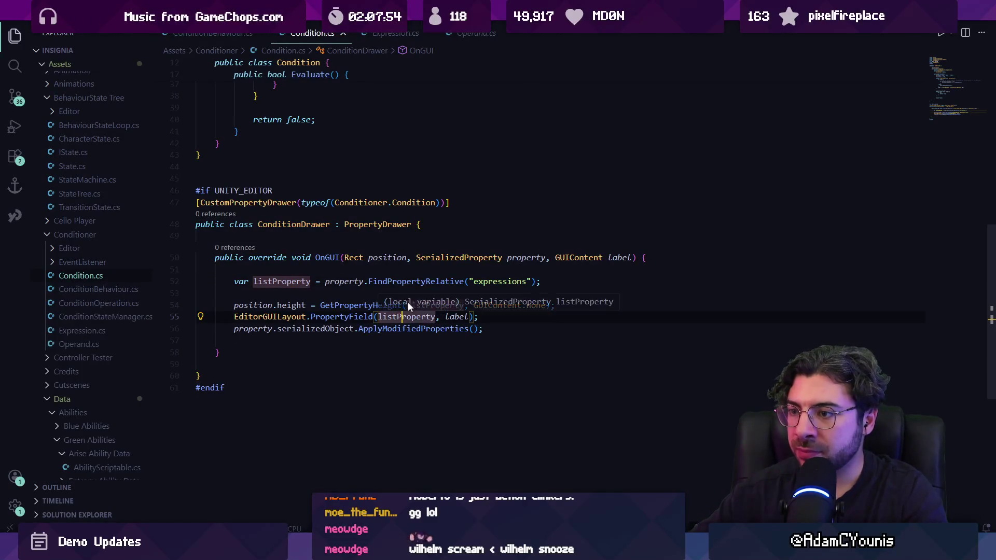
{"action": "scroll", "coordinate": [402, 265], "scroll_direction": "up", "scroll_amount": 5}
Step: Find 'expression' in Condition.cs, compare with Unity, then begin a project-wide search
{"action": "key", "text": "ctrl+p"}
{"action": "key", "text": "Escape"}
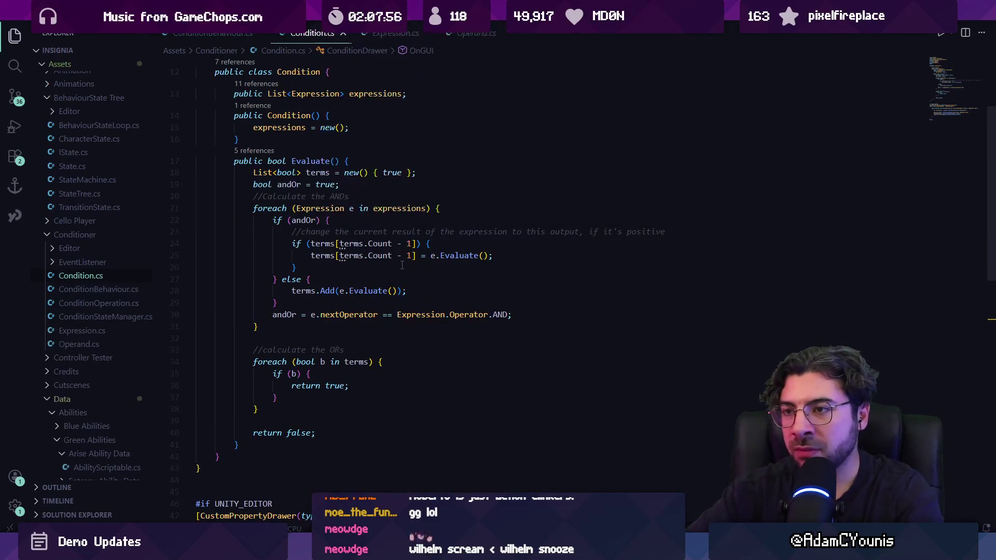
{"action": "key", "text": "ctrl+f"}
{"action": "type", "text": "expression"}
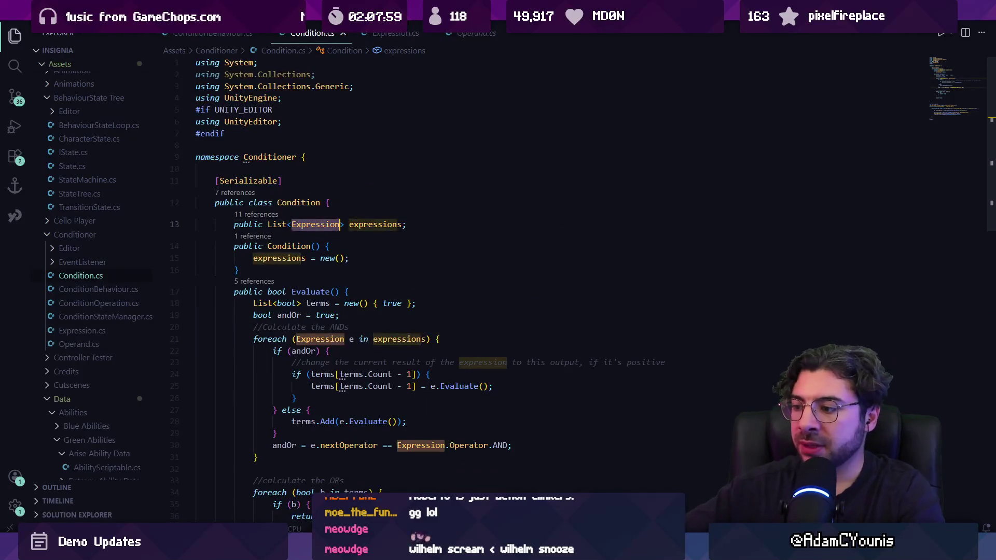
{"action": "key", "text": "alt+Tab"}
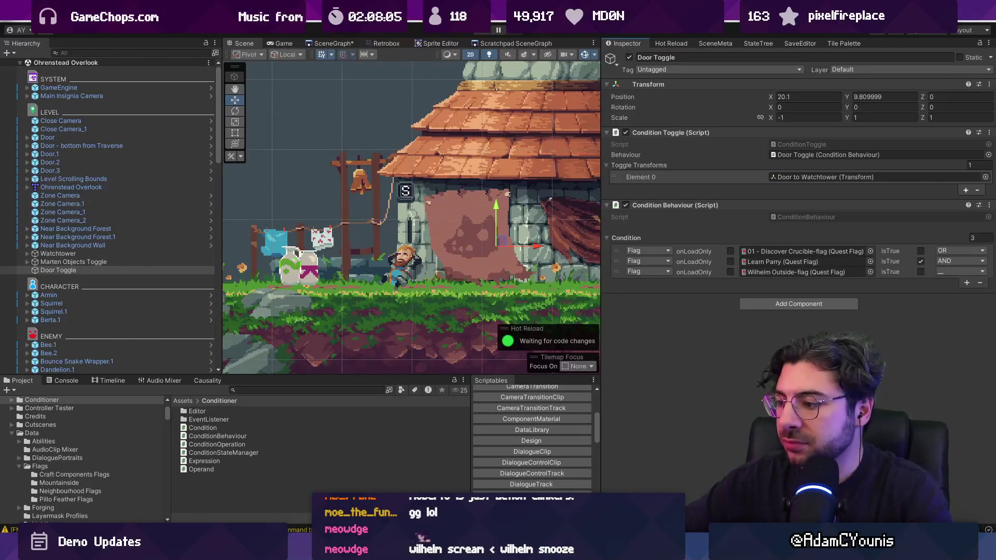
{"action": "key", "text": "alt+Tab"}
{"action": "key", "text": "ctrl+shift+f"}
{"action": "type", "text": "c"}
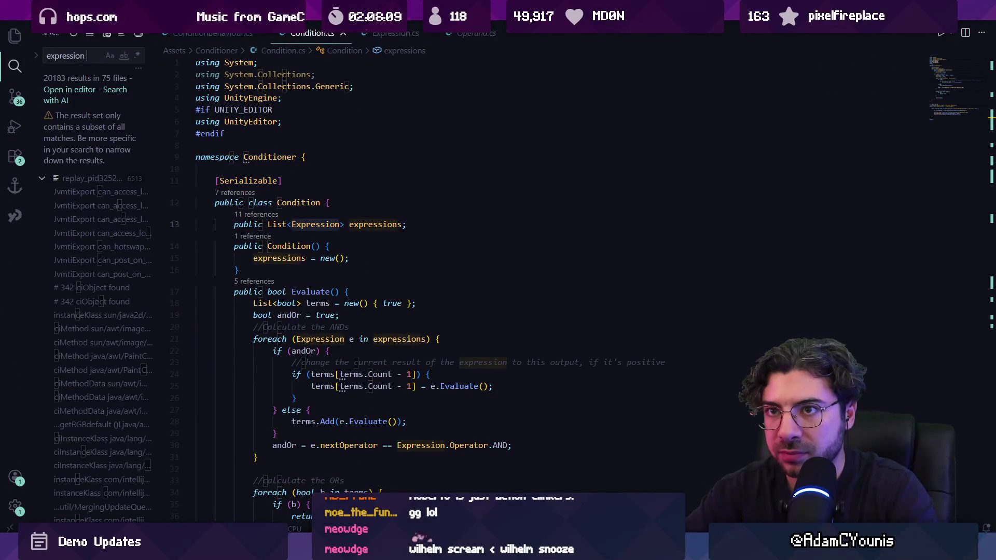
{"action": "type", "text": "draw"}
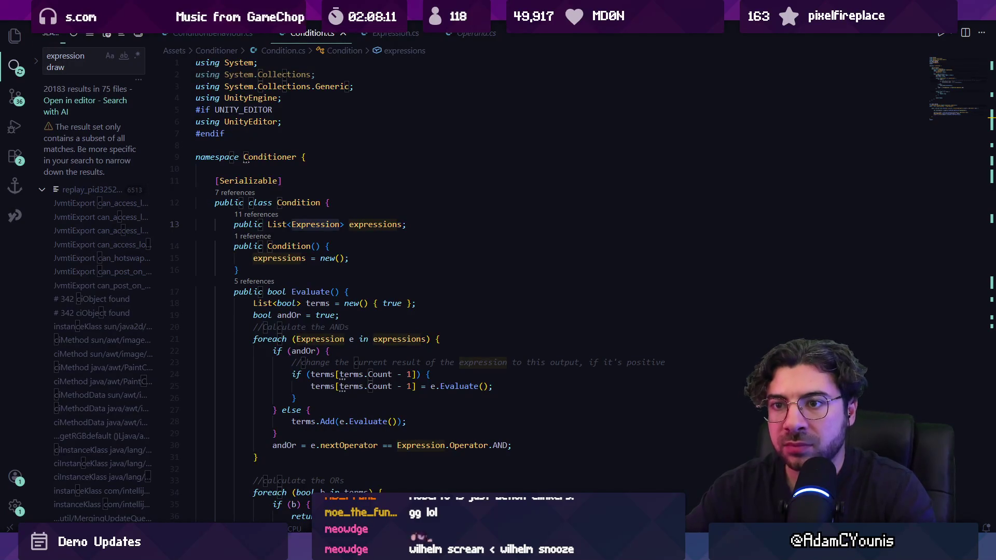
Step: Open ExpressionDrawer.cs and delete the empty line 24
{"action": "key", "text": "ctrl+p"}
{"action": "type", "text": "expression"}
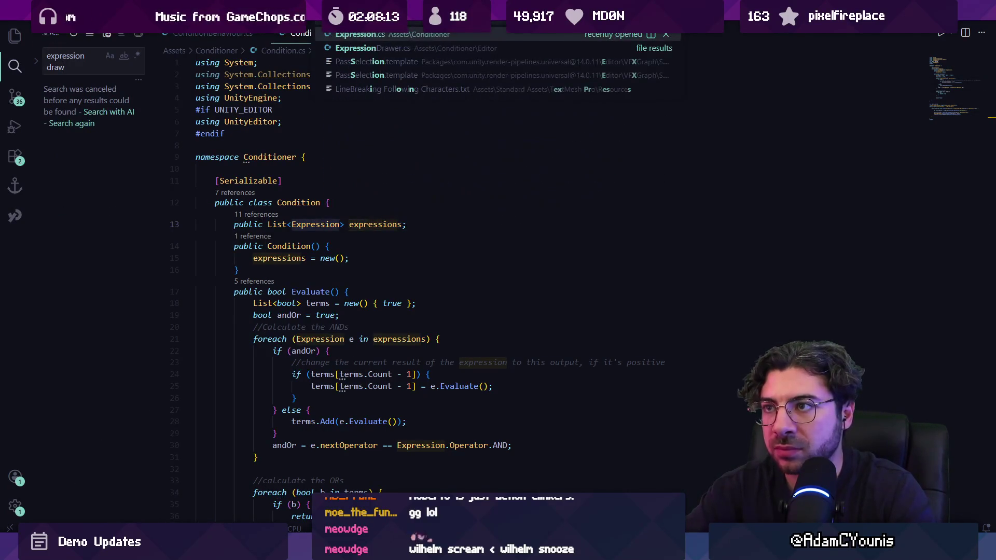
{"action": "key", "text": "Down"}
{"action": "key", "text": "Return"}
{"action": "left_click", "coordinate": [368, 372]}
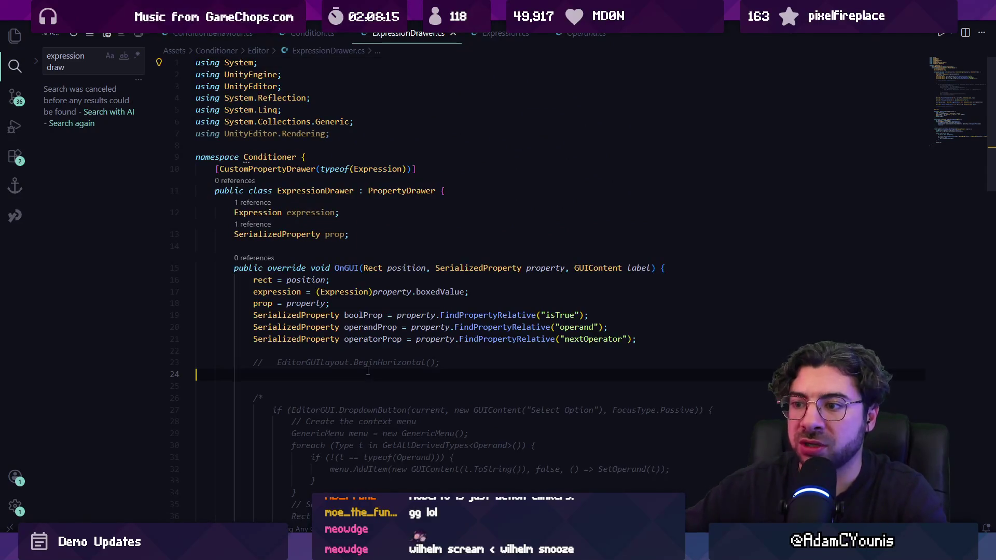
{"action": "key", "text": "BackSpace"}
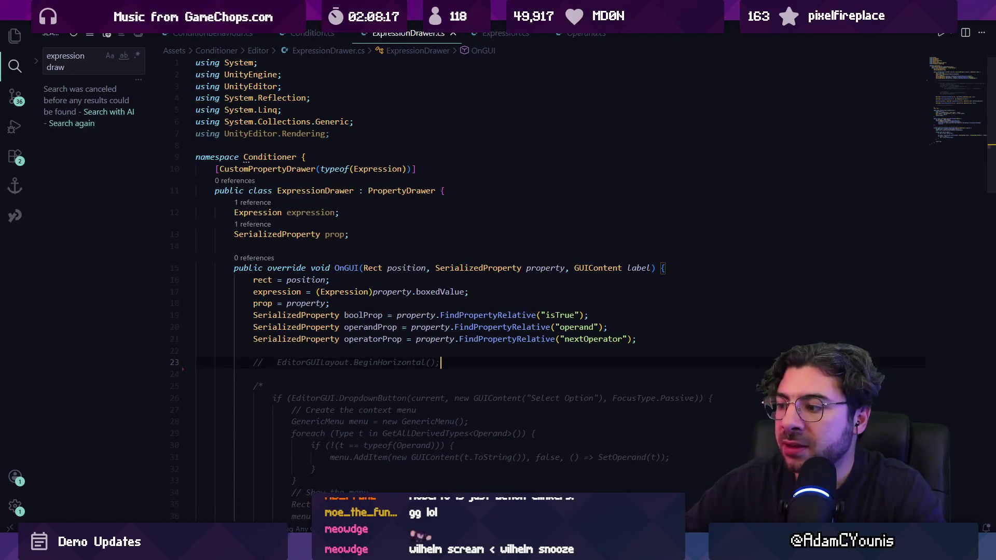
Step: Compare with Unity while reviewing the ExpressionDrawer PropertyDrawer class and its OnGUI to line 46
{"action": "key", "text": "alt+Tab"}
{"action": "key", "text": "alt+Tab"}
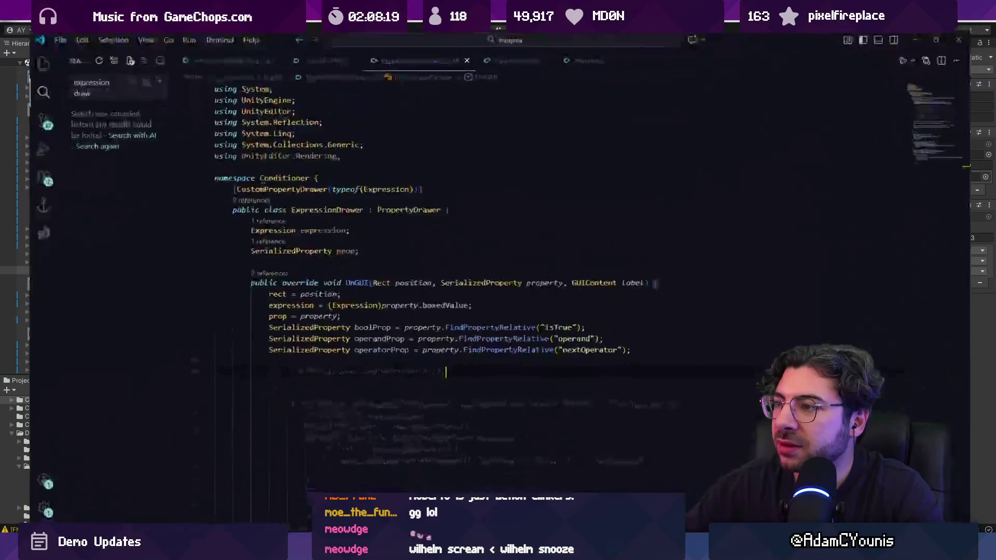
{"action": "left_click", "coordinate": [316, 191]}
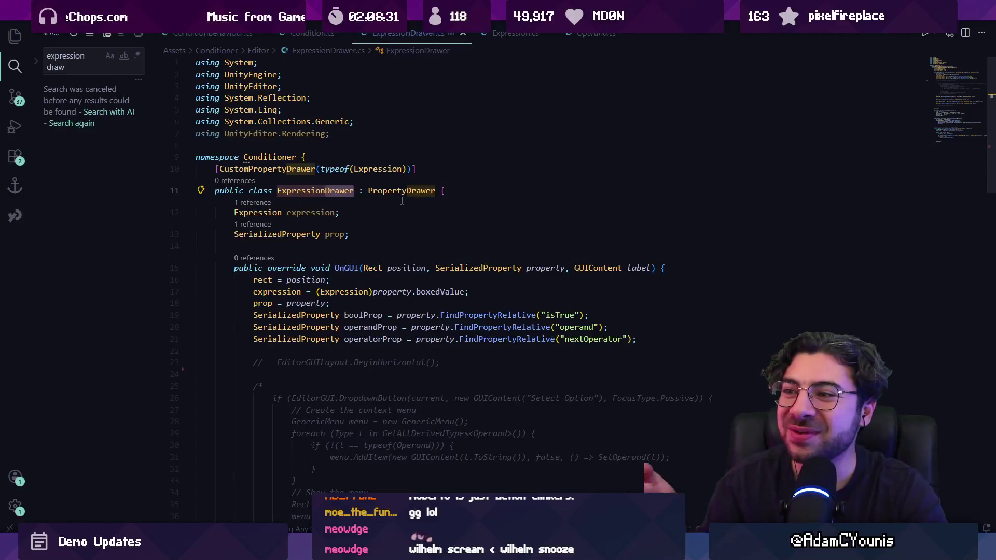
{"action": "left_click", "coordinate": [436, 190]}
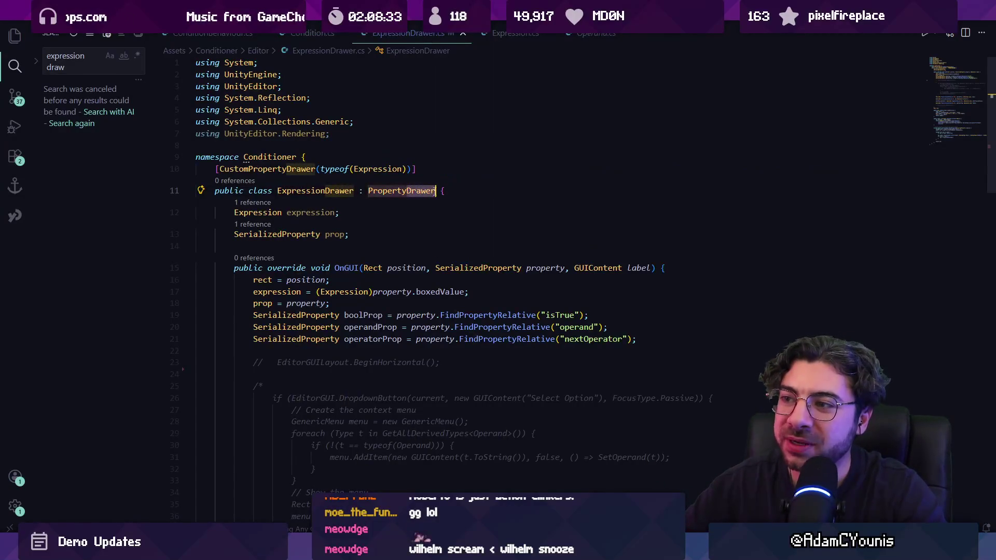
{"action": "key", "text": "alt+Tab"}
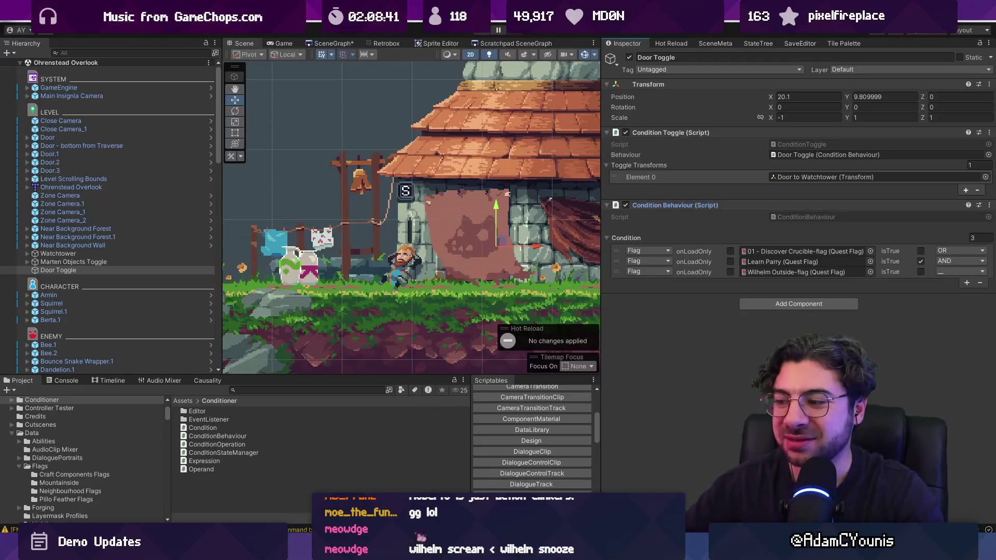
{"action": "key", "text": "alt+Tab"}
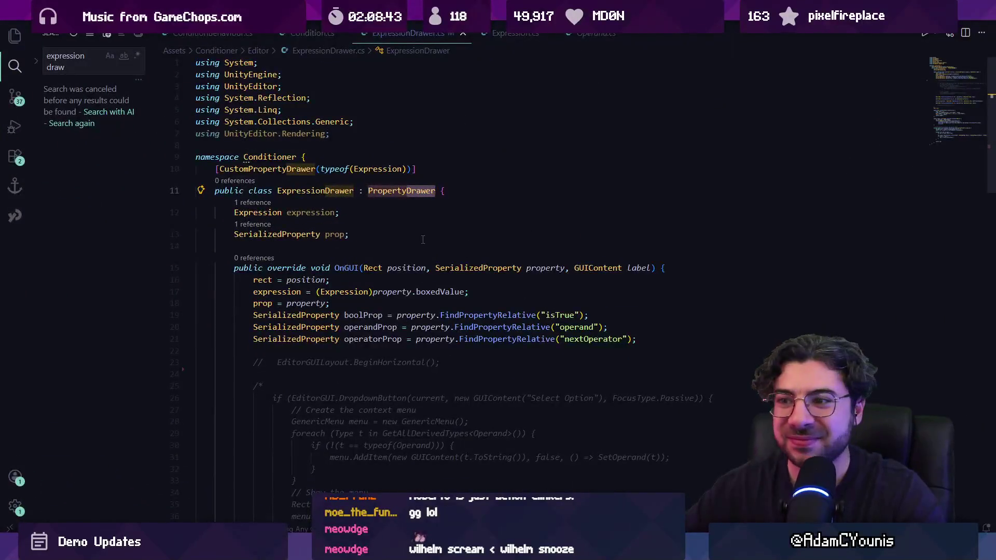
{"action": "scroll", "coordinate": [375, 231], "scroll_direction": "down", "scroll_amount": 2}
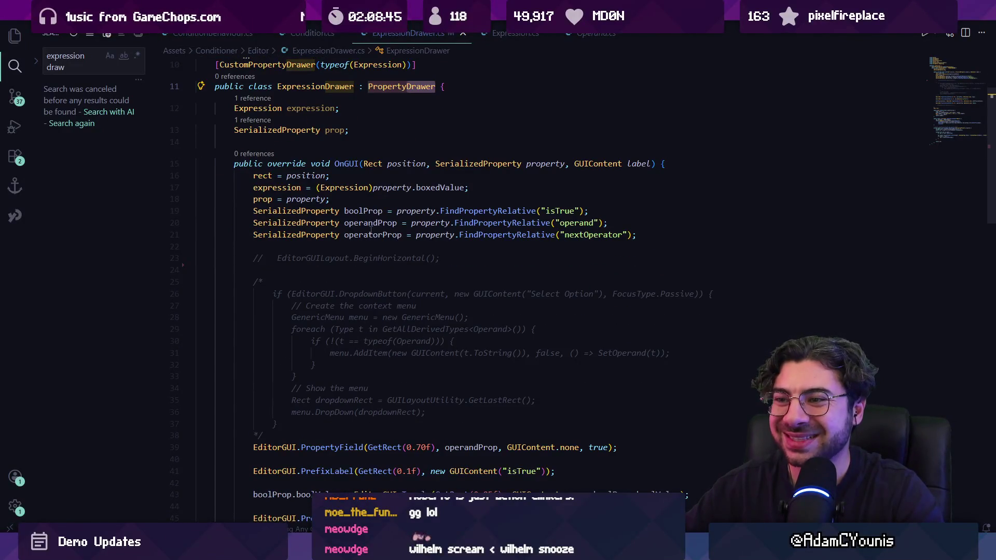
{"action": "scroll", "coordinate": [371, 230], "scroll_direction": "down", "scroll_amount": 3}
{"action": "scroll", "coordinate": [381, 238], "scroll_direction": "down", "scroll_amount": 3}
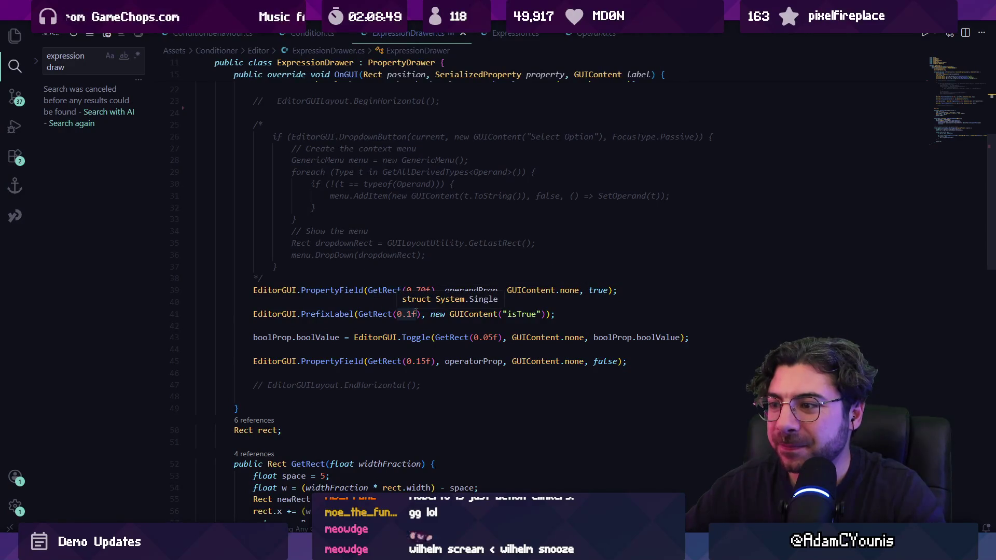
{"action": "left_click", "coordinate": [405, 372]}
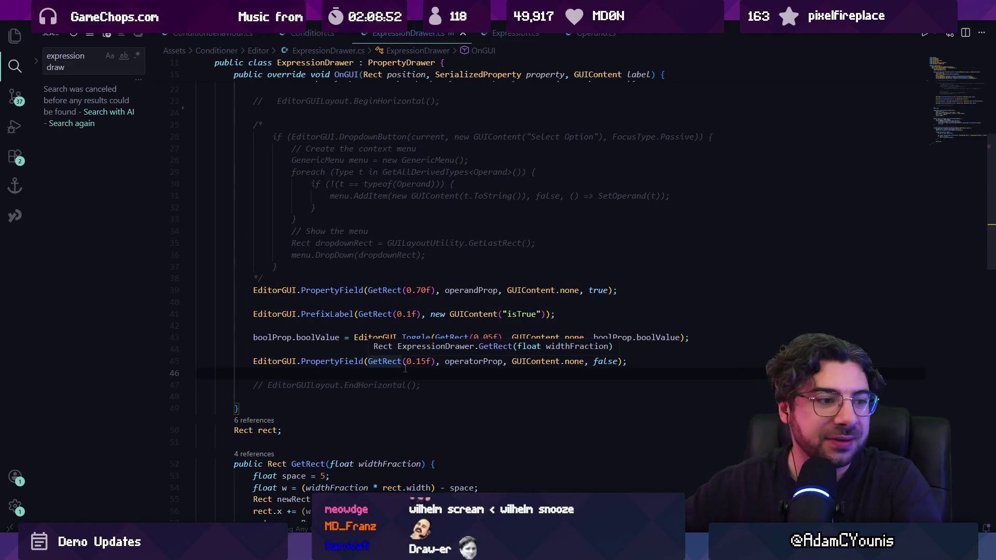
{"action": "key", "text": "alt+Tab"}
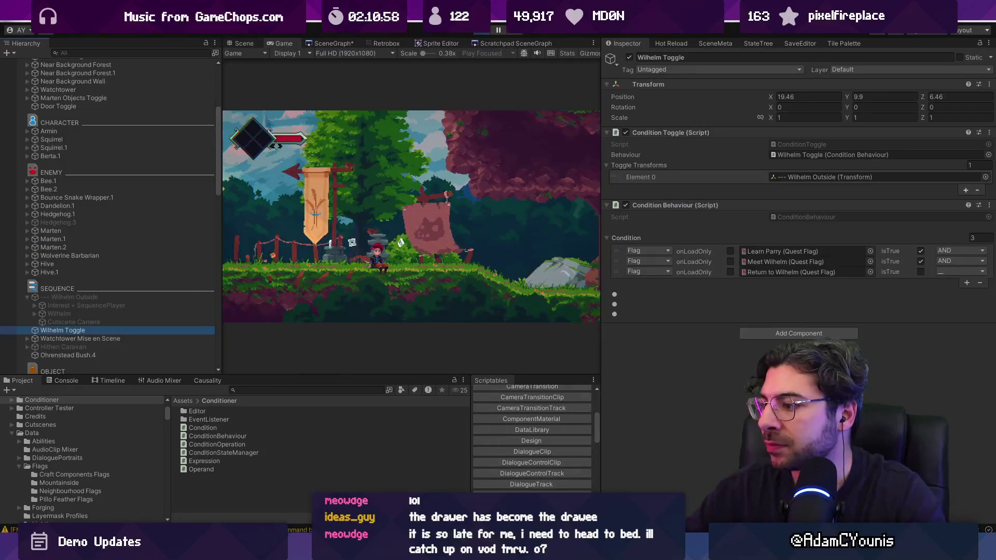
{"action": "key", "text": "alt+Tab"}
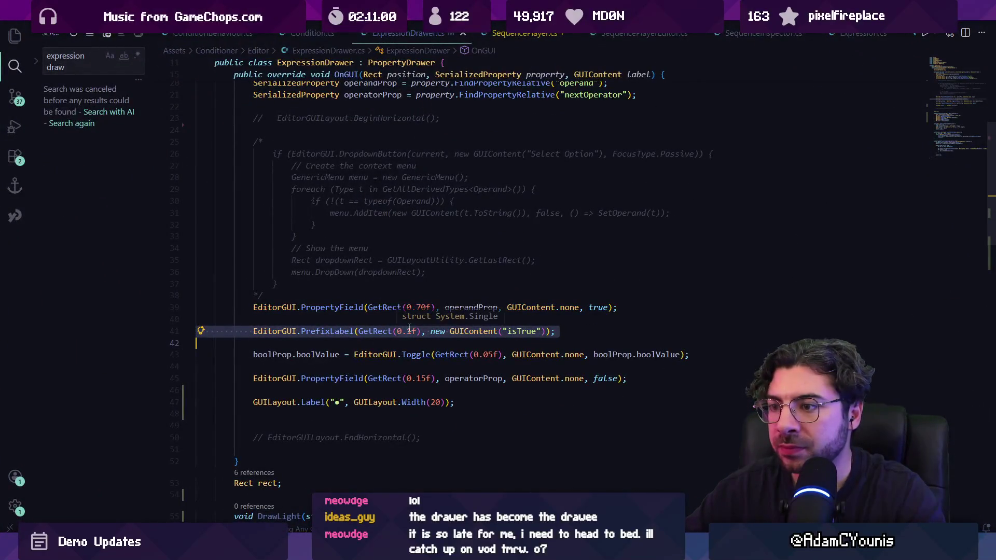
Step: Paste the copied label line below line 47 and replace its 'isTrue' text with '•'
{"action": "left_click", "coordinate": [343, 413]}
{"action": "type", "text": "EditorGUI.PrefixLabel(GetRect(0.1f), new GUIContent(\"isTrue\"));"}
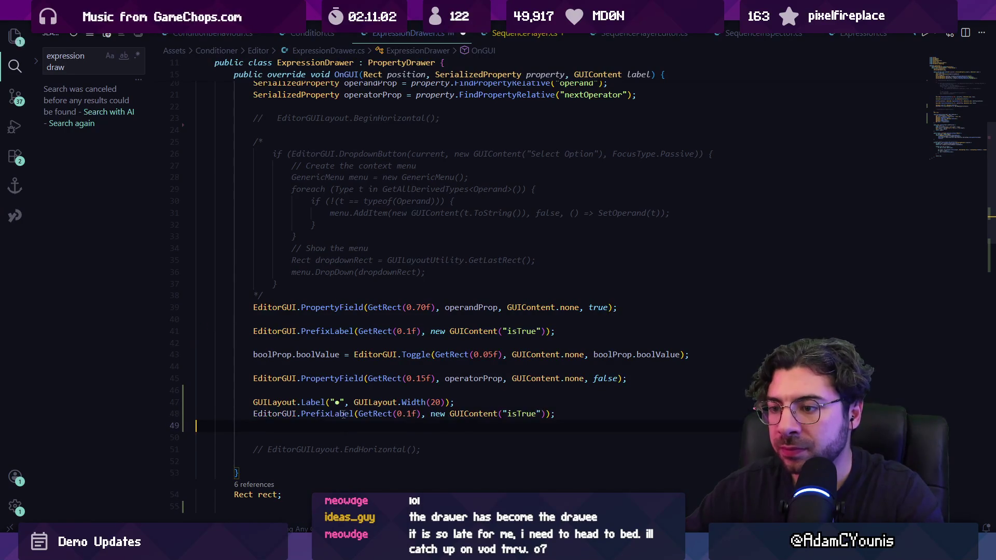
{"action": "left_click", "coordinate": [328, 403]}
{"action": "key", "text": "shift+Right"}
{"action": "key", "text": "shift+Right"}
{"action": "key", "text": "shift+Right"}
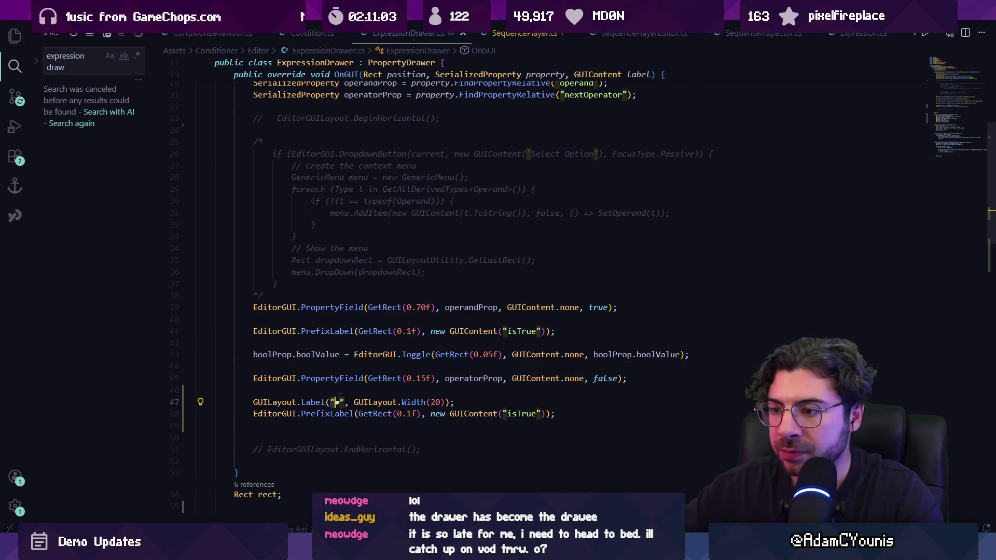
{"action": "key", "text": "Down"}
{"action": "scroll", "coordinate": [359, 342], "scroll_direction": "down", "scroll_amount": 3}
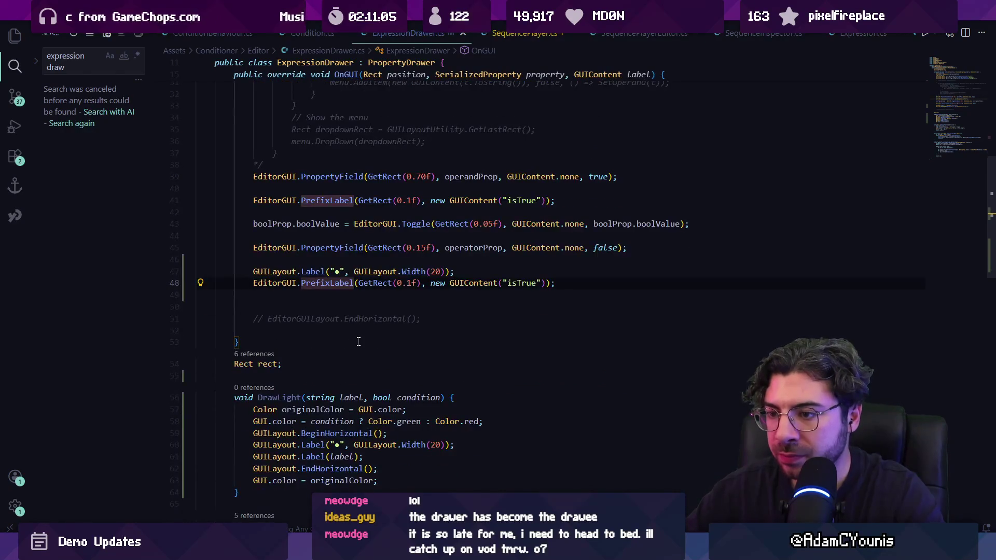
{"action": "left_click", "coordinate": [361, 285]}
{"action": "key", "text": "ctrl+shift+Right"}
{"action": "key", "text": "ctrl+shift+Right"}
{"action": "key", "text": "ctrl+shift+Right"}
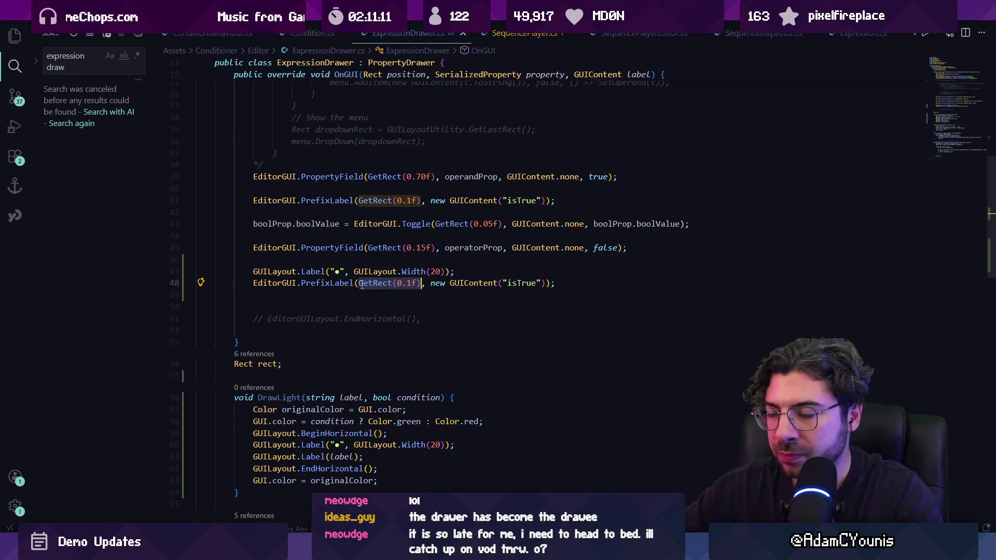
{"action": "key", "text": "Right"}
{"action": "key", "text": "Right"}
{"action": "key", "text": "ctrl+shift+Right"}
{"action": "key", "text": "ctrl+shift+Right"}
{"action": "key", "text": "Right"}
{"action": "key", "text": "Right"}
{"action": "key", "text": "ctrl+shift+Right"}
{"action": "key", "text": "shift+Right"}
{"action": "key", "text": "ctrl+v"}
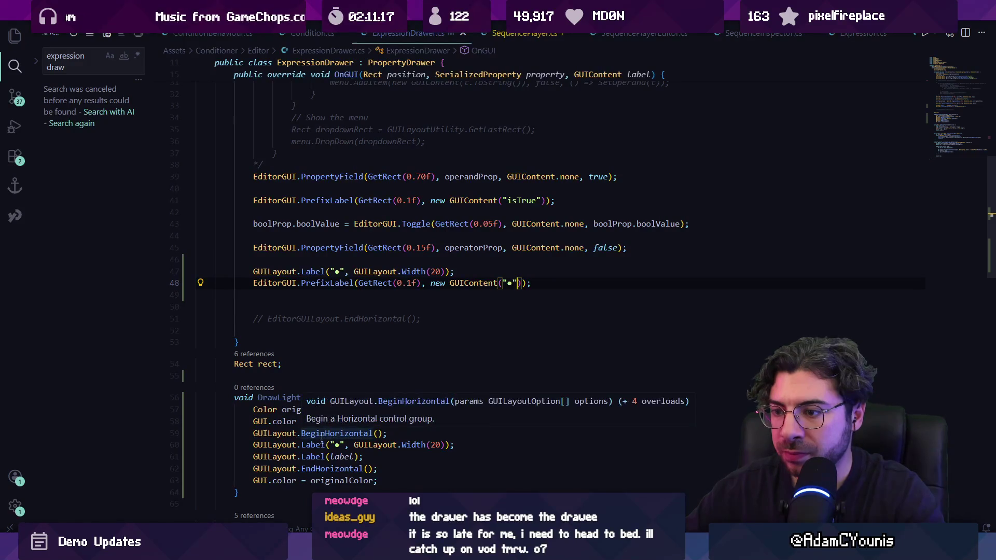
Step: Copy the green-or-red GUI.color line above PrefixLabel, conditioned on boolProp.boolValue
{"action": "triple_click", "coordinate": [274, 421]}
{"action": "key", "text": "ctrl+c"}
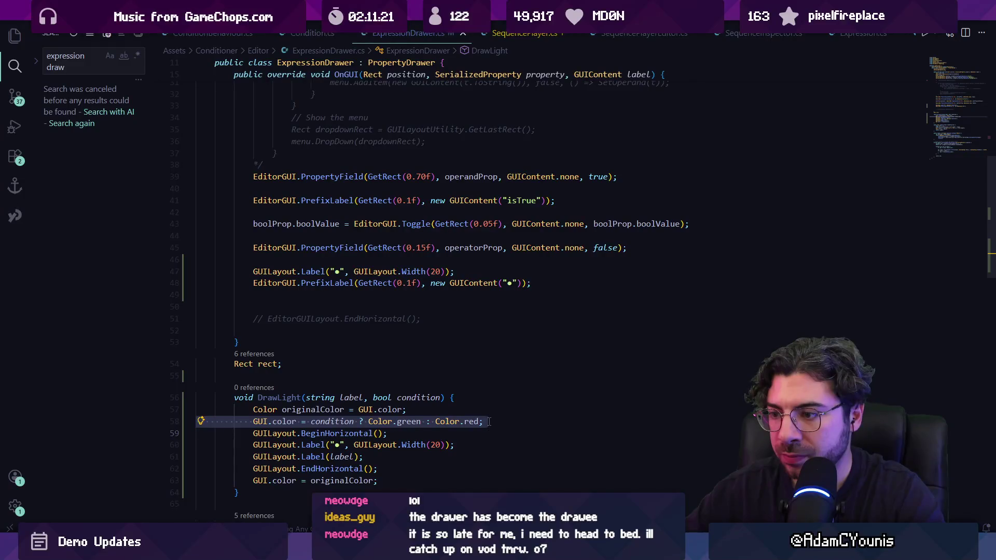
{"action": "left_click", "coordinate": [459, 272]}
{"action": "key", "text": "Return"}
{"action": "key", "text": "ctrl+v"}
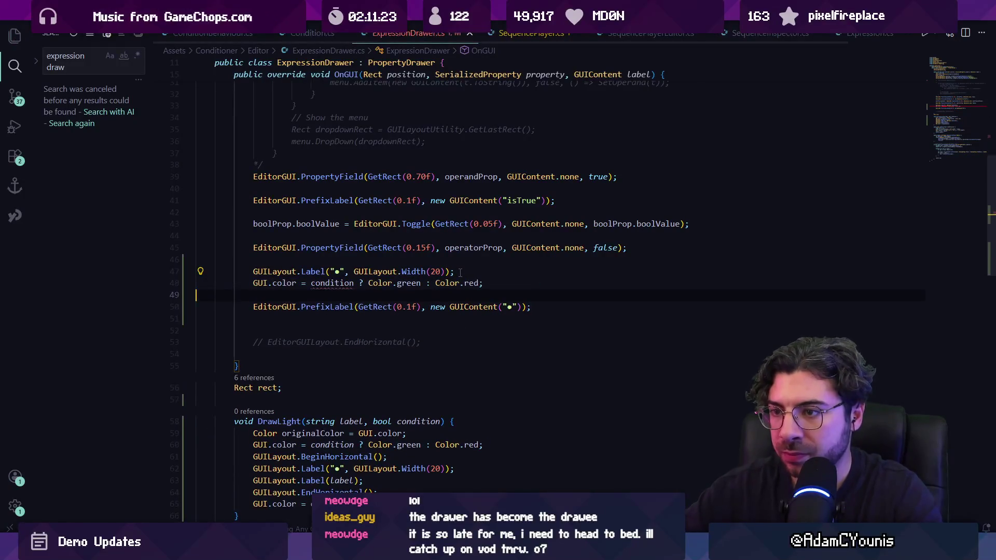
{"action": "key", "text": "ctrl+shift+Left"}
{"action": "key", "text": "ctrl+shift+Left"}
{"action": "key", "text": "ctrl+shift+Left"}
{"action": "key", "text": "Left"}
{"action": "key", "text": "Left"}
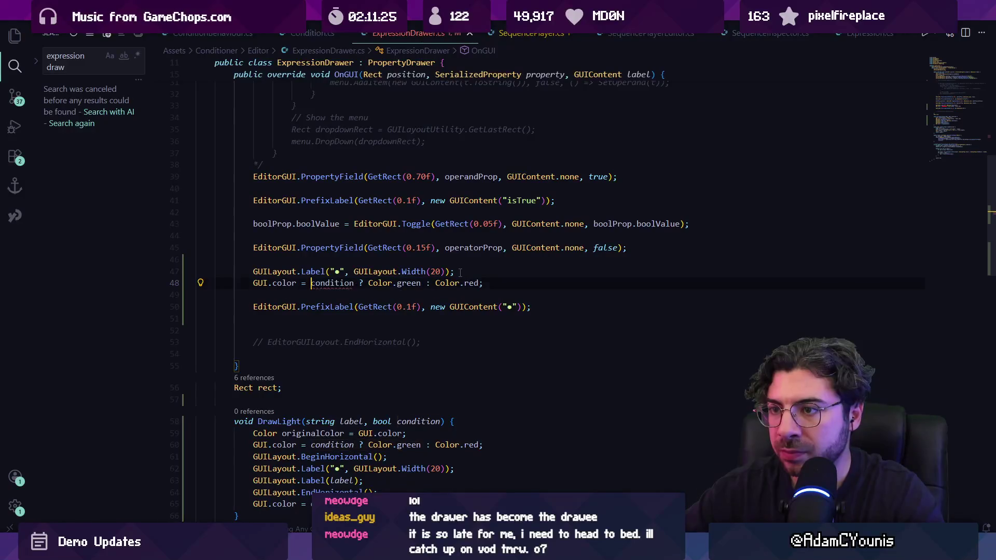
{"action": "key", "text": "ctrl+BackSpace"}
{"action": "type", "text": "boolpro"}
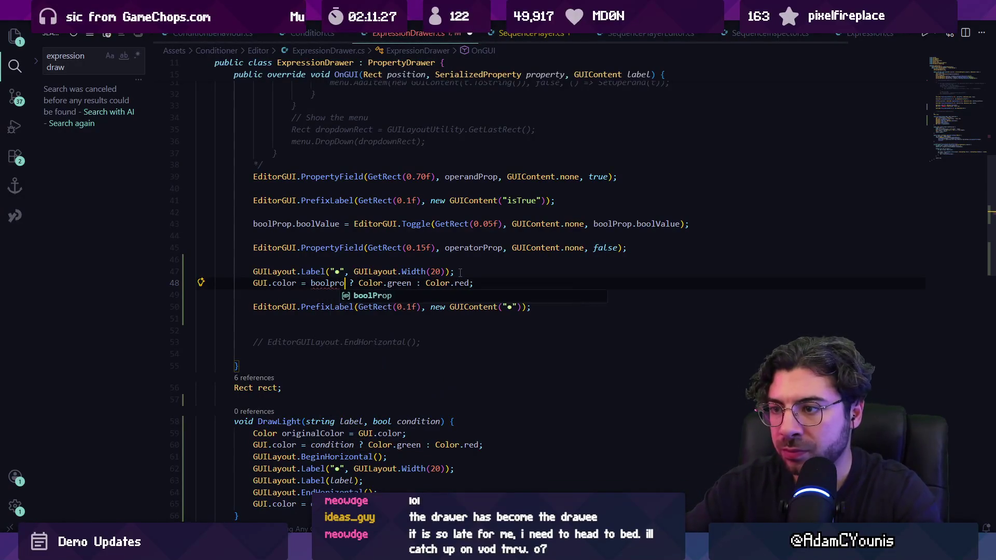
{"action": "key", "text": "Tab"}
{"action": "type", "text": ".boolv"}
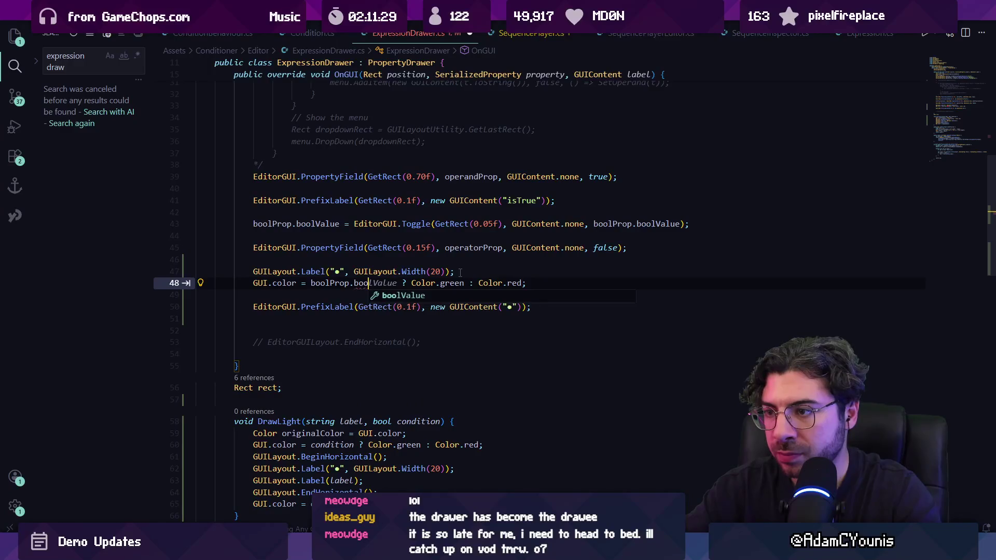
{"action": "key", "text": "Tab"}
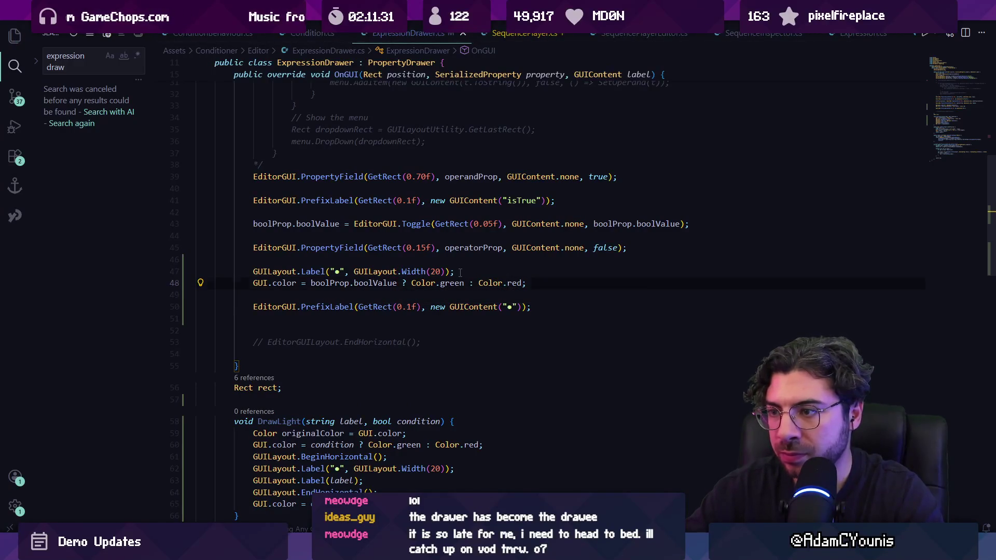
{"action": "key", "text": "Delete"}
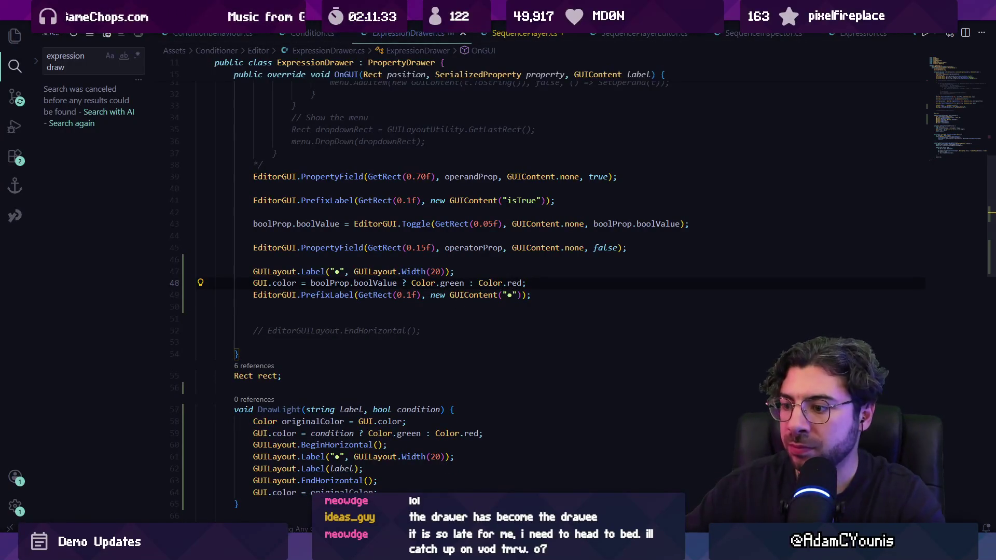
{"action": "key", "text": "alt+Tab"}
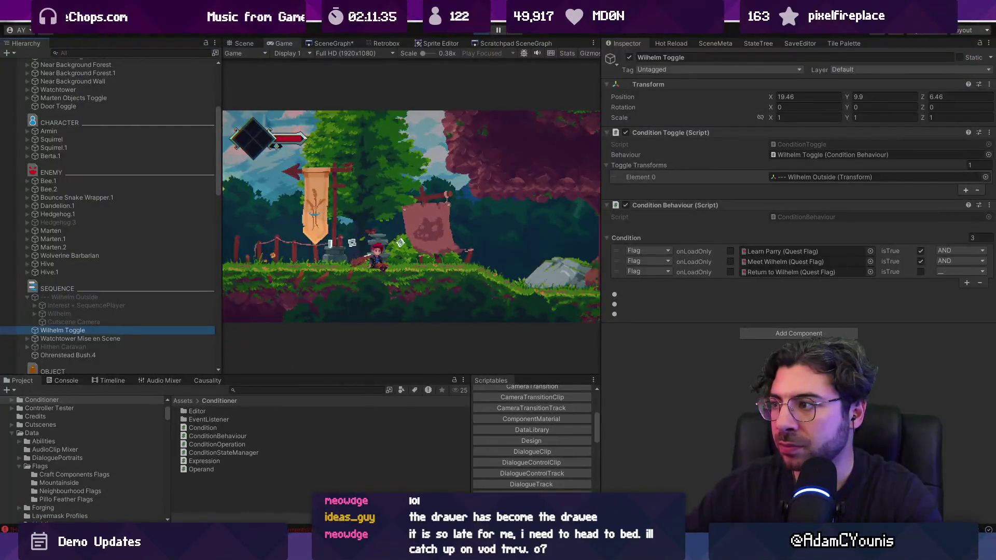
Step: Clear the Console and check the green-tinted Condition rows before returning to VS Code
{"action": "left_click", "coordinate": [62, 380]}
{"action": "left_click", "coordinate": [15, 390]}
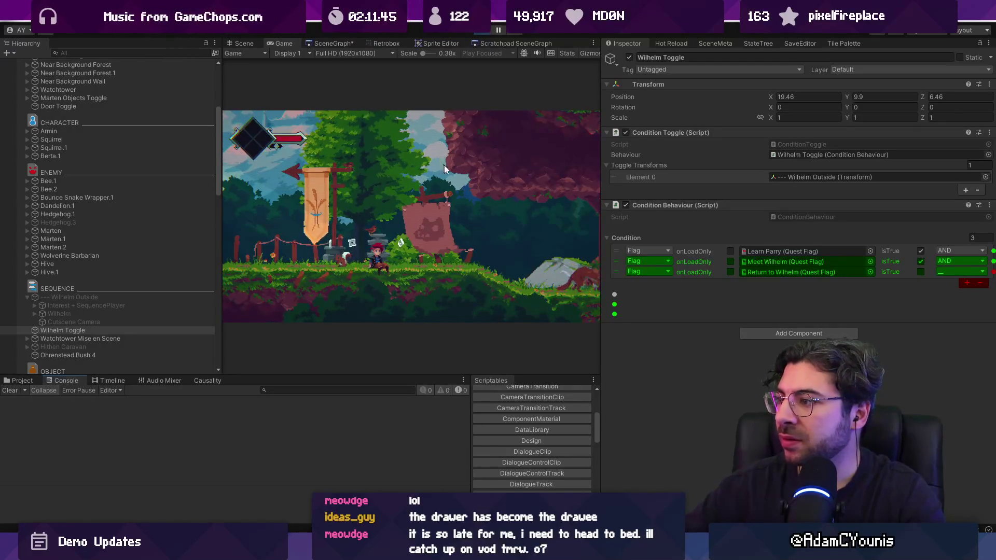
{"action": "key", "text": "alt+Tab"}
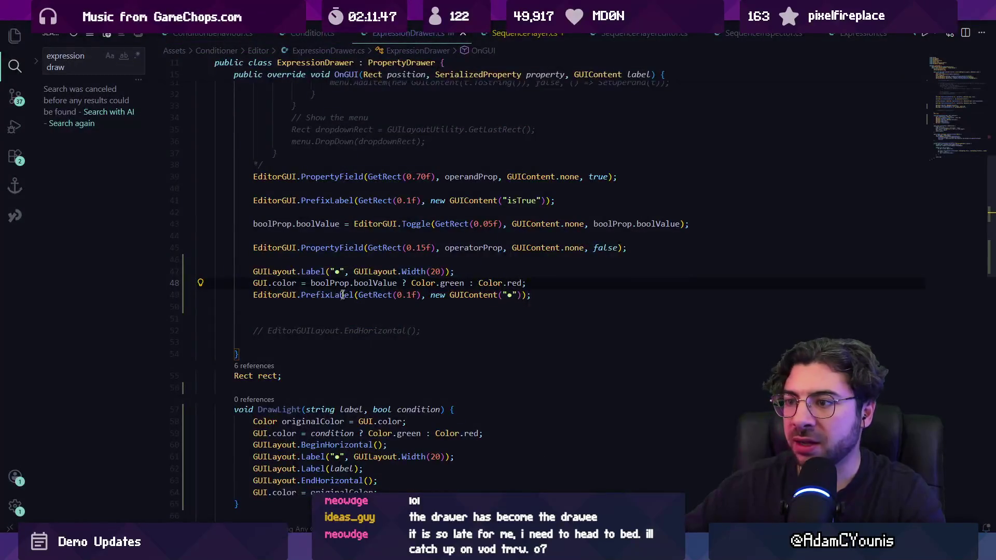
Step: Delete the dot Label, colour and PrefixLabel lines and paste the GUI.color line at OnGUI's top
{"action": "triple_click", "coordinate": [332, 285]}
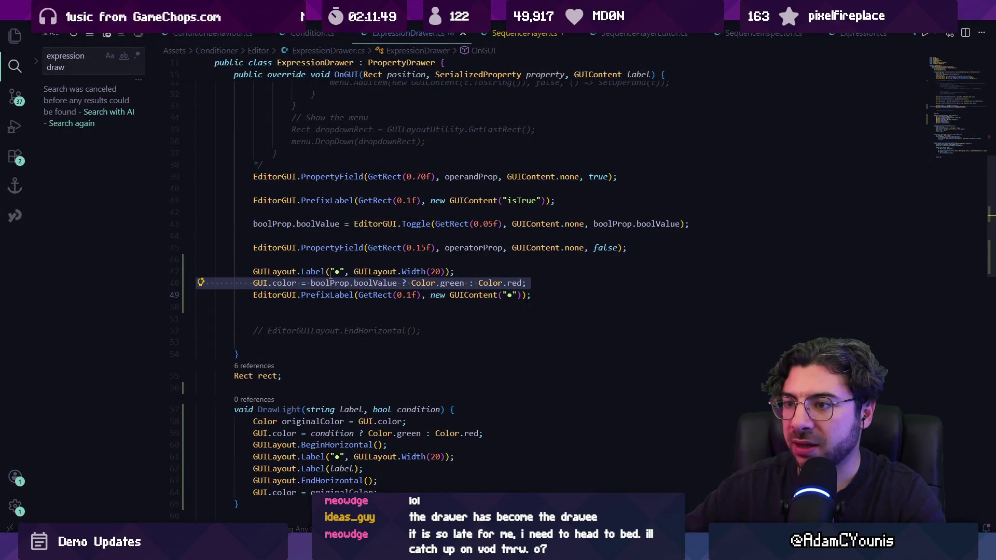
{"action": "triple_click", "coordinate": [330, 272]}
{"action": "key", "text": "BackSpace"}
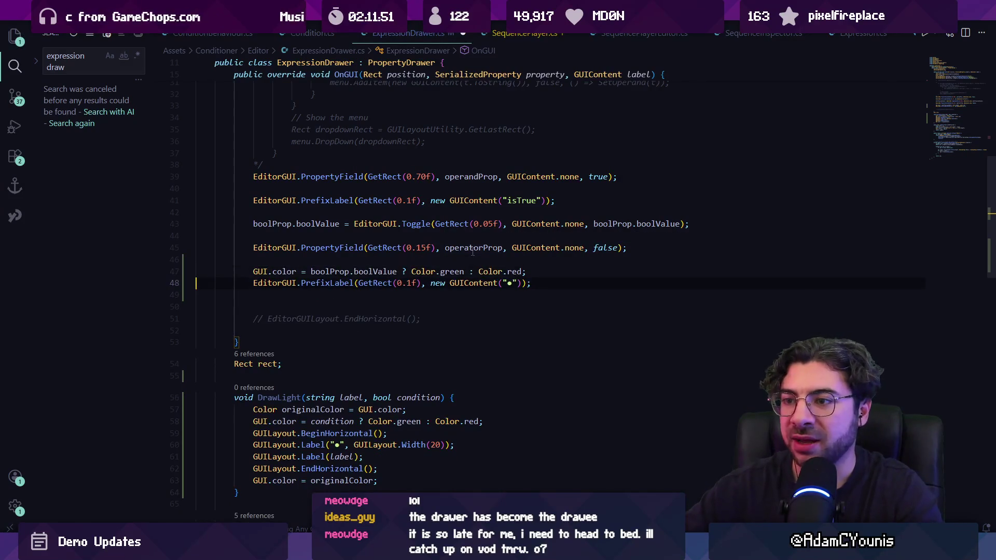
{"action": "key", "text": "shift+Up"}
{"action": "key", "text": "BackSpace"}
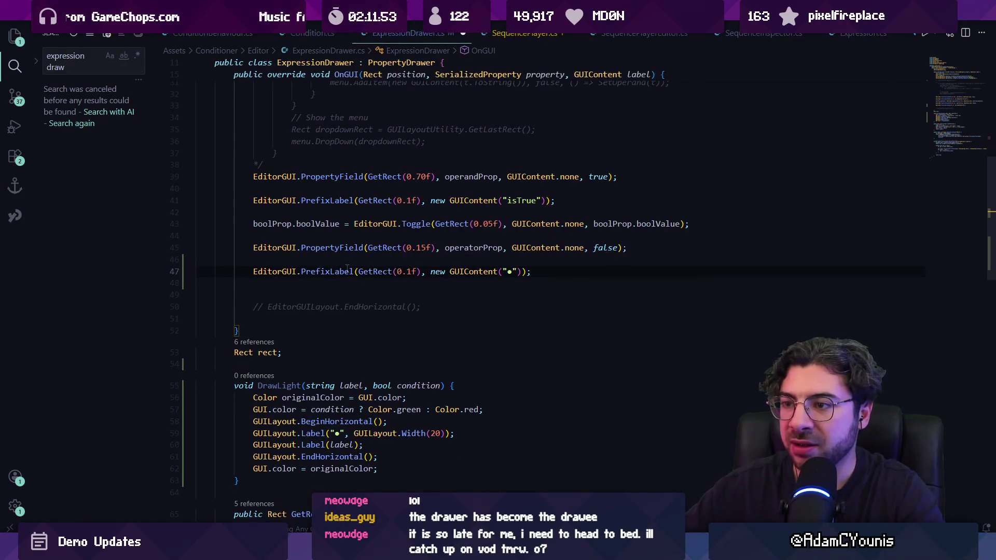
{"action": "triple_click", "coordinate": [347, 270]}
{"action": "key", "text": "BackSpace"}
{"action": "key", "text": "BackSpace"}
{"action": "key", "text": "BackSpace"}
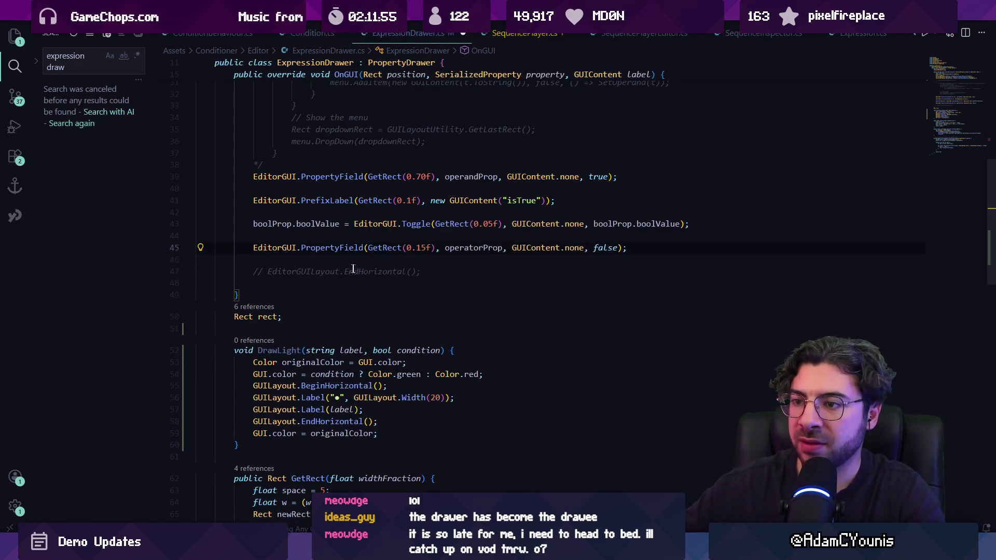
{"action": "scroll", "coordinate": [353, 269], "scroll_direction": "up", "scroll_amount": 10}
{"action": "key", "text": "Return"}
{"action": "key", "text": "ctrl+v"}
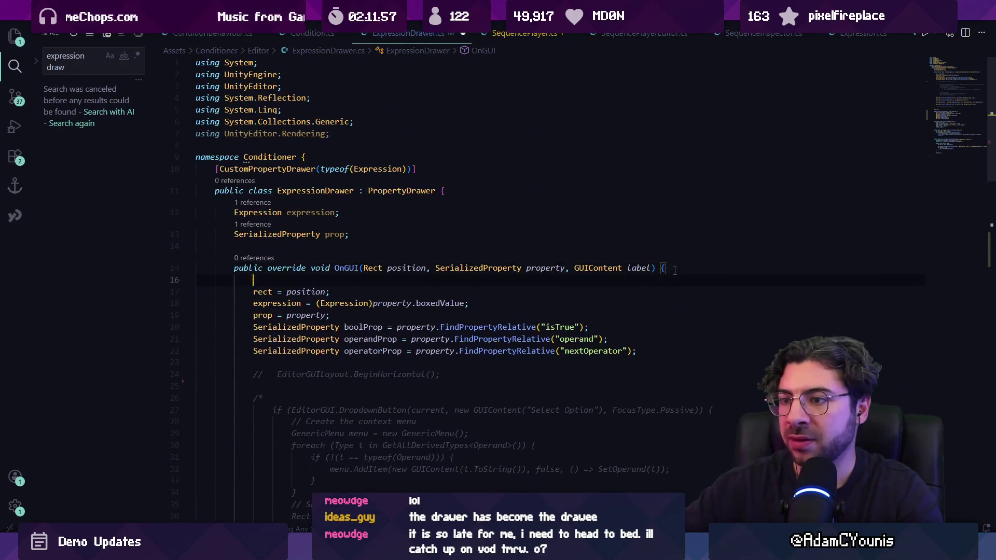
Step: Change the colour condition to expression.Evaluate() and save ExpressionDrawer.cs
{"action": "left_click", "coordinate": [340, 279]}
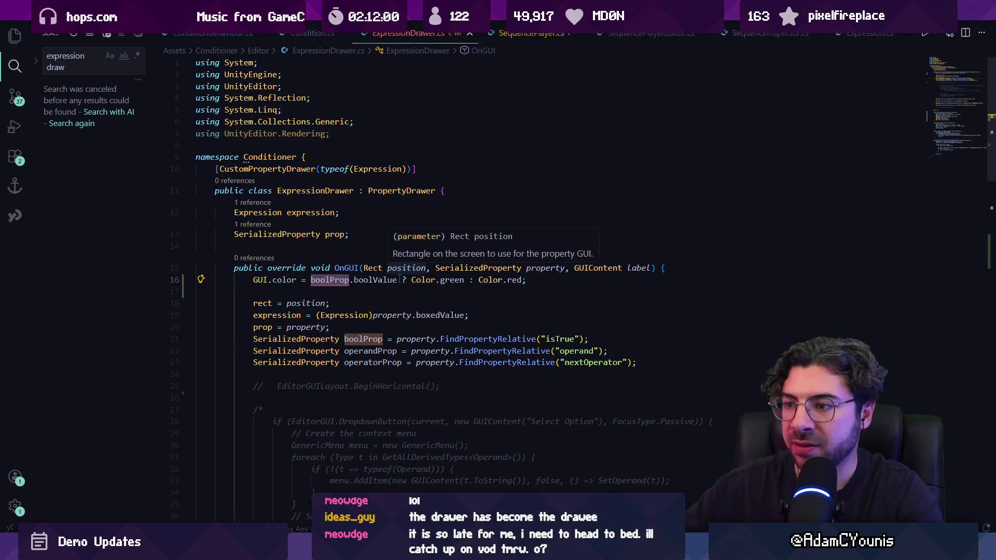
{"action": "triple_click", "coordinate": [356, 281]}
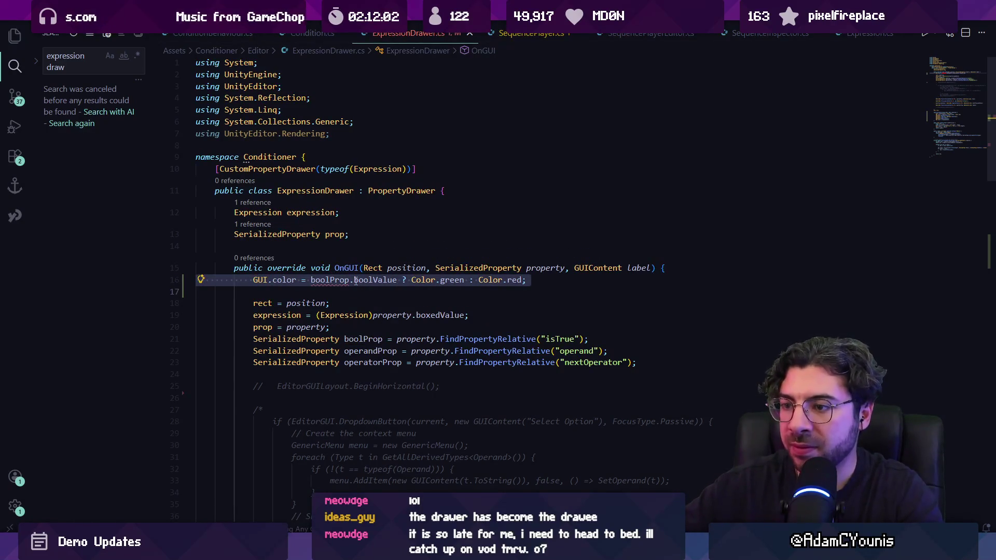
{"action": "key", "text": "Left"}
{"action": "key", "text": "ctrl+Right"}
{"action": "key", "text": "ctrl+Right"}
{"action": "key", "text": "ctrl+Right"}
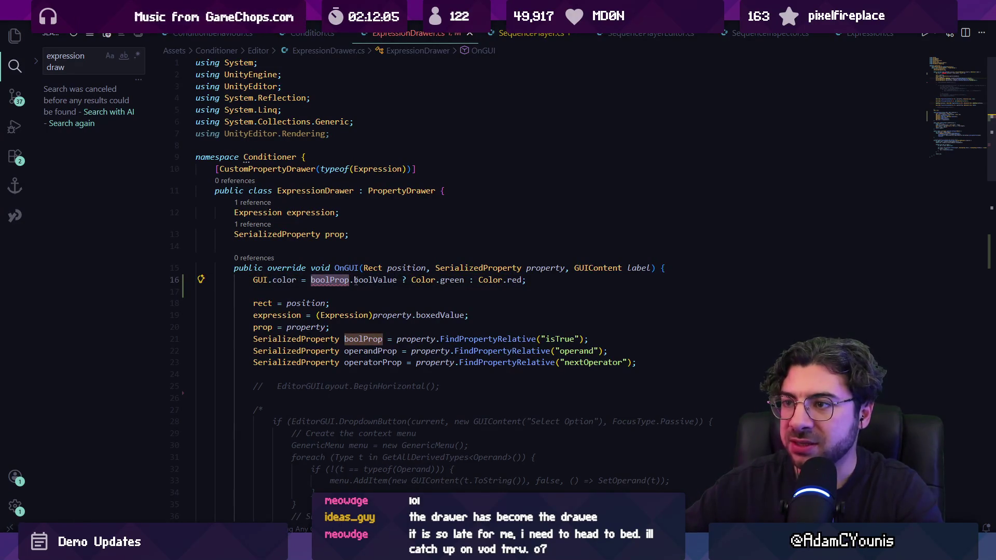
{"action": "key", "text": "ctrl+BackSpace"}
{"action": "type", "text": "expre"}
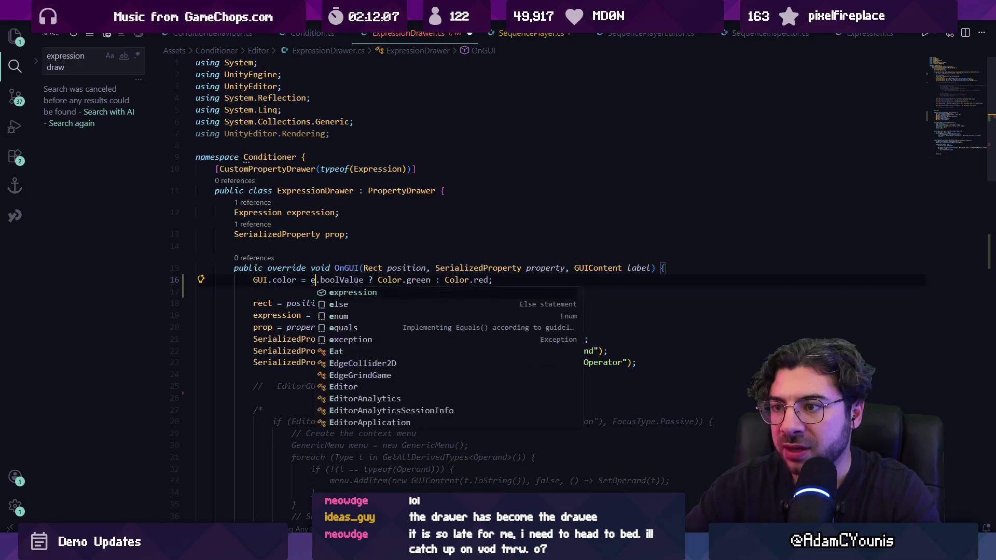
{"action": "key", "text": "Tab"}
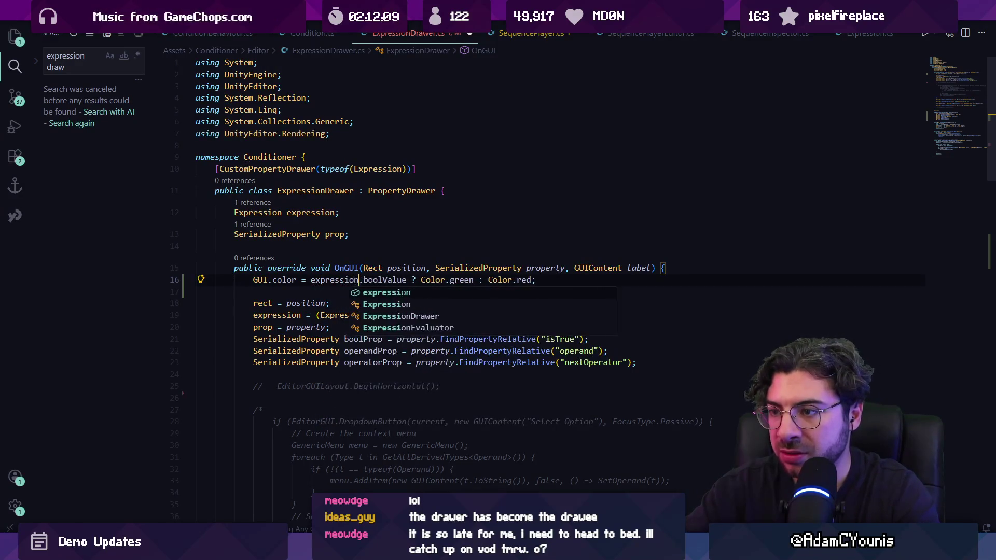
{"action": "type", "text": ".eval"}
{"action": "key", "text": "Tab"}
{"action": "type", "text": "()"}
{"action": "key", "text": "ctrl+shift+Right"}
{"action": "key", "text": "Delete"}
{"action": "key", "text": "ctrl+s"}
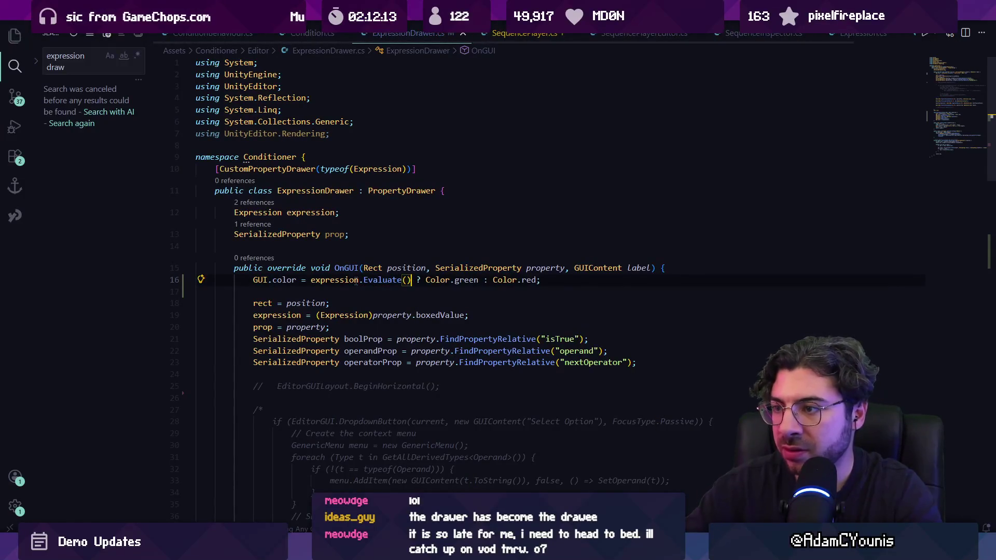
{"action": "key", "text": "alt+Tab"}
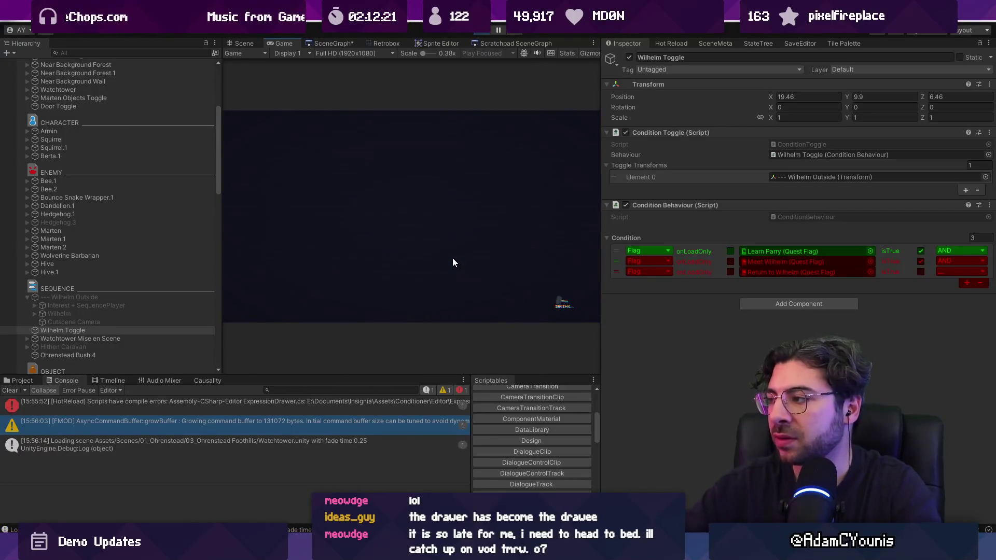
Step: Pause the game, filter the Hierarchy by 'door to' and select Door Toggle
{"action": "key", "text": "Escape"}
{"action": "key", "text": "Return"}
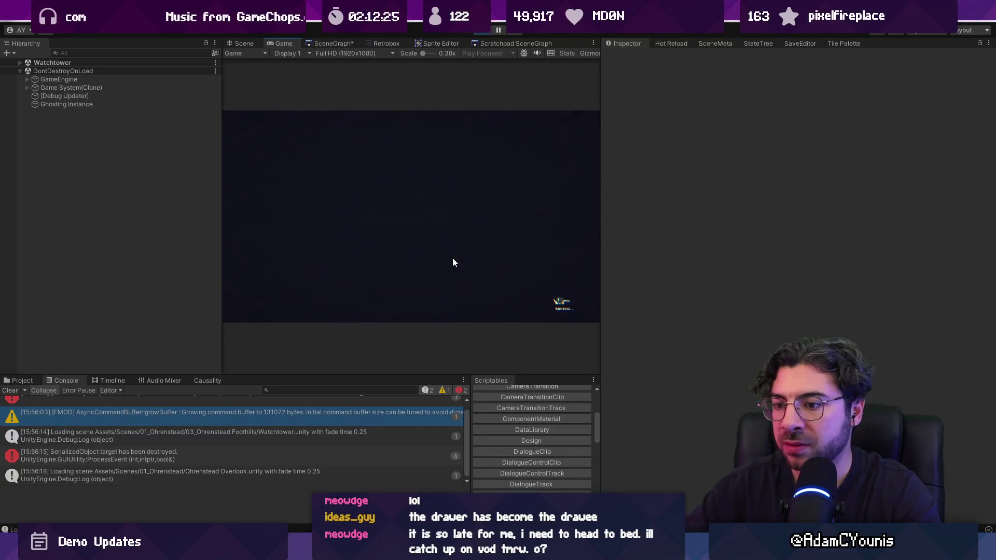
{"action": "left_click", "coordinate": [164, 54]}
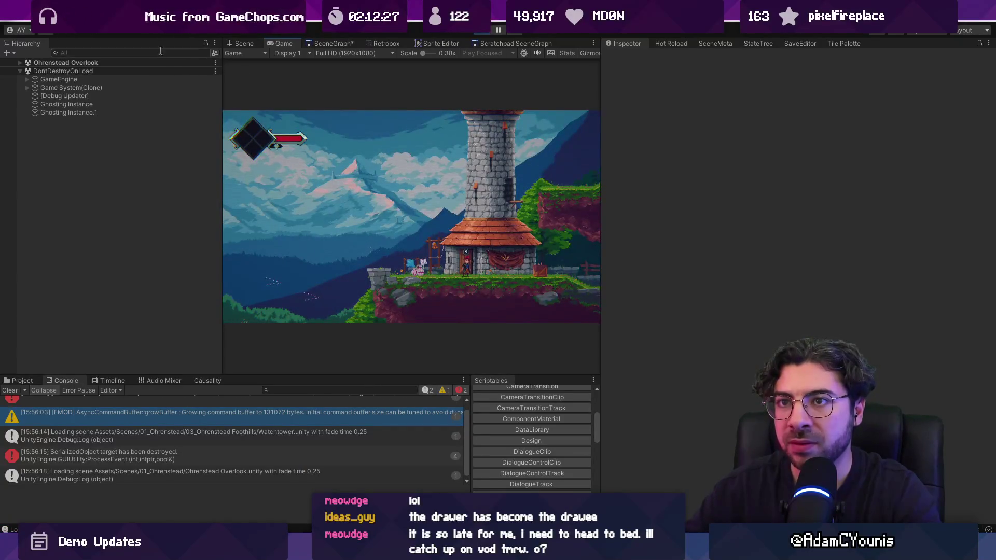
{"action": "type", "text": "door to"}
{"action": "key", "text": "Down"}
{"action": "key", "text": "Down"}
{"action": "key", "text": "Down"}
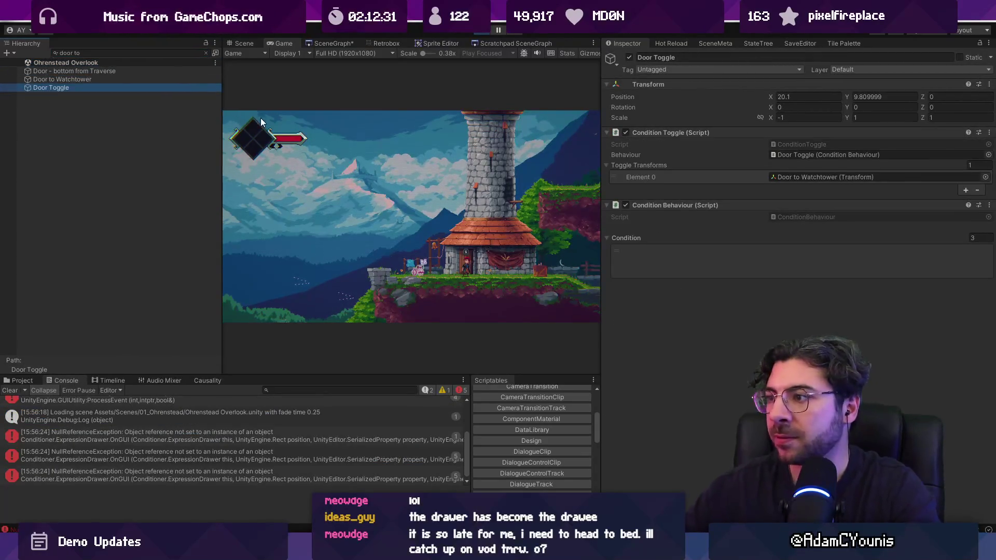
{"action": "left_click", "coordinate": [461, 259]}
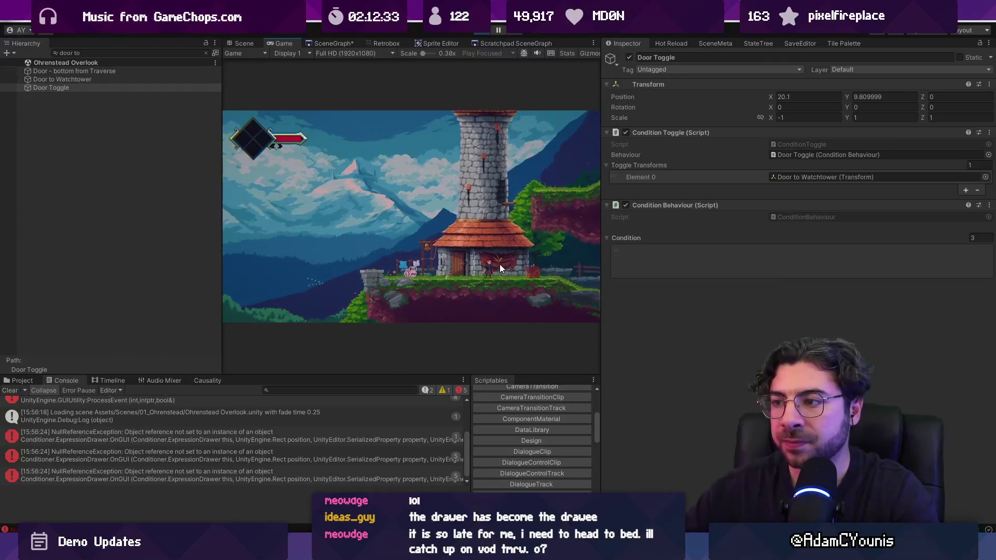
{"action": "left_click", "coordinate": [32, 87]}
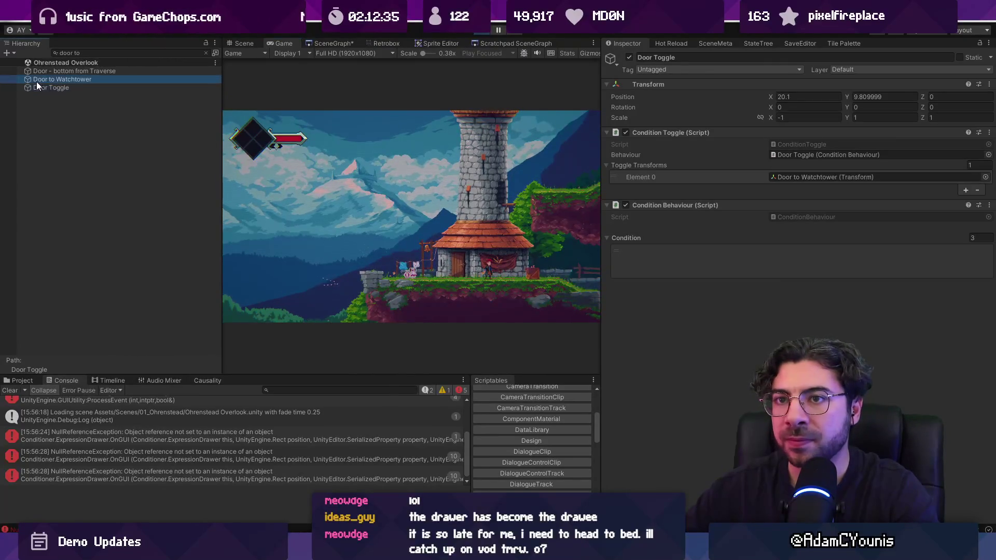
Step: Clear the Console and follow the NullReferenceException's stack-trace link into ExpressionDrawer.cs
{"action": "left_click", "coordinate": [12, 393]}
{"action": "left_click", "coordinate": [244, 424]}
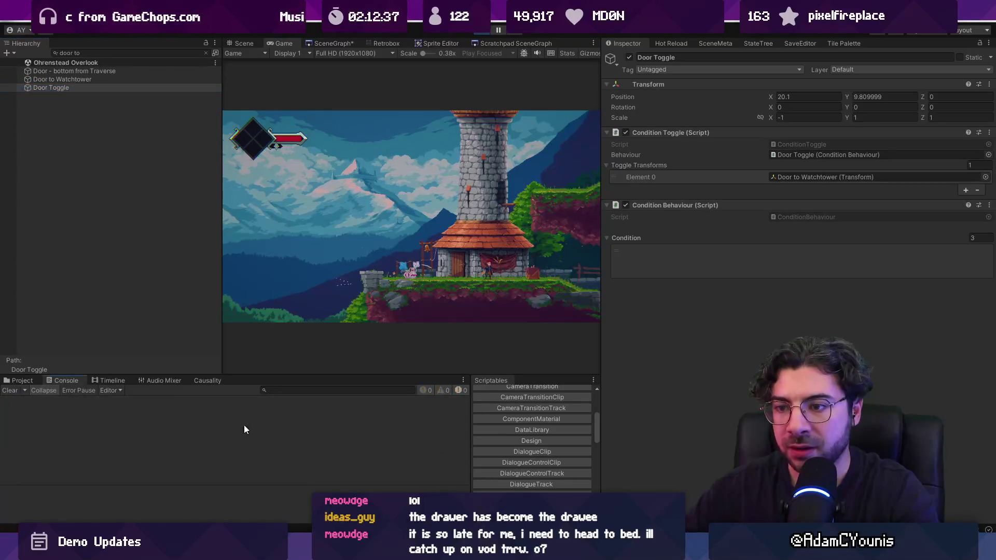
{"action": "left_click", "coordinate": [163, 402]}
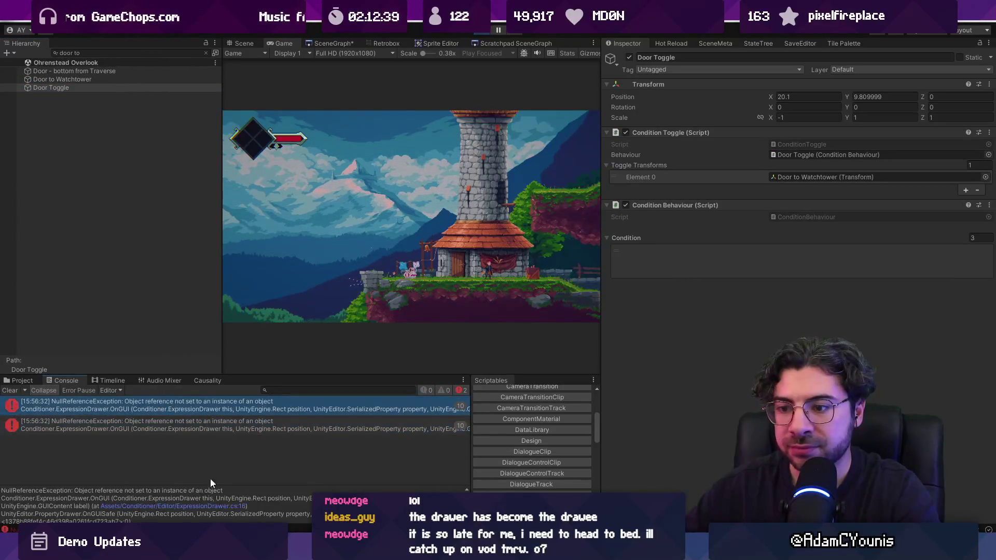
{"action": "left_click", "coordinate": [212, 506]}
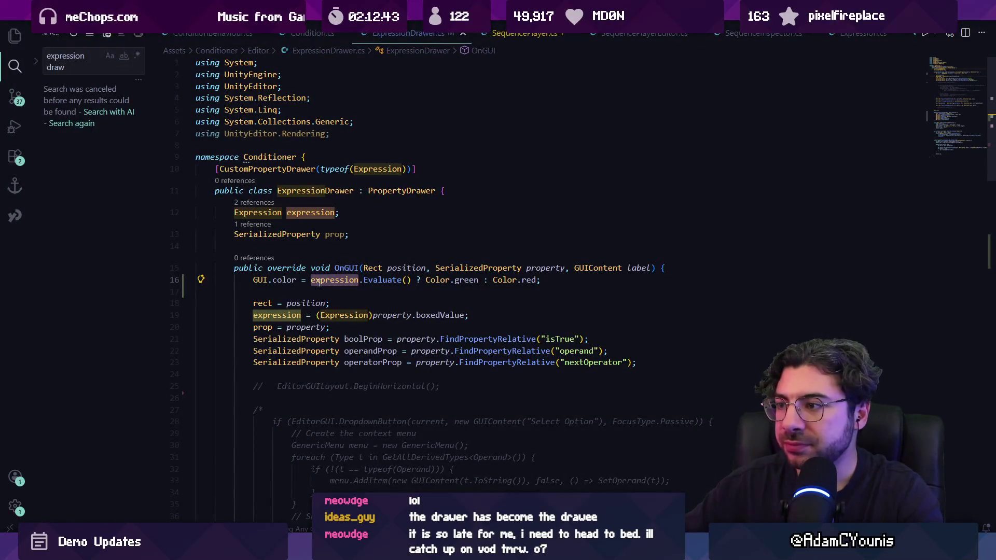
Step: Move the GUI.color line below the FindPropertyRelative lookups and recheck Door Toggle's rows
{"action": "key", "text": "ctrl+x"}
{"action": "key", "text": "Down"}
{"action": "key", "text": "Down"}
{"action": "key", "text": "Down"}
{"action": "key", "text": "Return"}
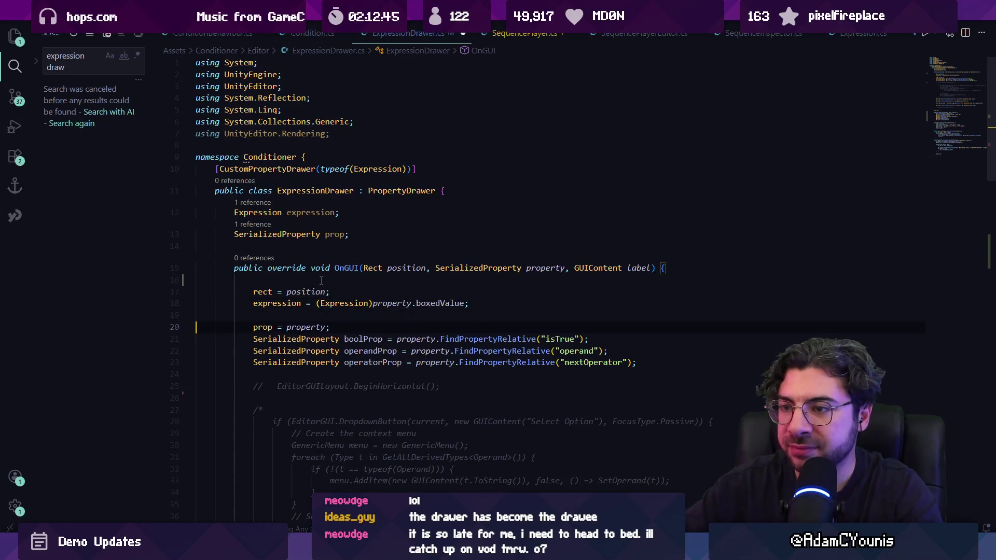
{"action": "key", "text": "Down"}
{"action": "key", "text": "Down"}
{"action": "key", "text": "Down"}
{"action": "key", "text": "Return"}
{"action": "key", "text": "ctrl+v"}
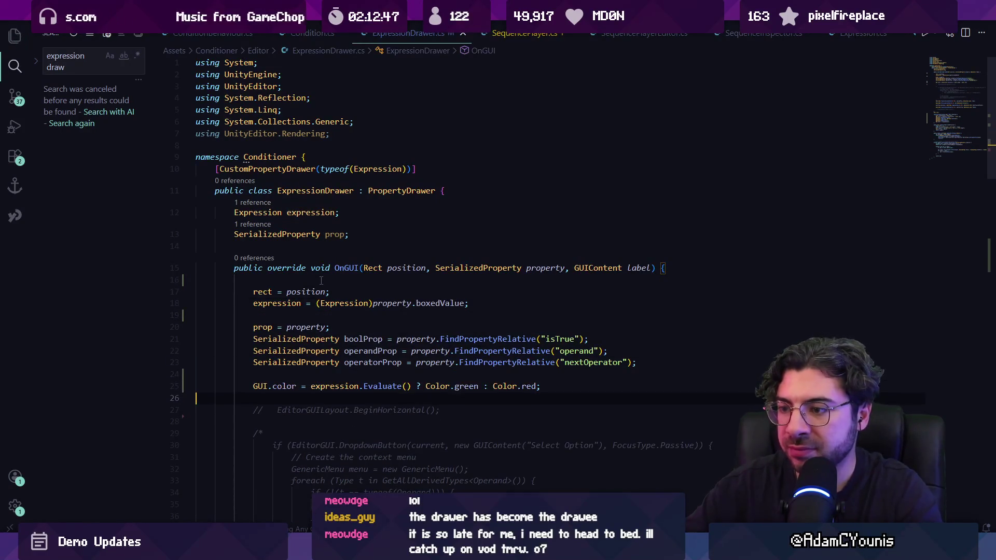
{"action": "key", "text": "alt+Tab"}
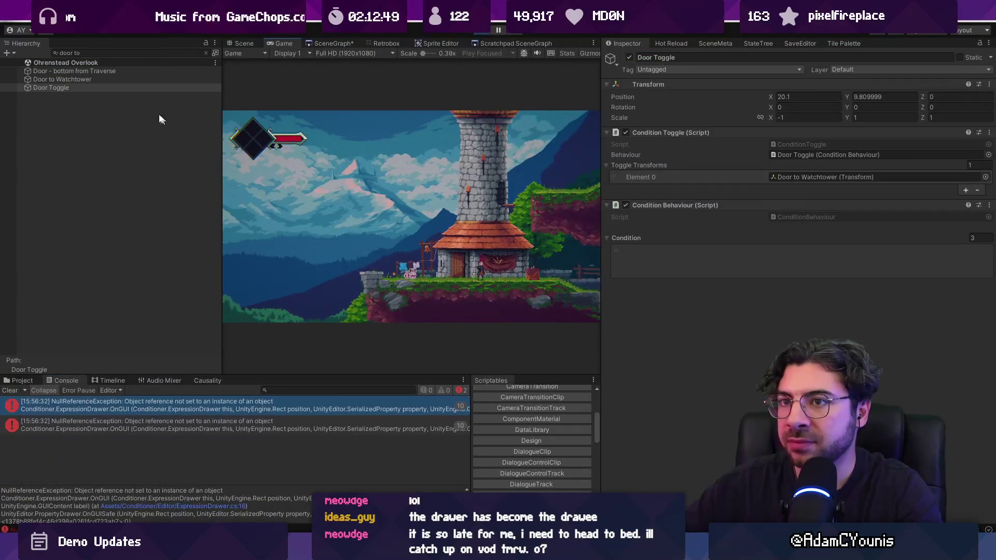
{"action": "left_click", "coordinate": [116, 87]}
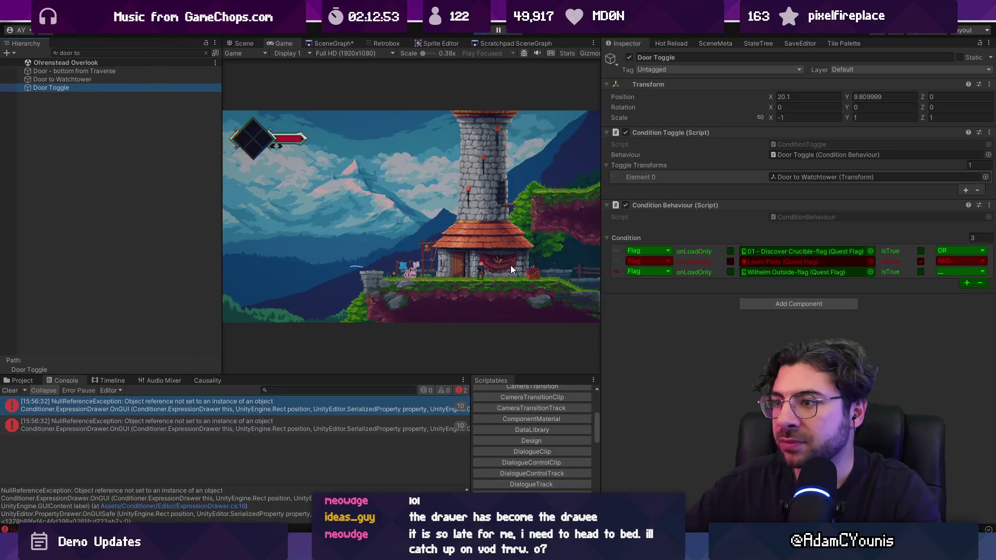
Step: Walk to the parry dummy room and parry projectiles repeatedly until Learn Parry turns green
{"action": "left_click", "coordinate": [485, 257]}
{"action": "key", "text": "Right"}
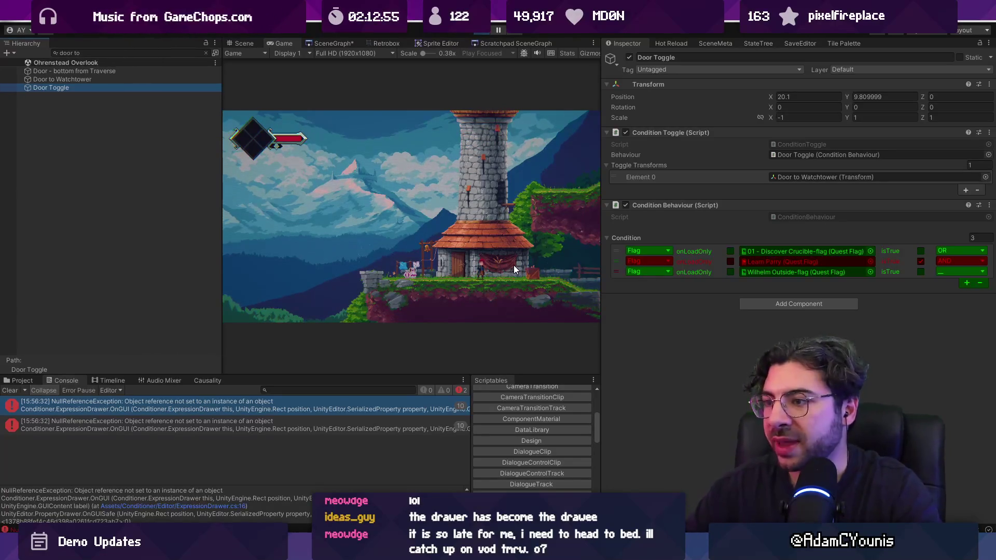
{"action": "key", "text": "Right"}
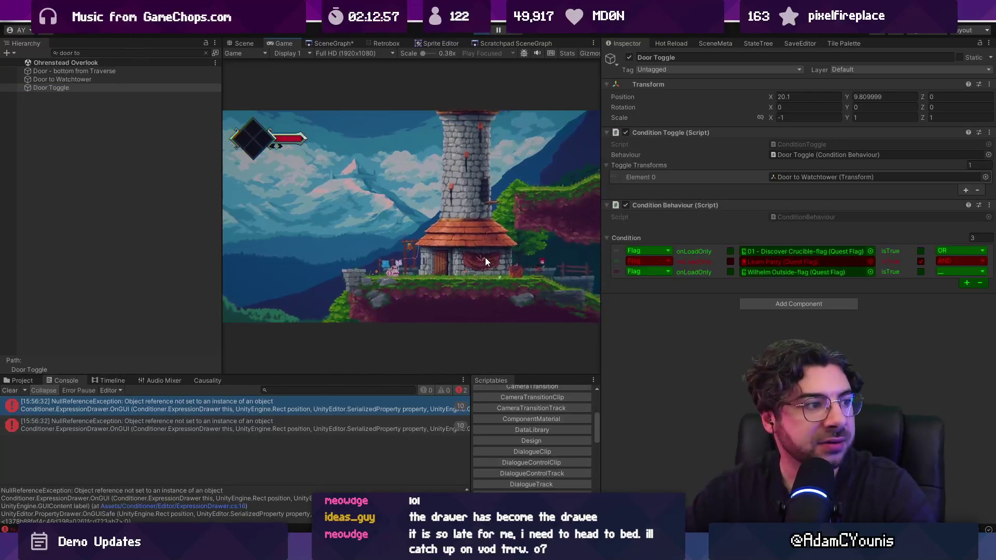
{"action": "key", "text": "Right"}
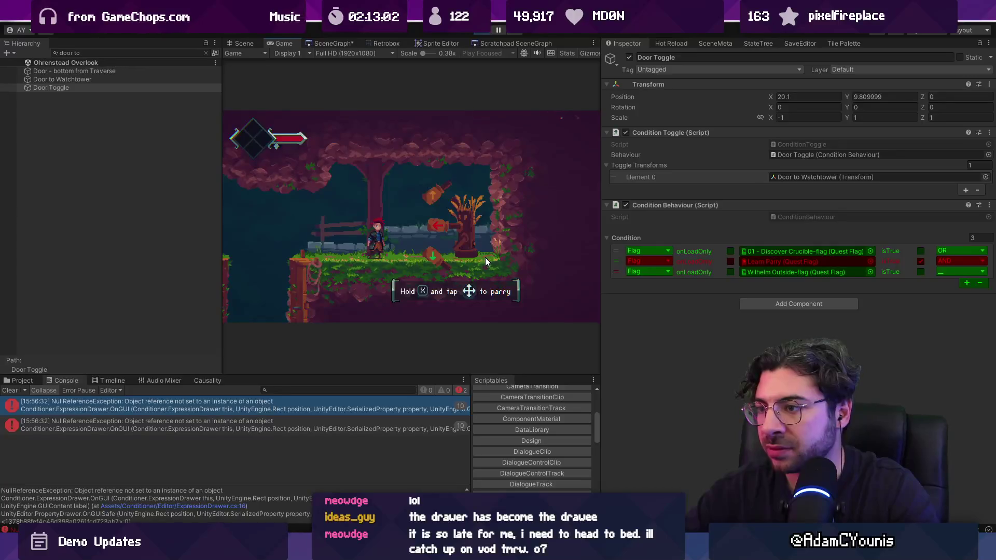
{"action": "key", "text": "x"}
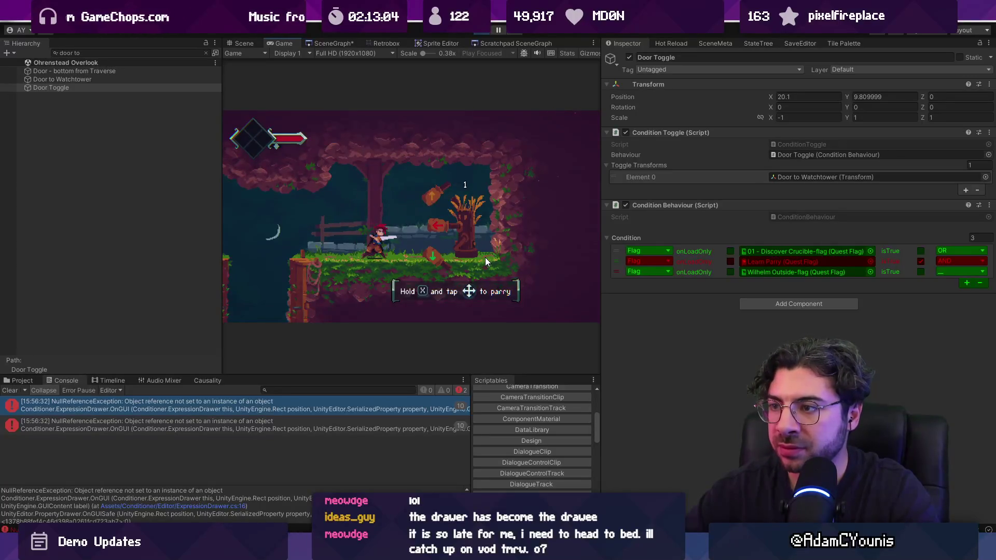
{"action": "key", "text": "x"}
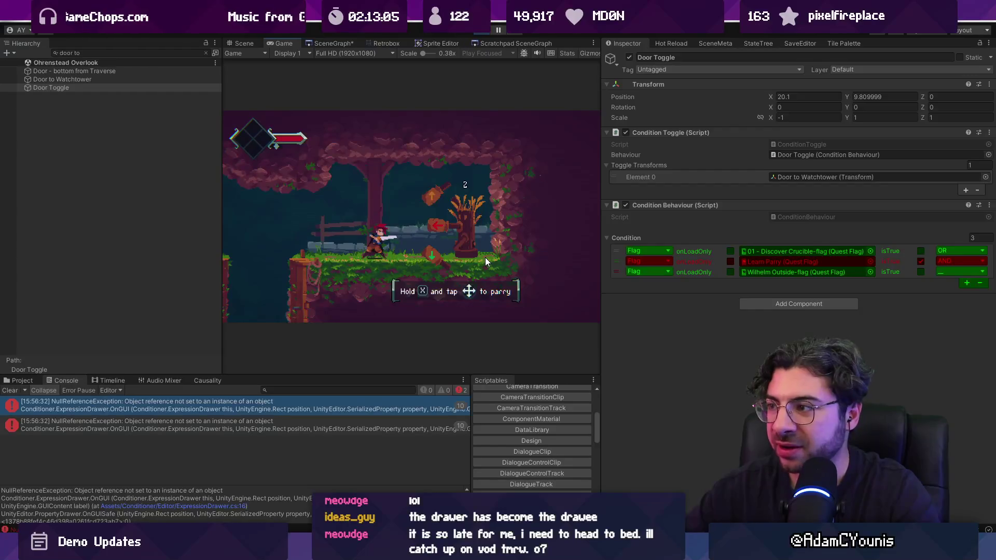
{"action": "key", "text": "x"}
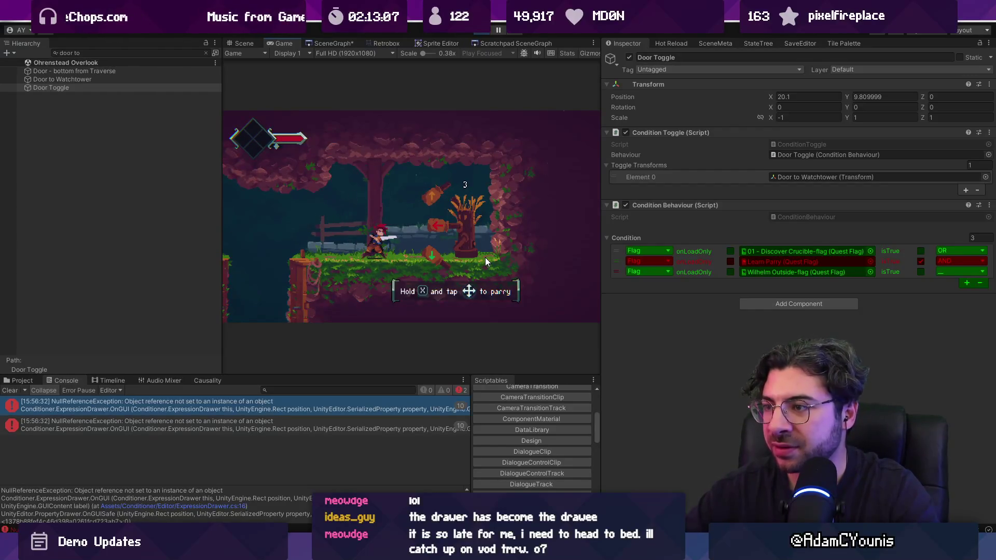
{"action": "key", "text": "x"}
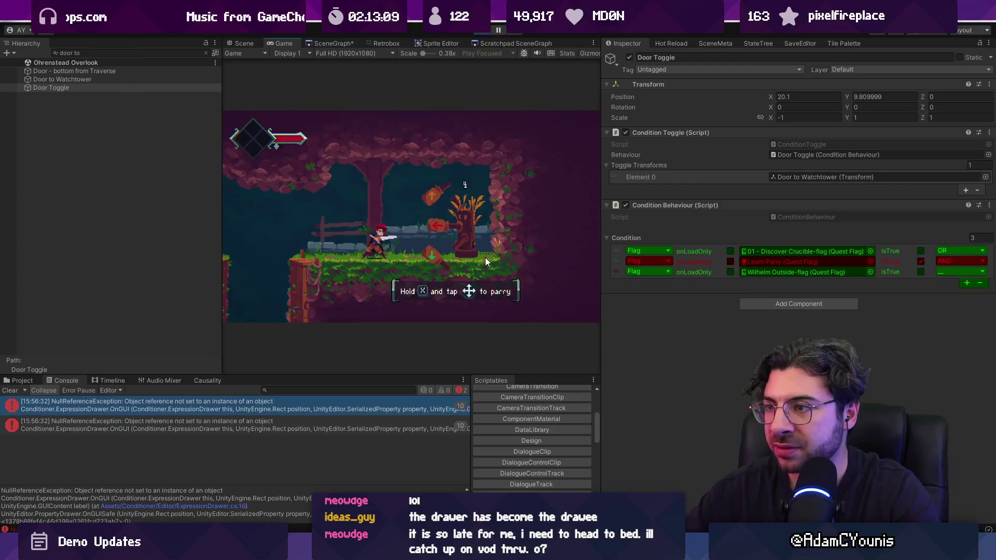
{"action": "key", "text": "x"}
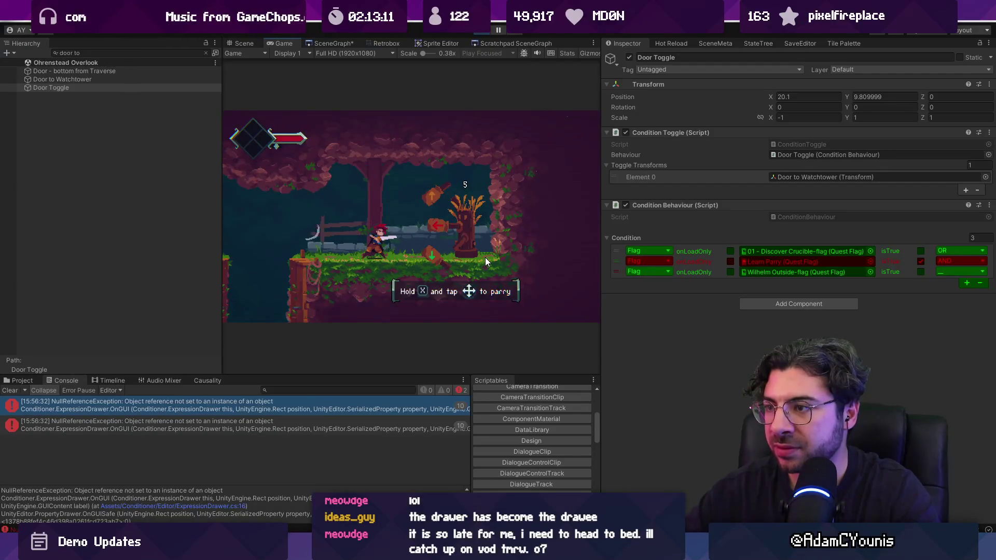
{"action": "key", "text": "x"}
{"action": "key", "text": "x"}
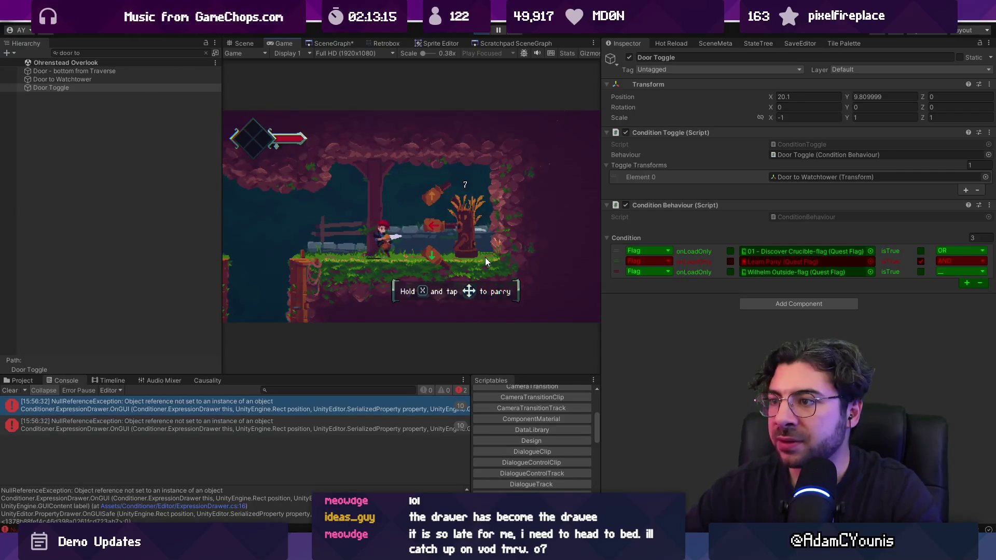
{"action": "key", "text": "x"}
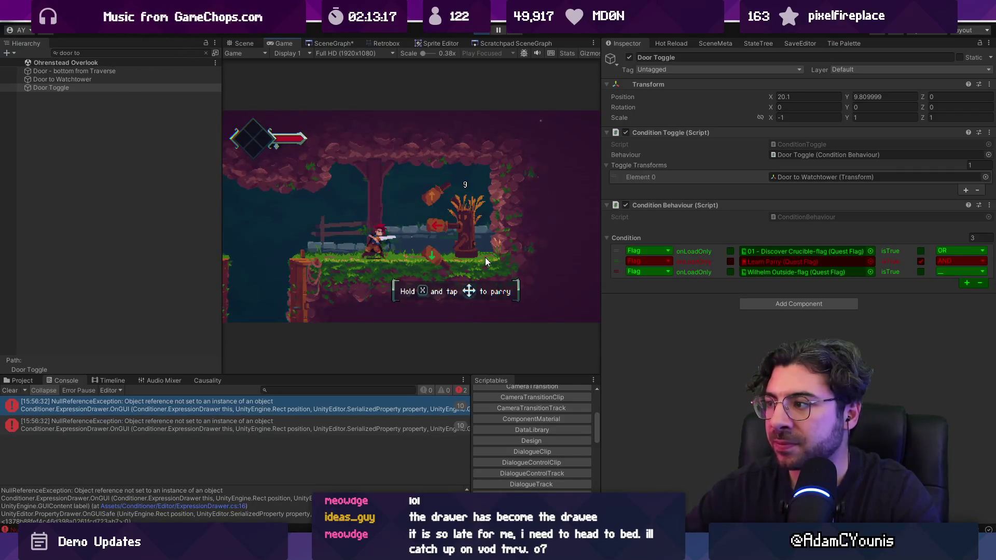
{"action": "key", "text": "x"}
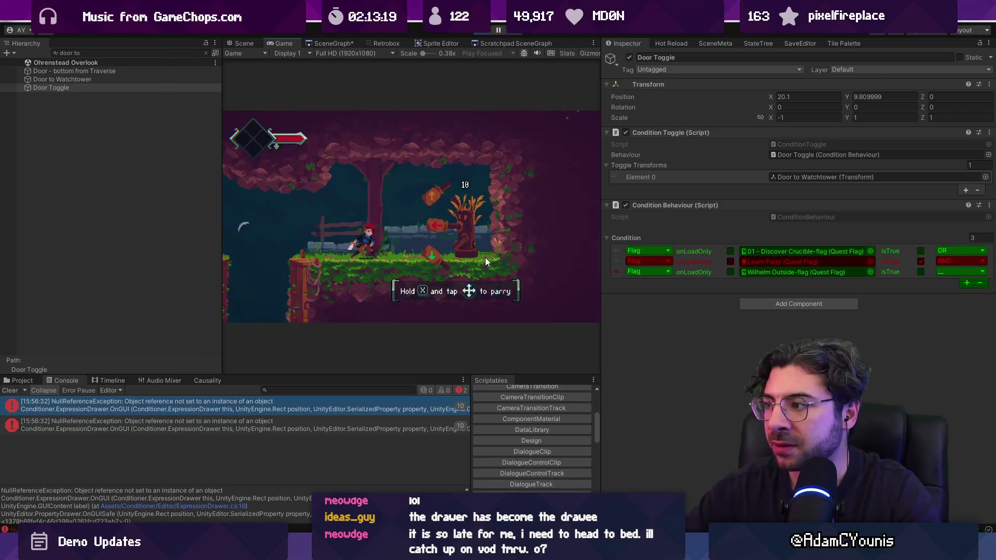
{"action": "key", "text": "x"}
{"action": "key", "text": "x"}
{"action": "key", "text": "x"}
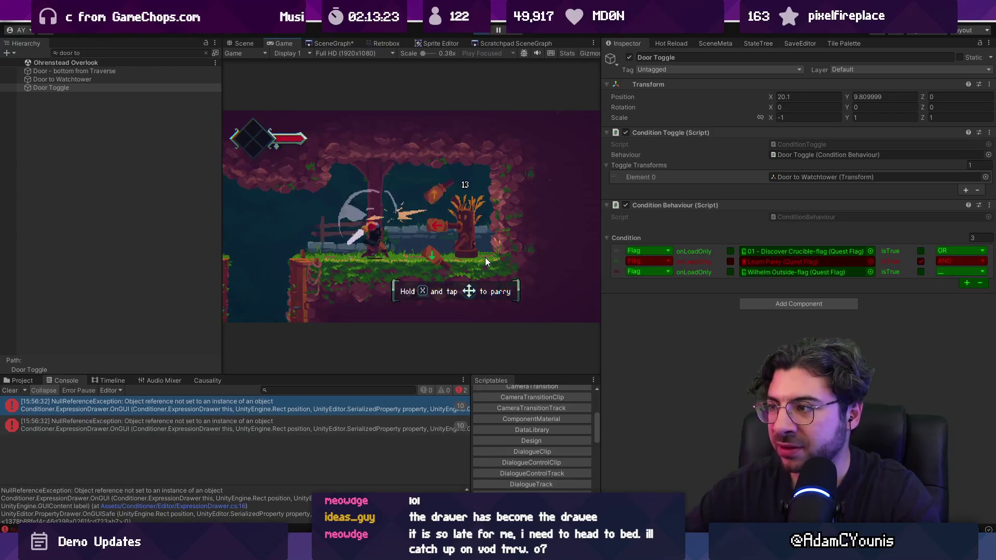
{"action": "key", "text": "x"}
{"action": "key", "text": "x"}
{"action": "key", "text": "x"}
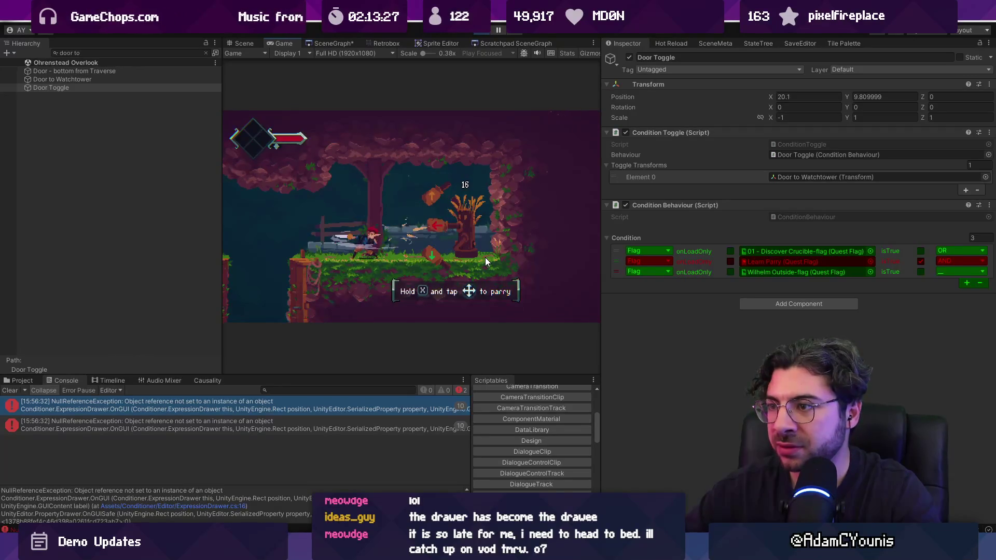
{"action": "key", "text": "x"}
{"action": "key", "text": "x"}
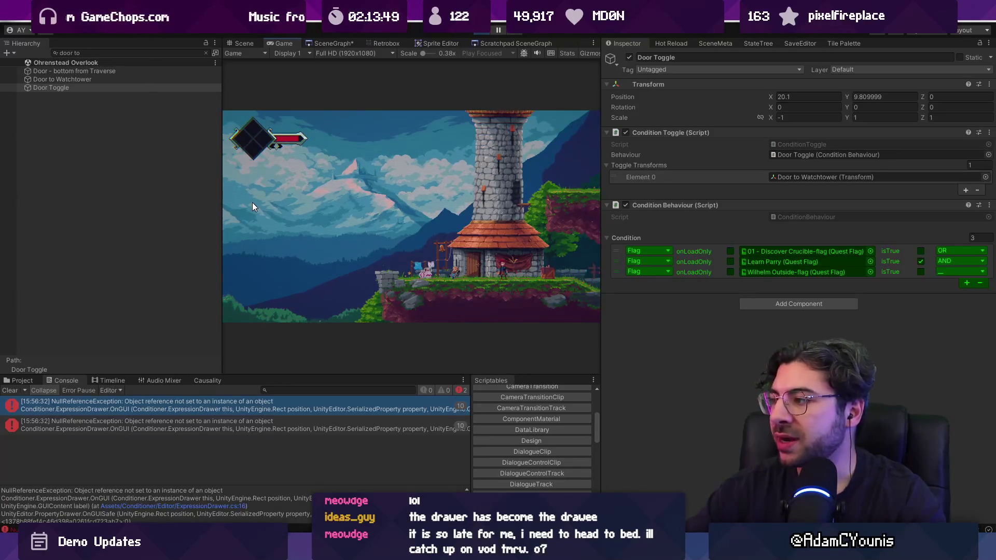
Step: Tick the Wilhelm Outside condition's isTrue, turning it red, then try the tower door twice
{"action": "left_click", "coordinate": [921, 272]}
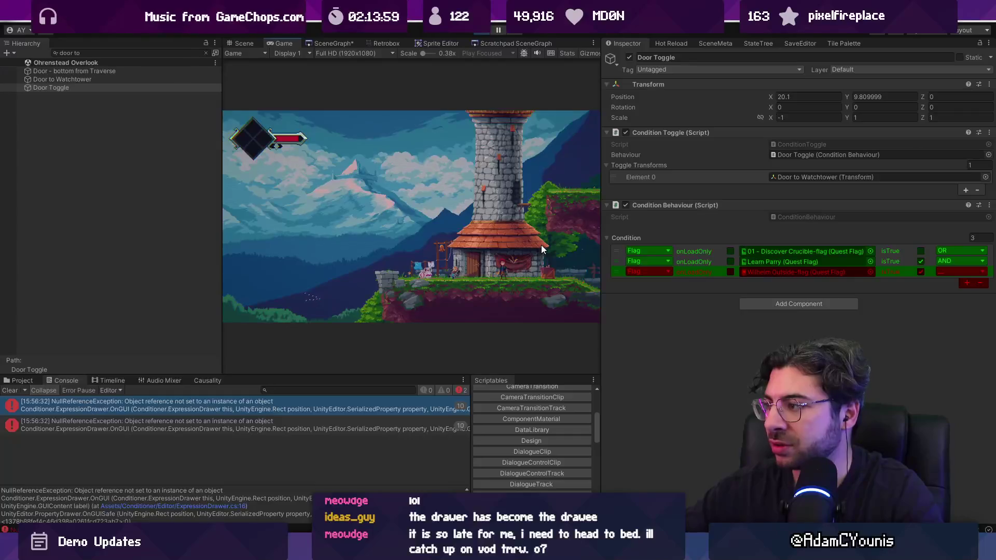
{"action": "key", "text": "Left"}
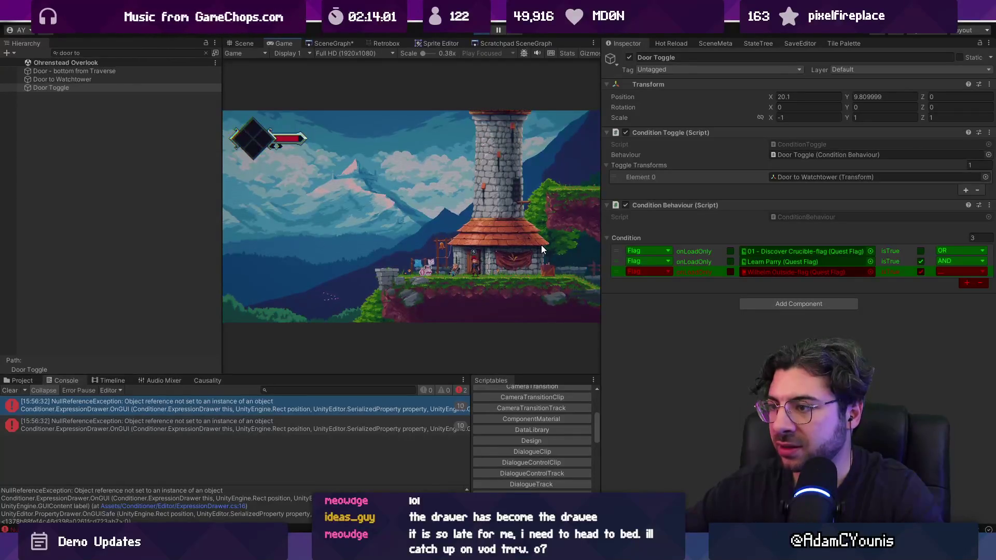
{"action": "key", "text": "s"}
{"action": "key", "text": "Left"}
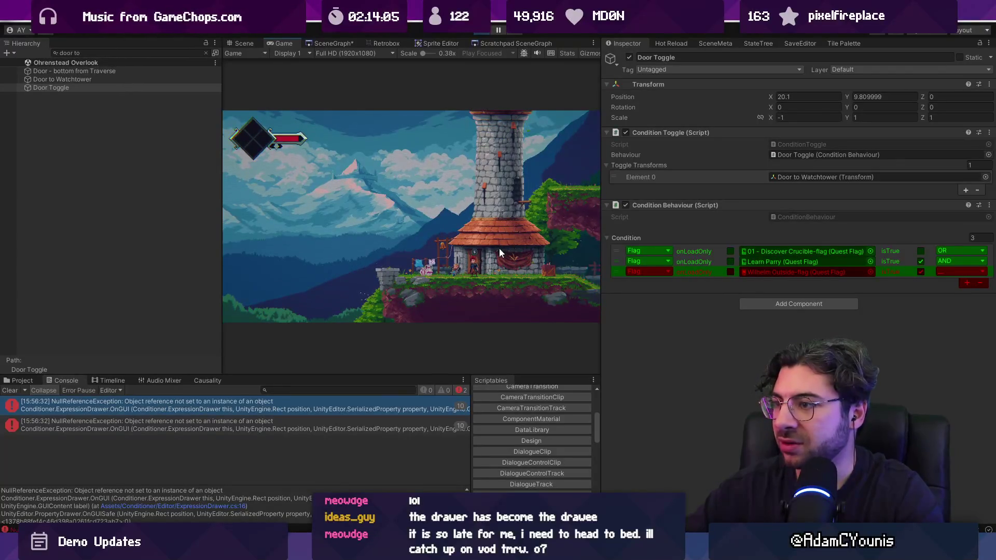
{"action": "key", "text": "s"}
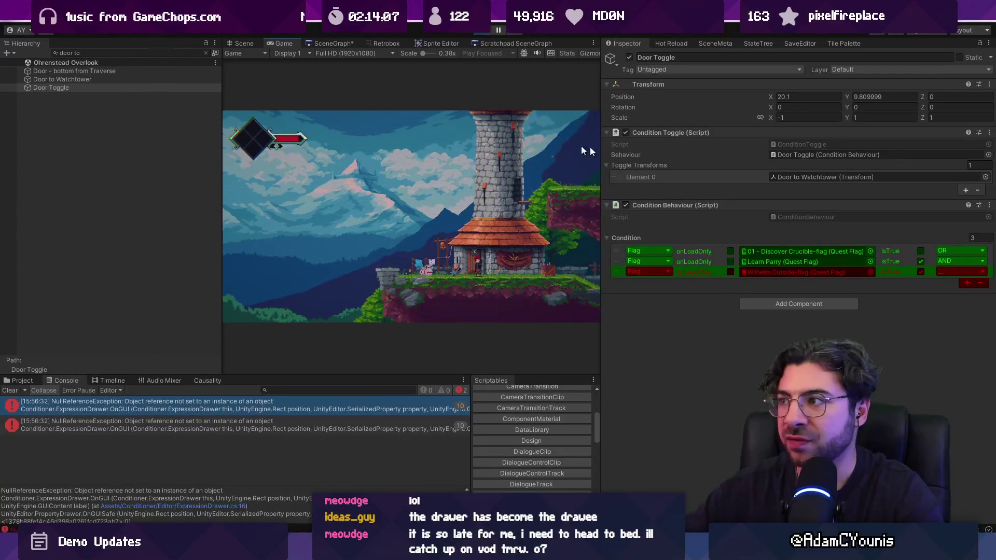
Step: Inspect and expand Door to Watchtower, then walk the player to the door and away
{"action": "left_click", "coordinate": [842, 179]}
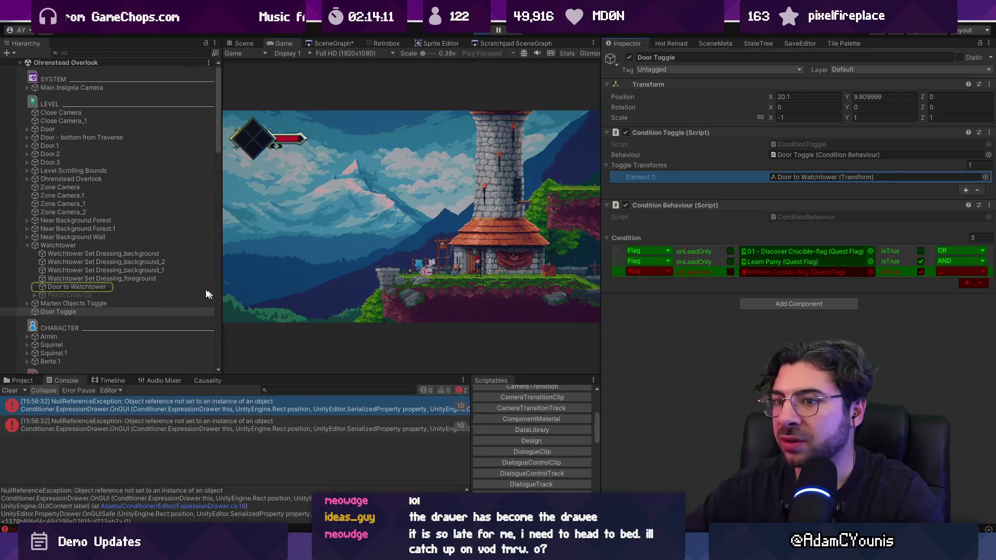
{"action": "left_click", "coordinate": [99, 284]}
{"action": "left_click", "coordinate": [35, 287]}
{"action": "left_click", "coordinate": [508, 241]}
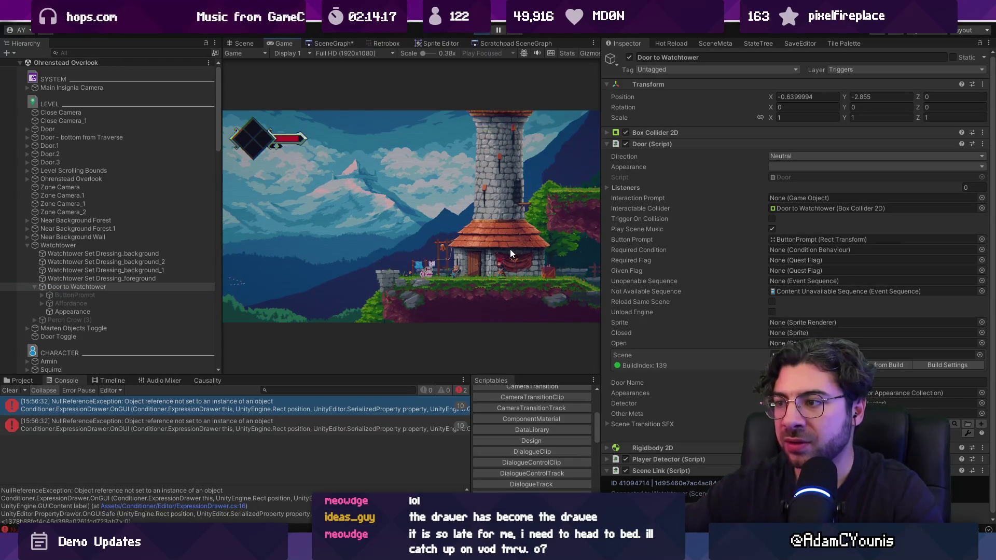
{"action": "key", "text": "Left"}
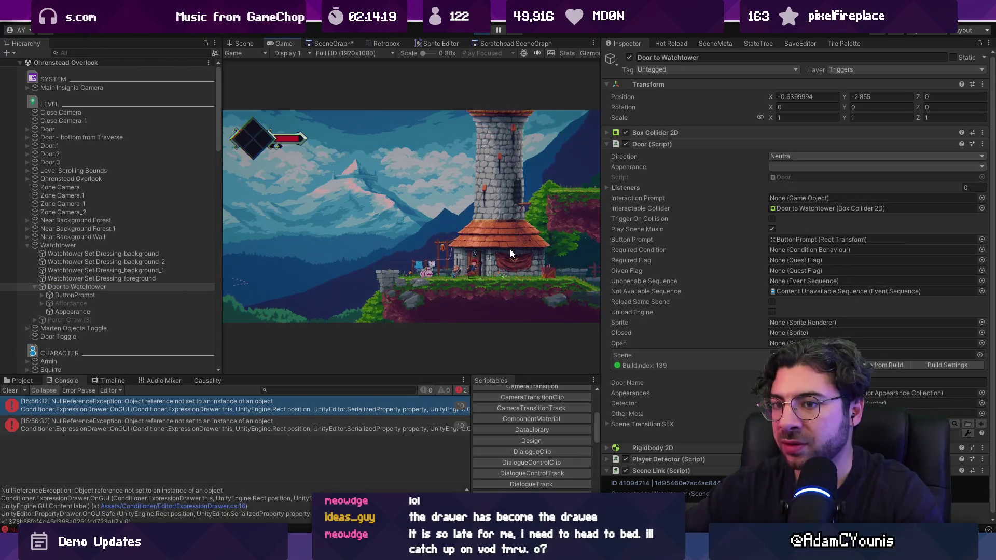
{"action": "key", "text": "Right"}
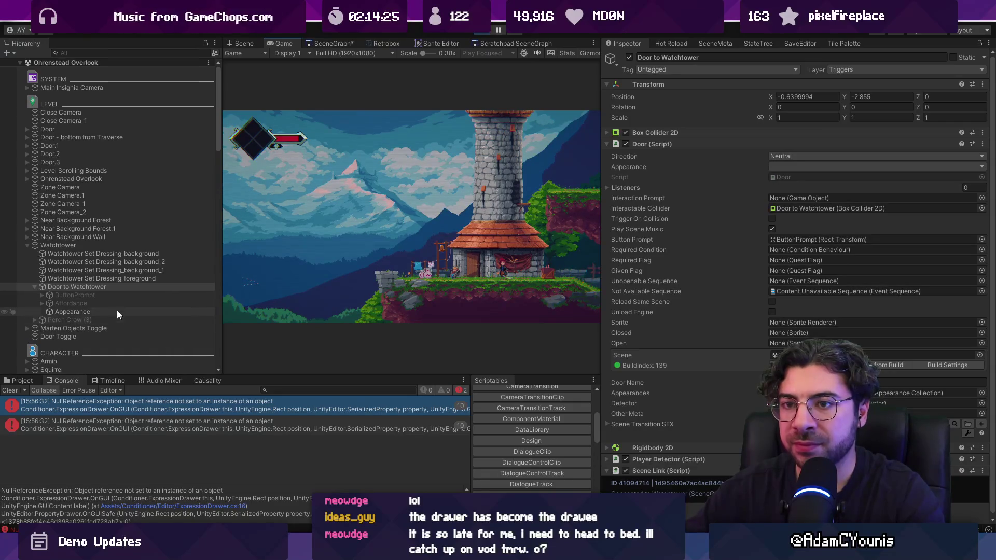
Step: Reselect Door Toggle and refold its Condition Behaviour component
{"action": "left_click", "coordinate": [98, 335]}
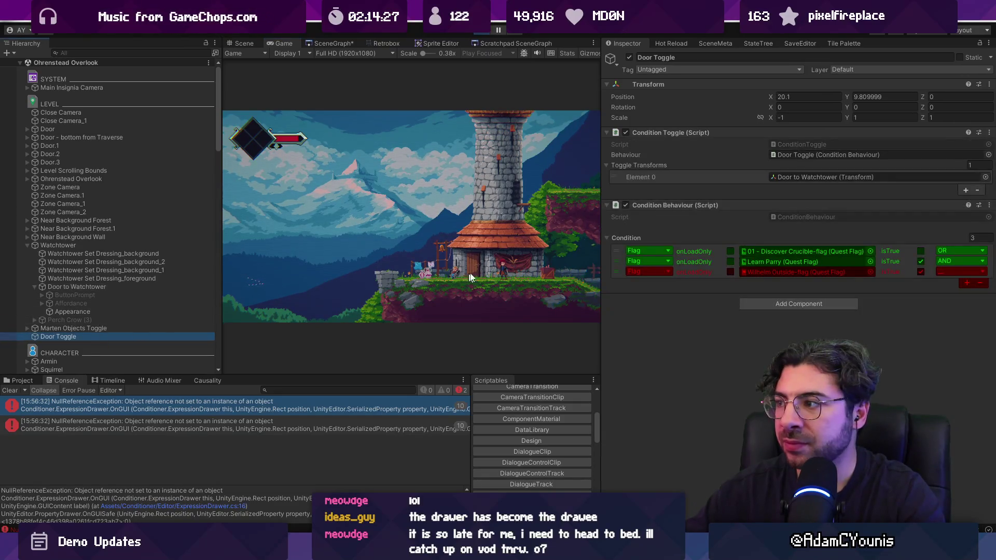
{"action": "left_click", "coordinate": [689, 205]}
{"action": "left_click", "coordinate": [689, 205]}
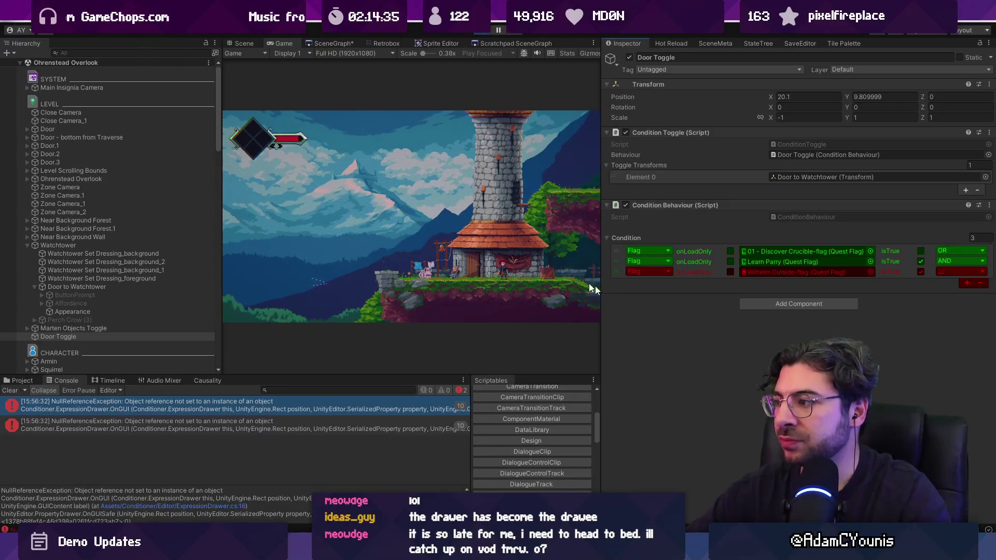
{"action": "left_click", "coordinate": [483, 236]}
Step: Stop play mode, select Door Toggle and tick the third condition's isTrue checkbox
{"action": "key", "text": "Left"}
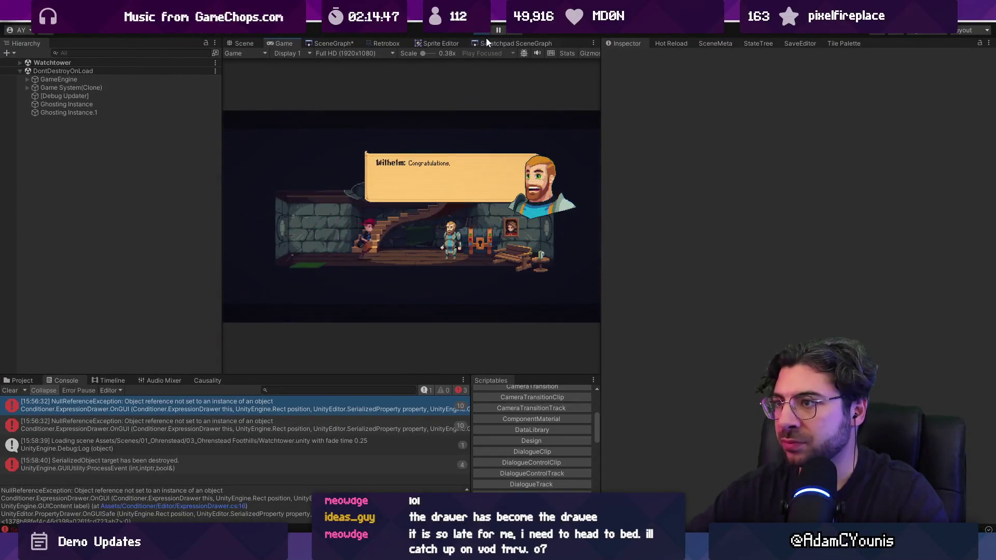
{"action": "left_click", "coordinate": [488, 32]}
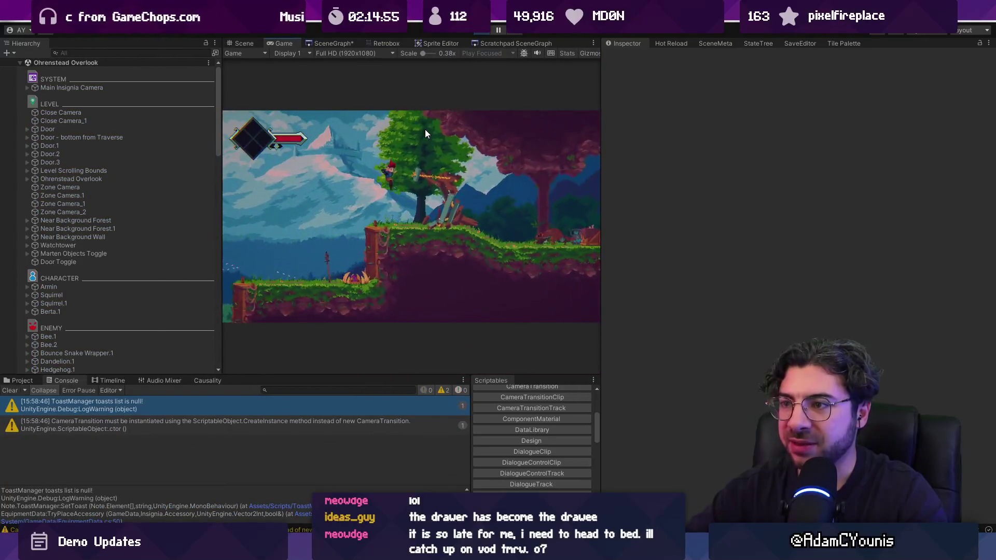
{"action": "left_click", "coordinate": [476, 30]}
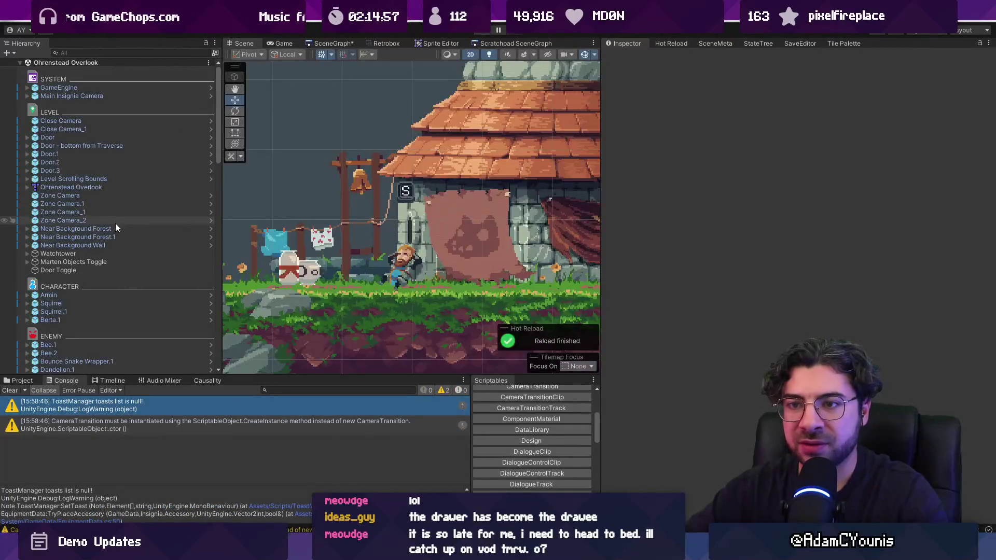
{"action": "left_click", "coordinate": [113, 269]}
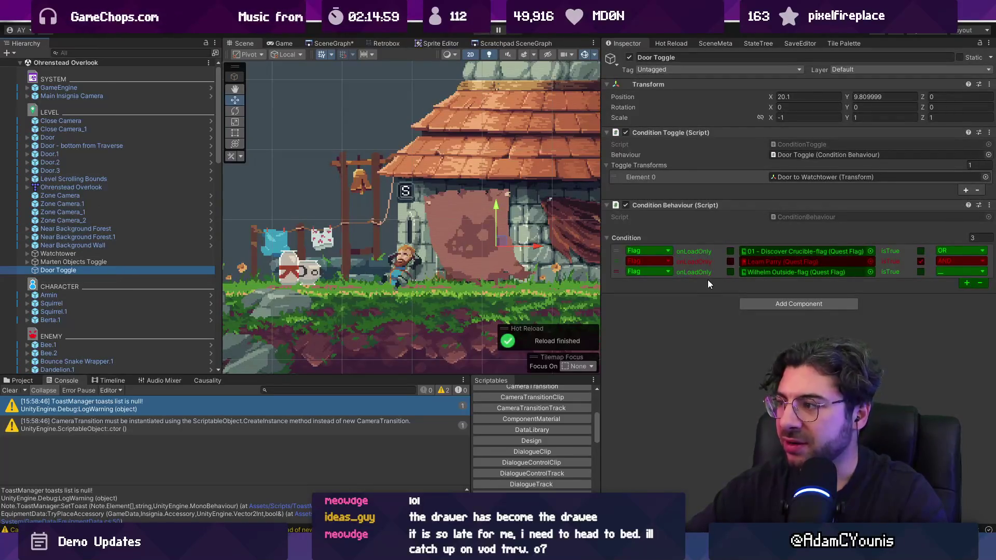
{"action": "left_click", "coordinate": [920, 273]}
{"action": "left_click", "coordinate": [920, 272]}
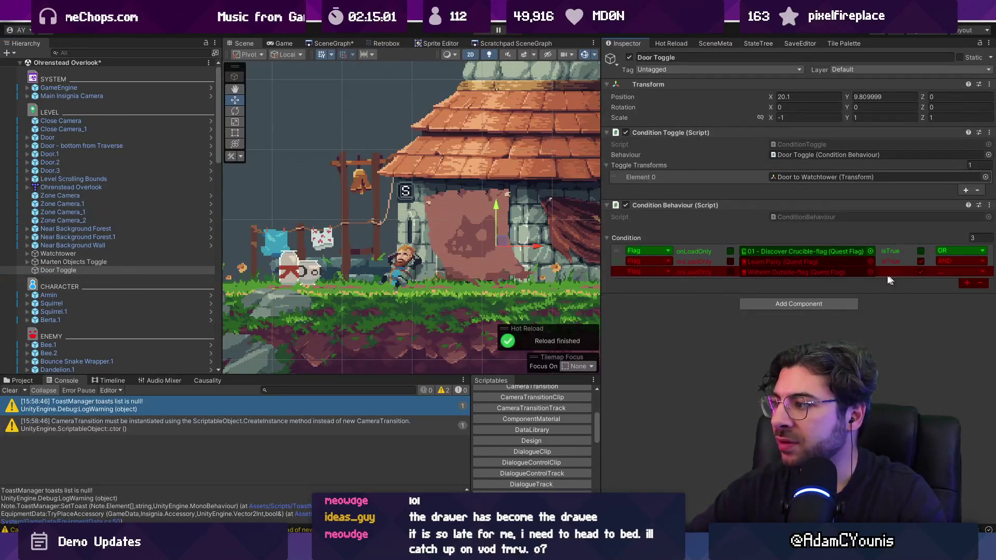
{"action": "key", "text": "alt+Tab"}
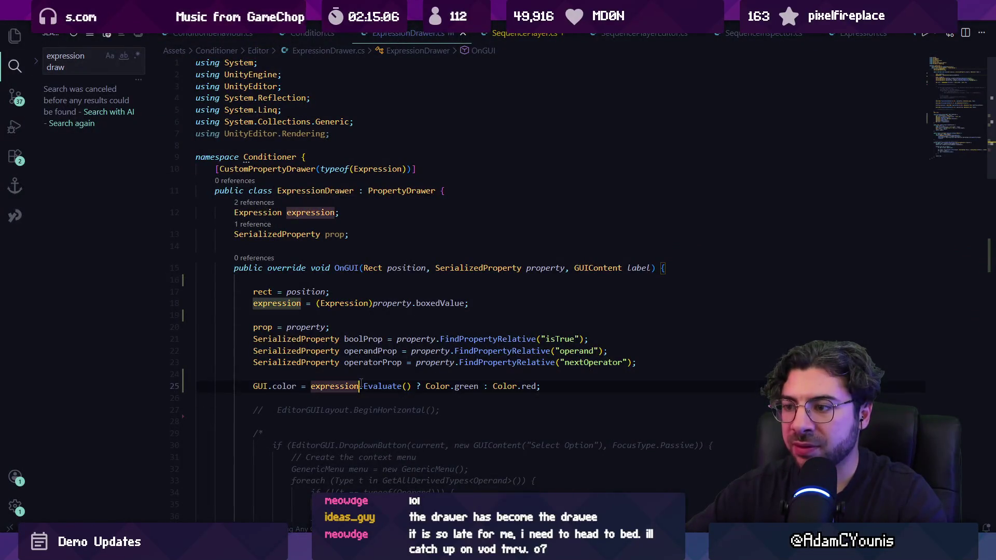
Step: Add a GUI.color = Color.white line after the operator field and save the script
{"action": "scroll", "coordinate": [346, 359], "scroll_direction": "down", "scroll_amount": 10}
{"action": "type", "text": "GUI.color = expression.Evaluate() ? Color.green : Color.red;"}
{"action": "double_click", "coordinate": [343, 290]}
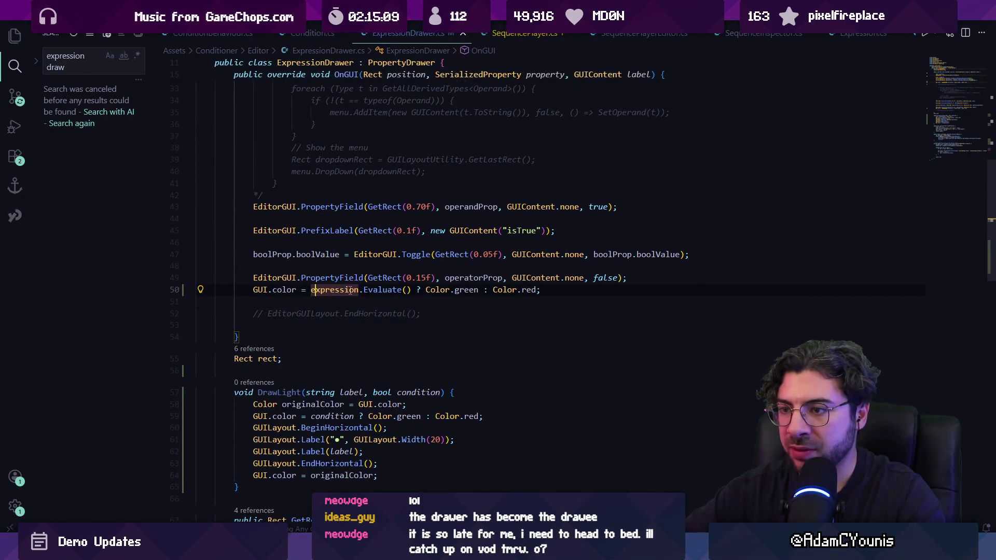
{"action": "key", "text": "shift+End"}
{"action": "type", "text": "Color.de"}
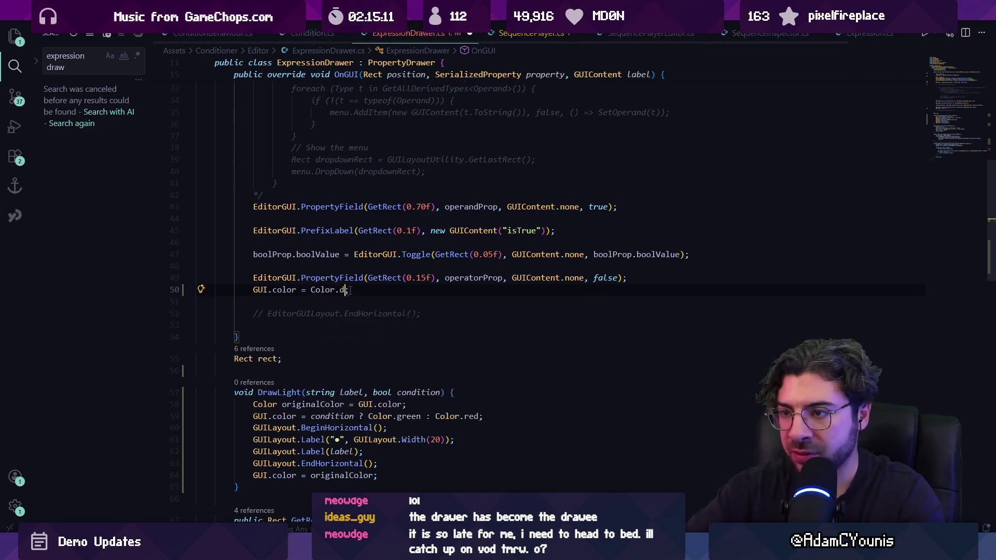
{"action": "key", "text": "BackSpace"}
{"action": "key", "text": "BackSpace"}
{"action": "type", "text": "wh"}
{"action": "key", "text": "Tab"}
{"action": "key", "text": "ctrl+s"}
Step: Check the condition rows' tints in Unity, selecting Learn Parry, then return to the code
{"action": "key", "text": "alt+Tab"}
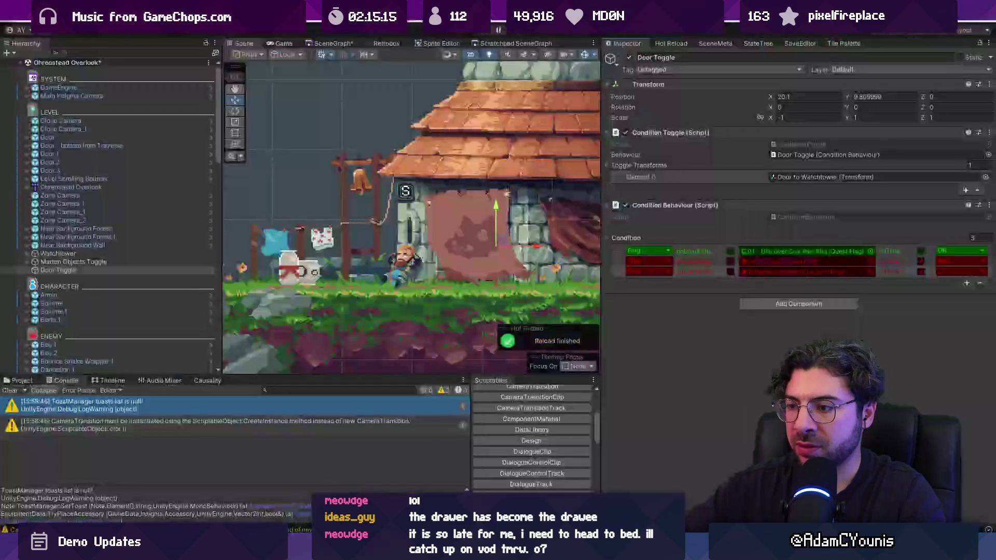
{"action": "left_click", "coordinate": [621, 261]}
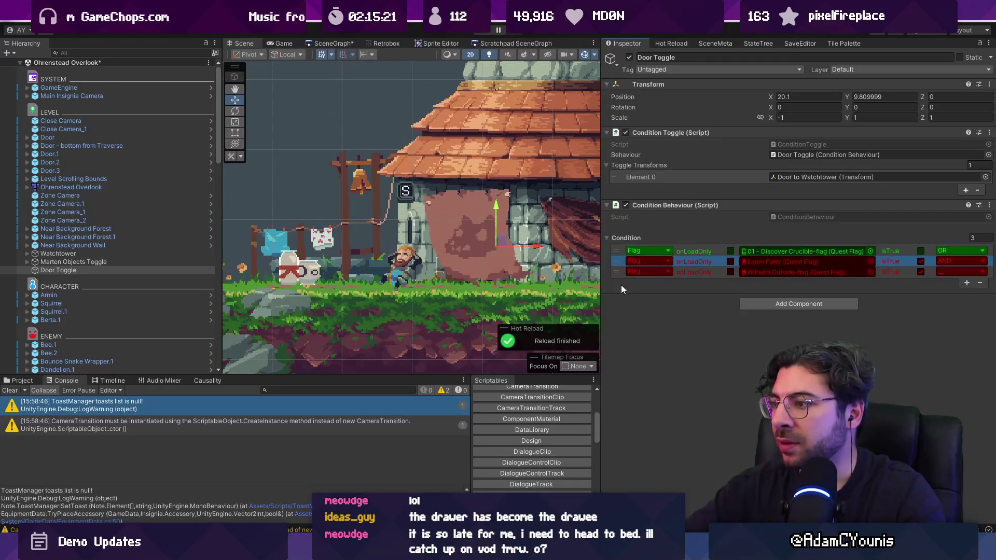
{"action": "left_click", "coordinate": [481, 34]}
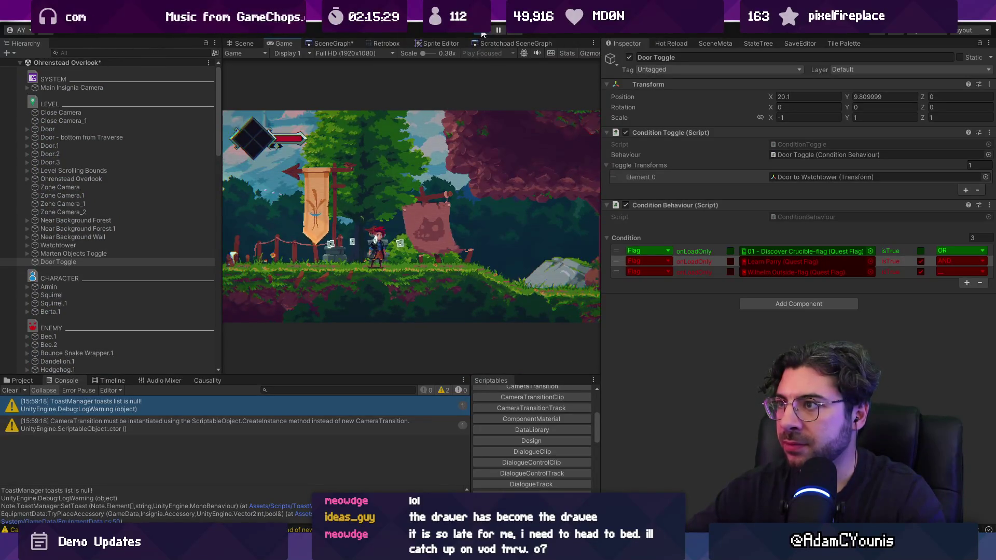
{"action": "key", "text": "alt+Tab"}
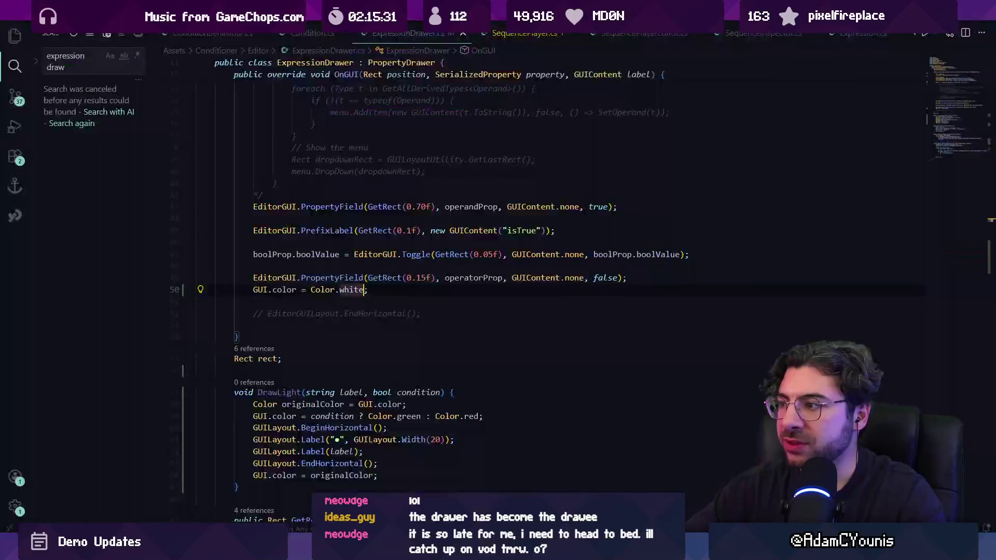
Step: Move the green/red GUI.color line above the field line and the Color.white reset below it, then save
{"action": "scroll", "coordinate": [330, 289], "scroll_direction": "up", "scroll_amount": 5}
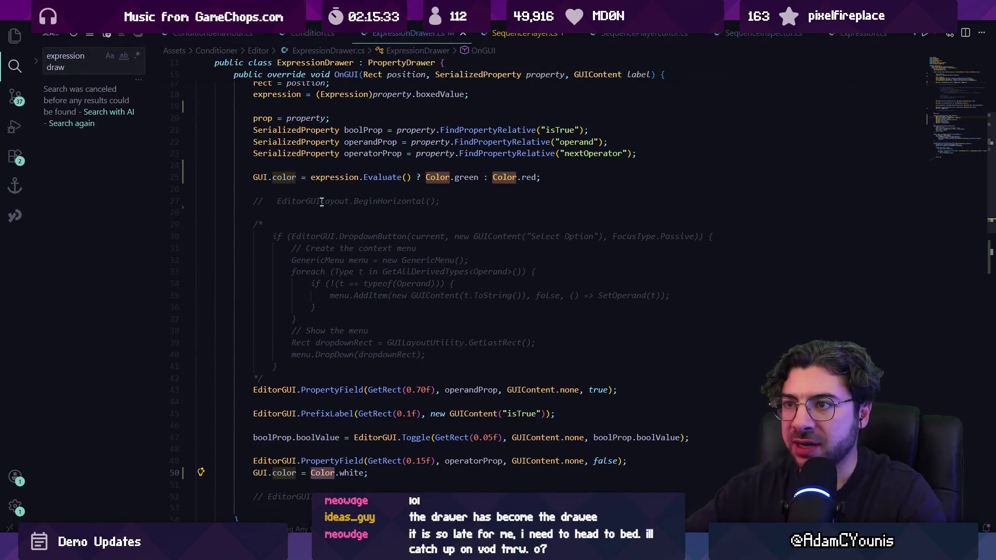
{"action": "triple_click", "coordinate": [314, 177]}
{"action": "key", "text": "ctrl+c"}
{"action": "key", "text": "Delete"}
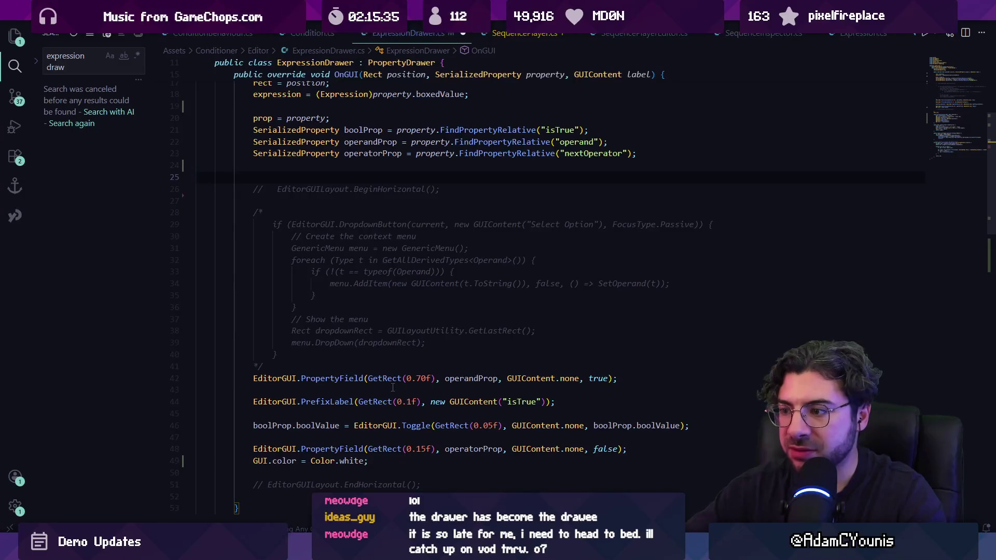
{"action": "left_click", "coordinate": [396, 365]}
{"action": "key", "text": "ctrl+v"}
{"action": "key", "text": "Down"}
{"action": "key", "text": "Down"}
{"action": "key", "text": "Down"}
{"action": "scroll", "coordinate": [396, 365], "scroll_direction": "down", "scroll_amount": 1}
{"action": "key", "text": "ctrl+x"}
{"action": "key", "text": "Up"}
{"action": "key", "text": "Up"}
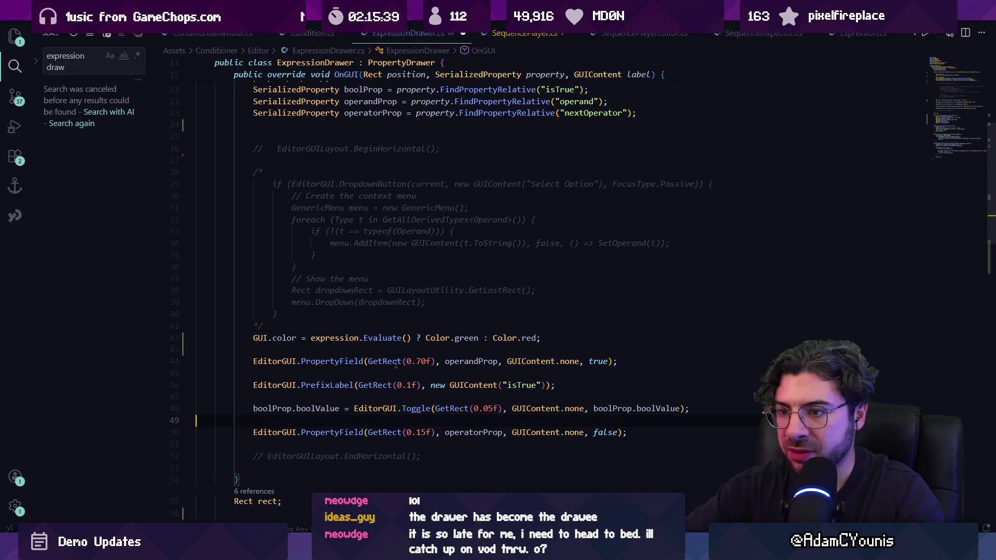
{"action": "key", "text": "ctrl+v"}
{"action": "key", "text": "ctrl+s"}
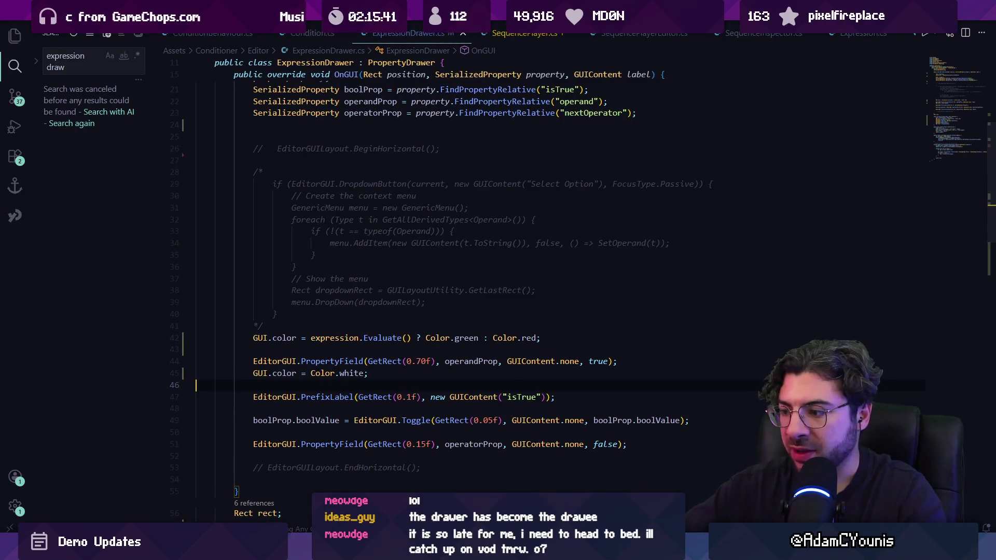
Step: After checking Unity, wrap the operator field between the green/red line and white reset, then save
{"action": "key", "text": "alt+Tab"}
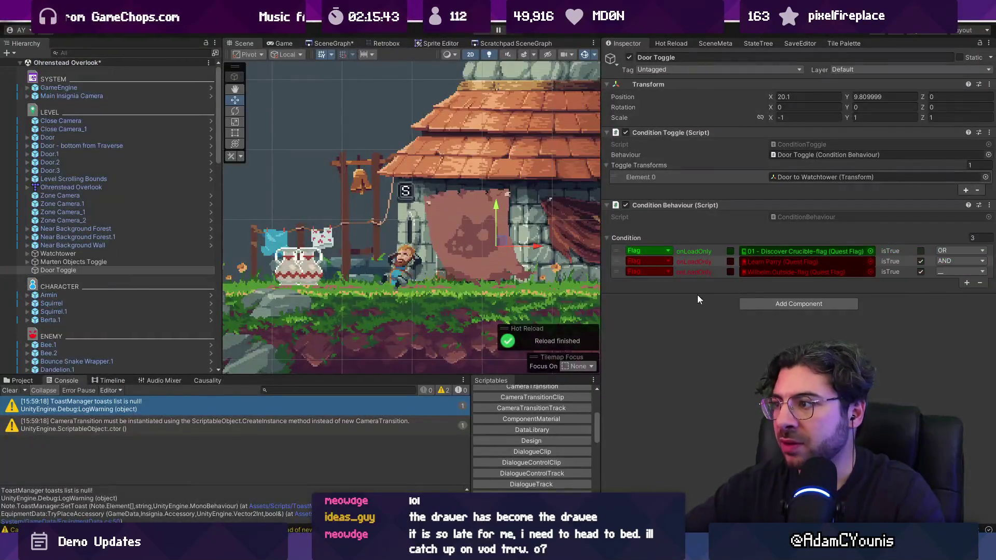
{"action": "key", "text": "alt+Tab"}
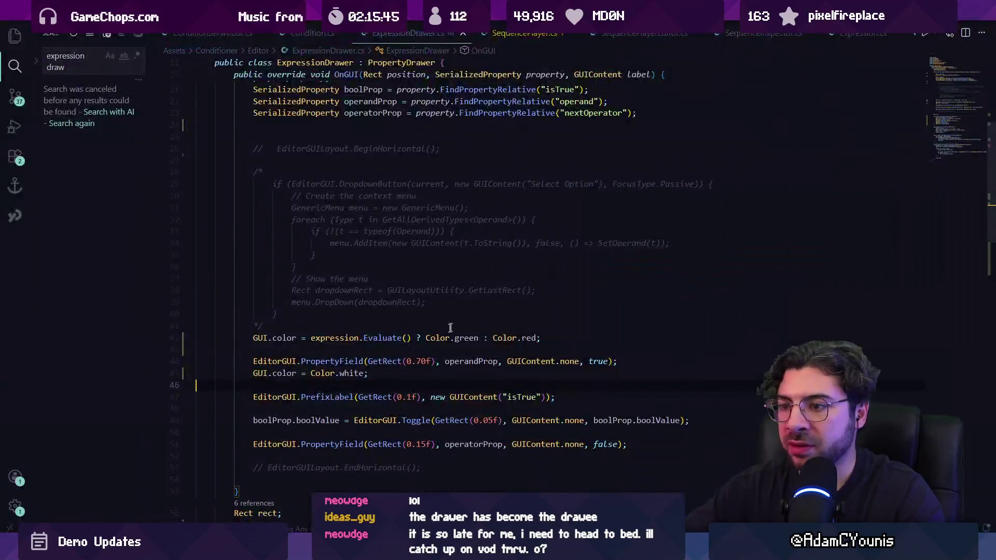
{"action": "triple_click", "coordinate": [390, 360]}
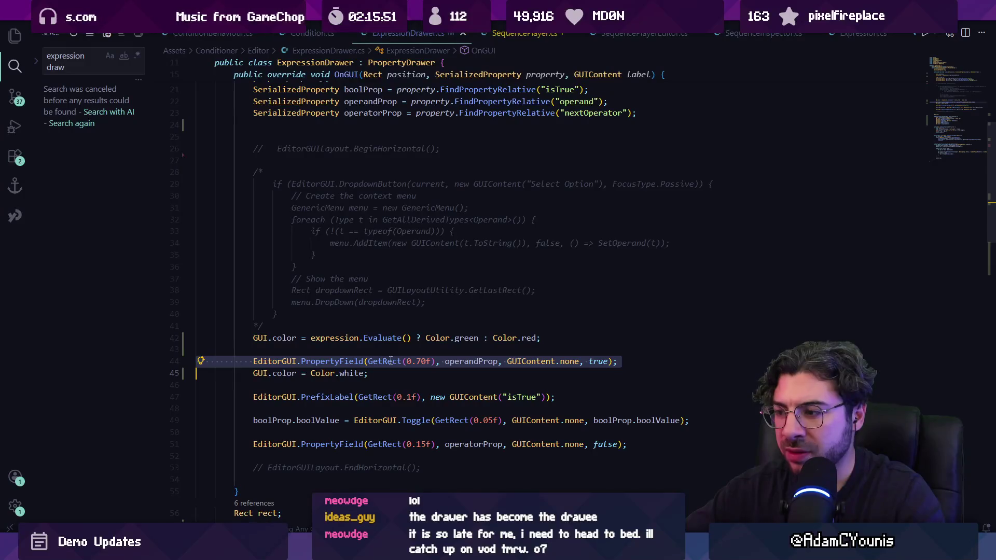
{"action": "triple_click", "coordinate": [344, 444]}
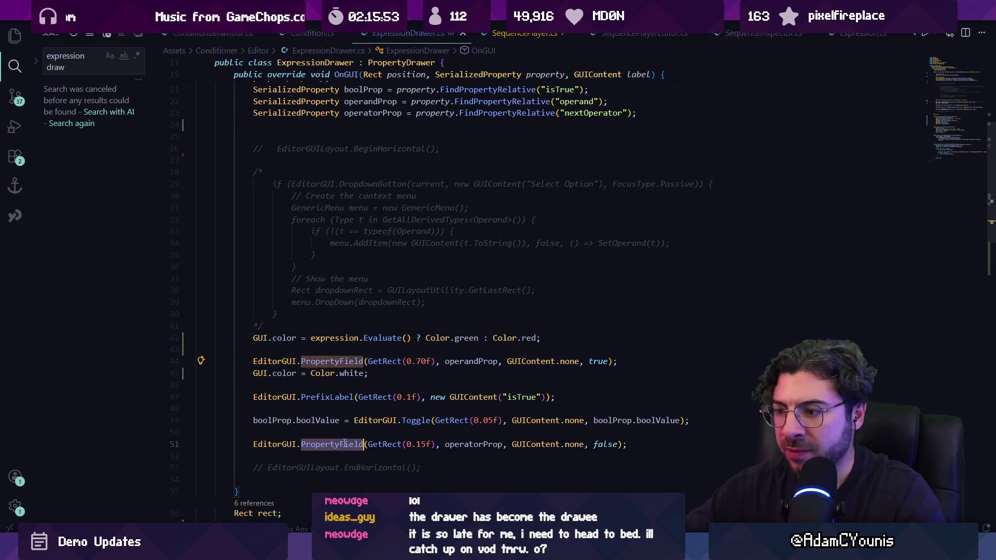
{"action": "left_click", "coordinate": [350, 373]}
{"action": "key", "text": "alt+Down"}
{"action": "key", "text": "alt+Down"}
{"action": "key", "text": "alt+Down"}
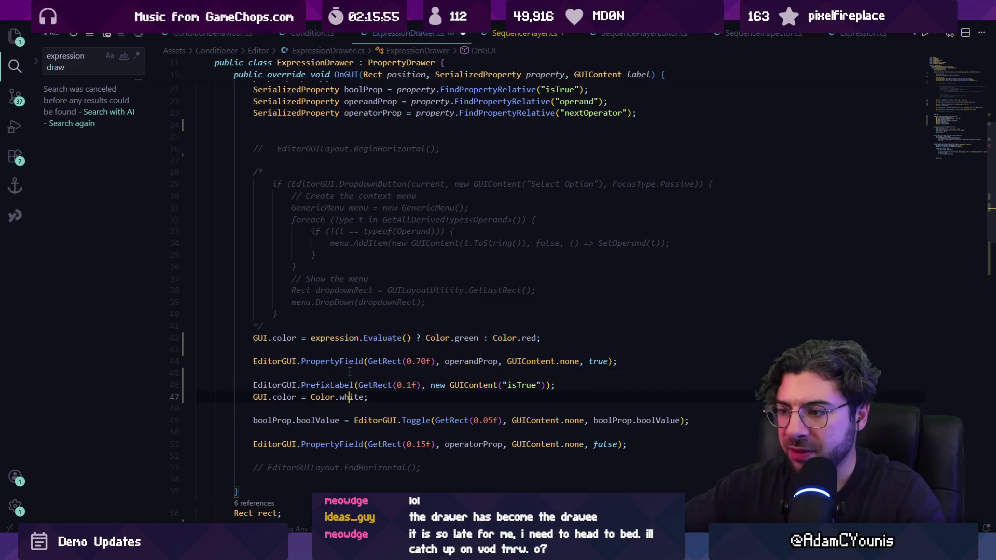
{"action": "left_click", "coordinate": [353, 338]}
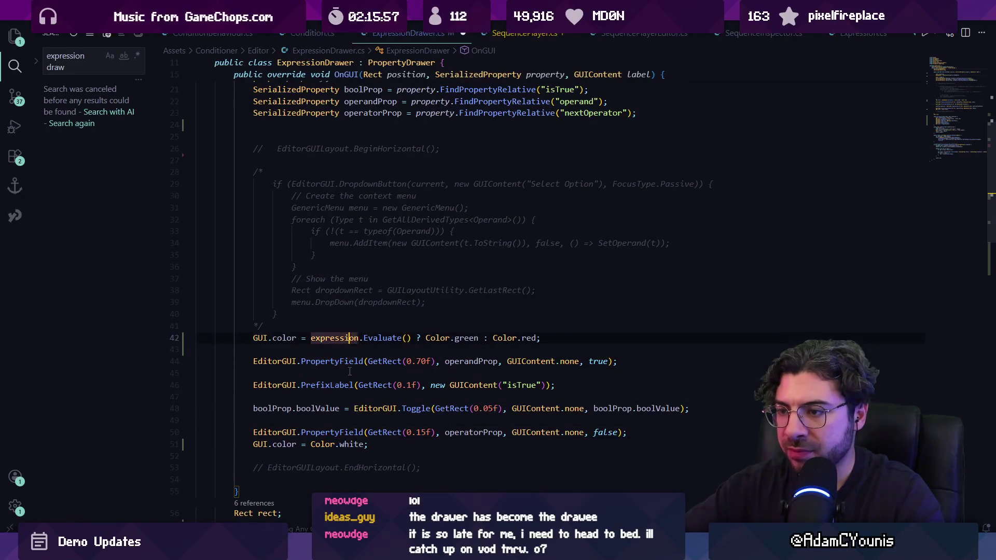
{"action": "key", "text": "alt+Down"}
{"action": "key", "text": "alt+Down"}
{"action": "key", "text": "alt+Down"}
{"action": "key", "text": "ctrl+s"}
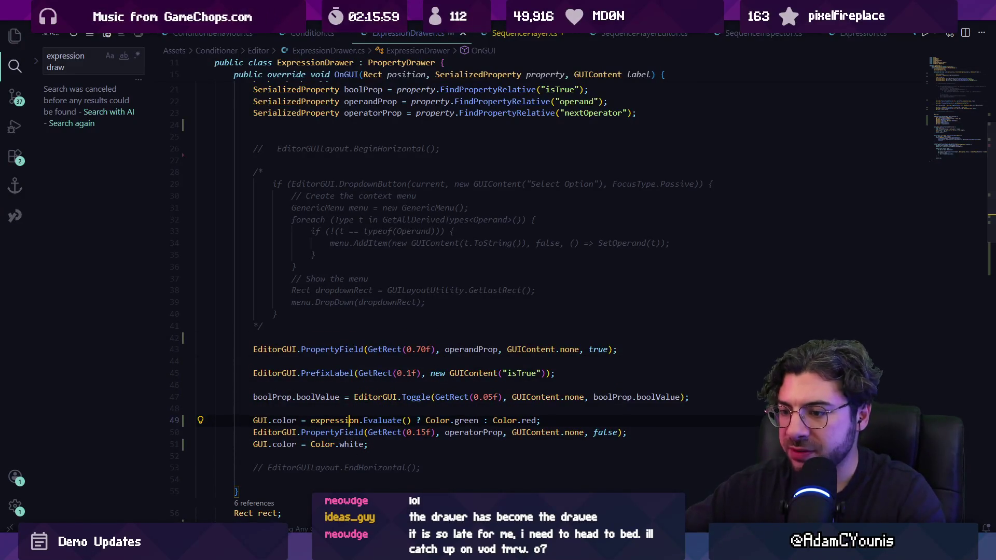
{"action": "key", "text": "alt+Tab"}
{"action": "key", "text": "alt+Tab"}
{"action": "key", "text": "alt+Tab"}
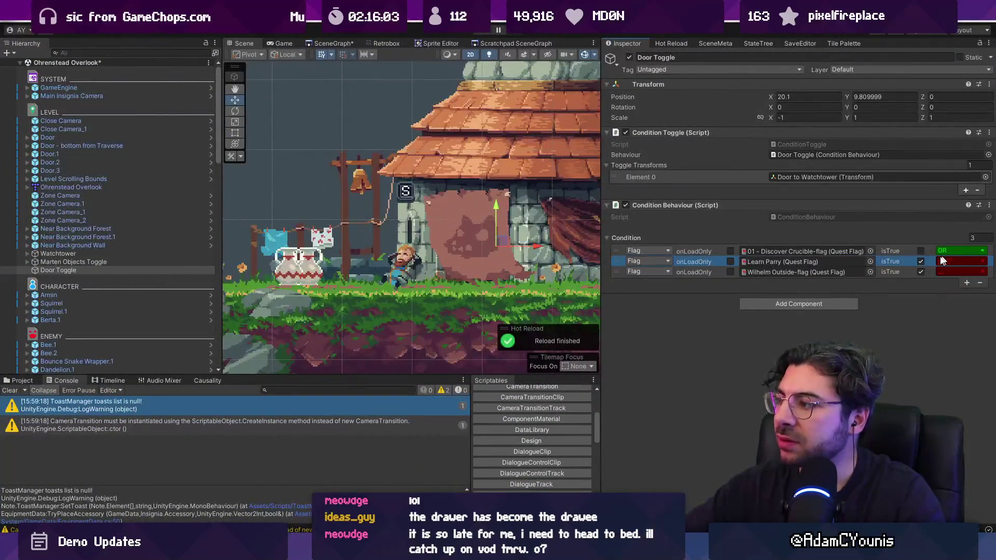
Step: Move the green/red colour line above the operand field and the Color.white reset just below it
{"action": "key", "text": "alt+Tab"}
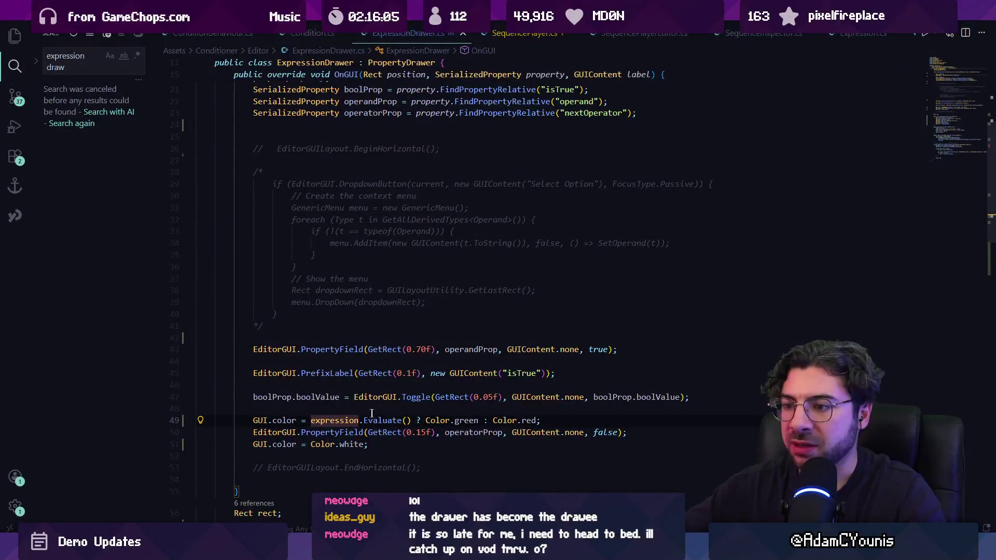
{"action": "key", "text": "alt+Up"}
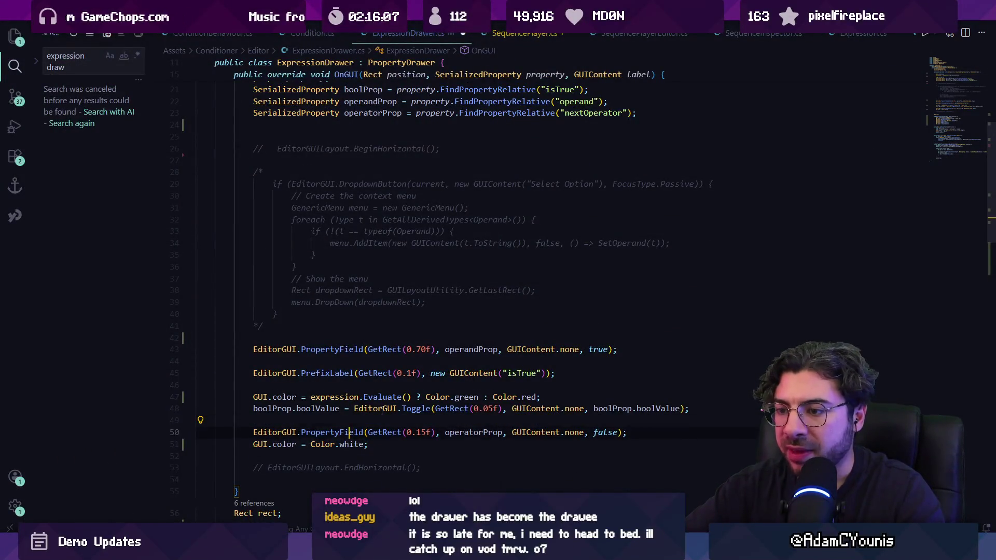
{"action": "key", "text": "Down"}
{"action": "key", "text": "Down"}
{"action": "key", "text": "Down"}
{"action": "key", "text": "alt+Up"}
{"action": "key", "text": "alt+Up"}
{"action": "key", "text": "Up"}
{"action": "key", "text": "Up"}
{"action": "key", "text": "alt+Up"}
{"action": "key", "text": "alt+Up"}
{"action": "key", "text": "alt+Up"}
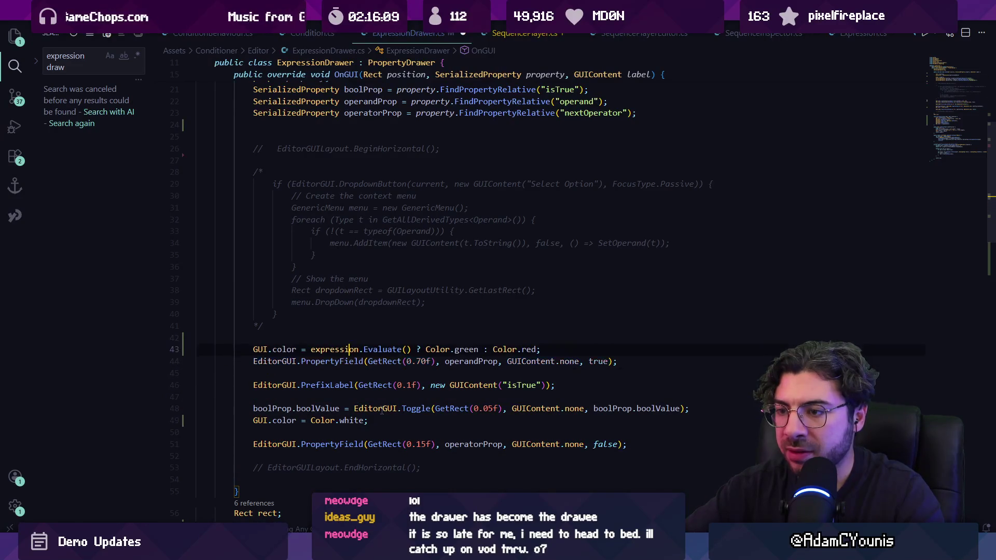
{"action": "left_click", "coordinate": [394, 420]}
{"action": "key", "text": "alt+Up"}
{"action": "key", "text": "alt+Up"}
{"action": "key", "text": "alt+Up"}
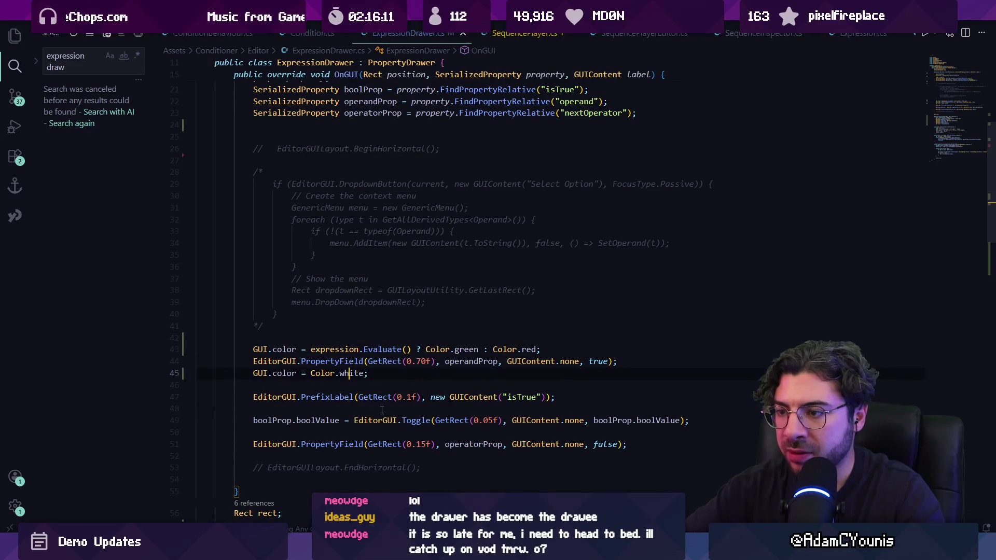
Step: Check the condition rows in Unity, then jump to the operandProp declaration
{"action": "key", "text": "alt+Tab"}
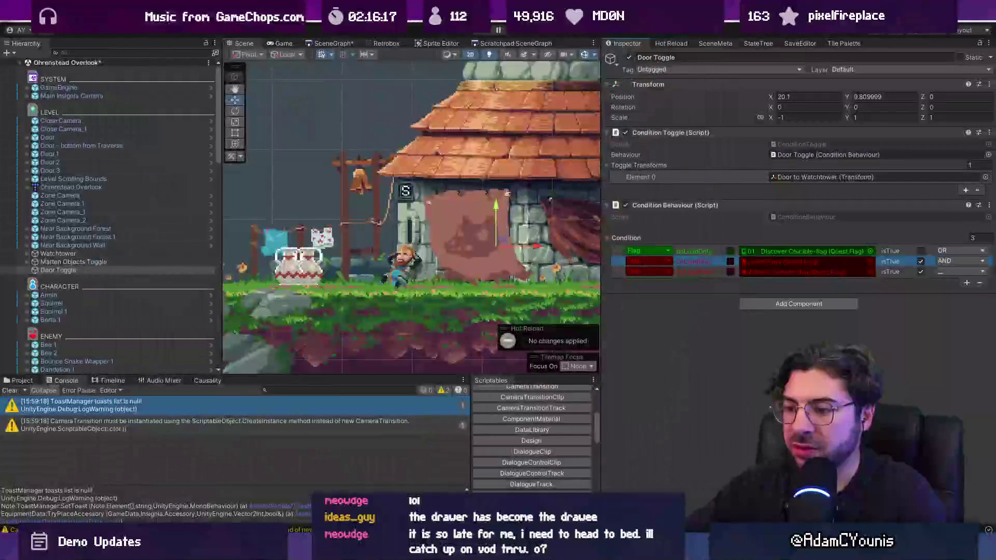
{"action": "key", "text": "alt+Tab"}
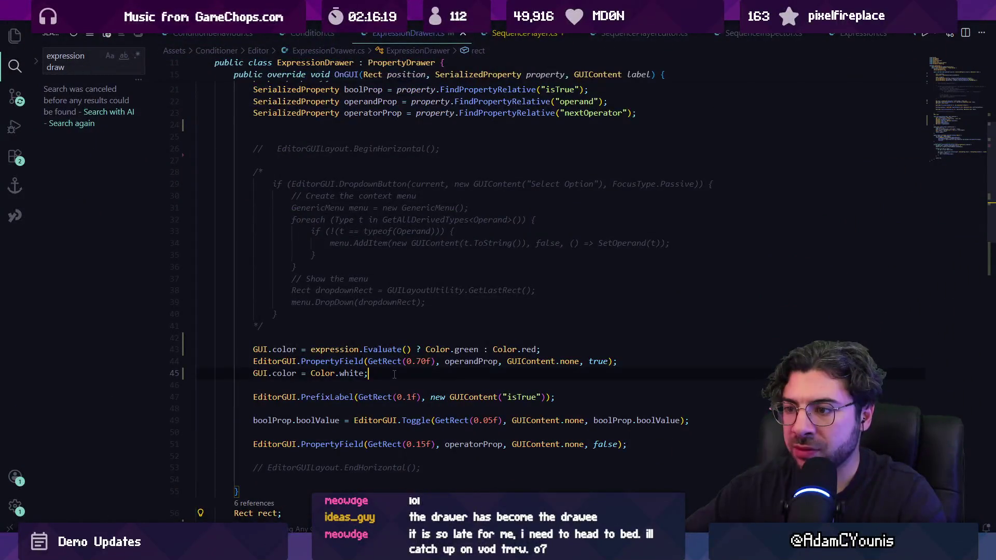
{"action": "left_click", "coordinate": [458, 359], "text": "ctrl"}
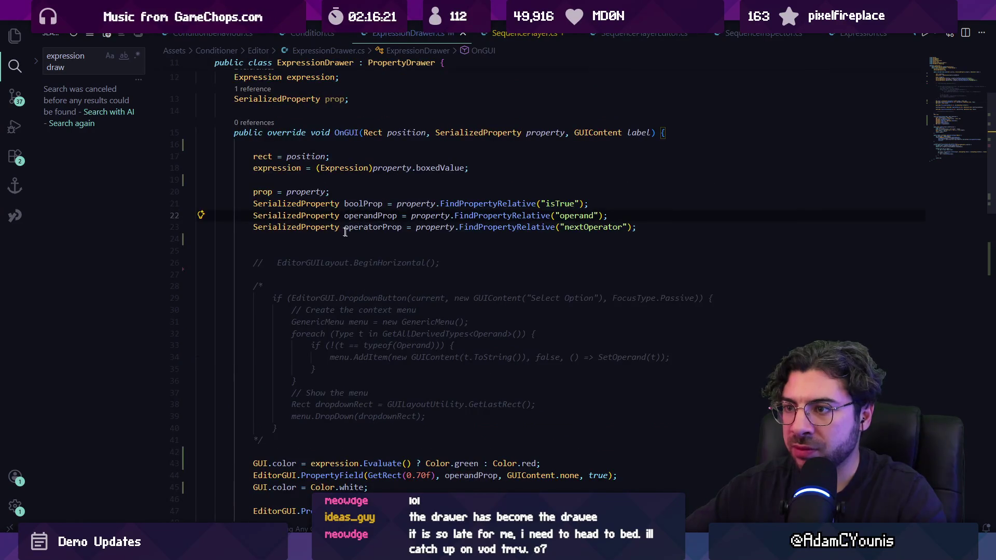
Step: Peek at the SerializedProperty definition and OperandDrawer.cs, then return to ExpressionDrawer.cs
{"action": "left_click", "coordinate": [315, 215], "text": "ctrl"}
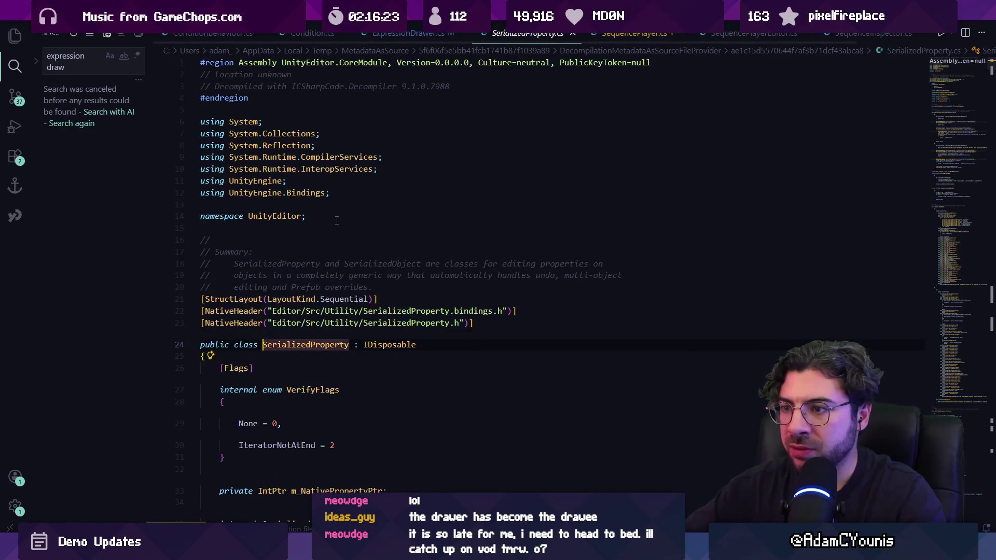
{"action": "key", "text": "alt+Left"}
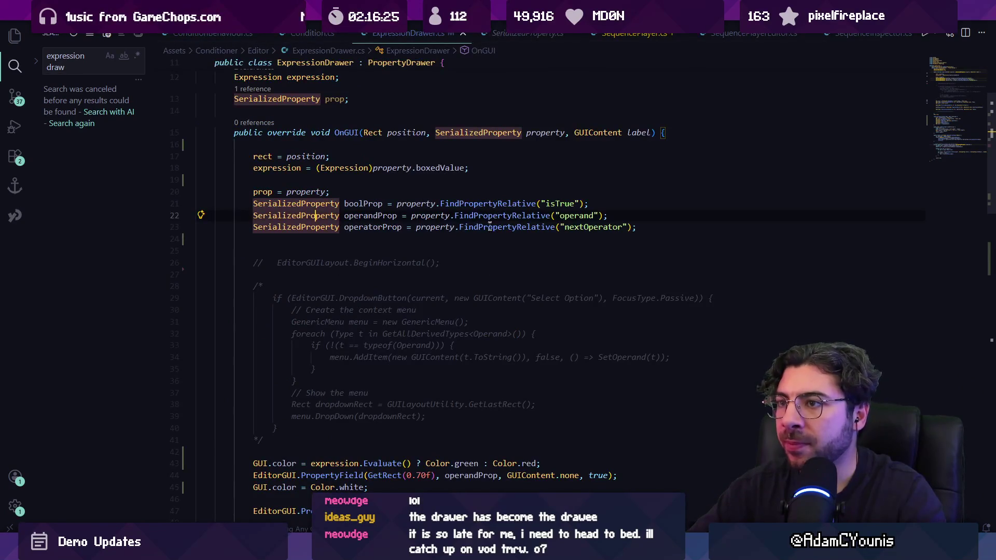
{"action": "key", "text": "ctrl+p"}
{"action": "type", "text": "OperandDrawer"}
{"action": "key", "text": "Return"}
{"action": "key", "text": "ctrl+p"}
{"action": "key", "text": "Escape"}
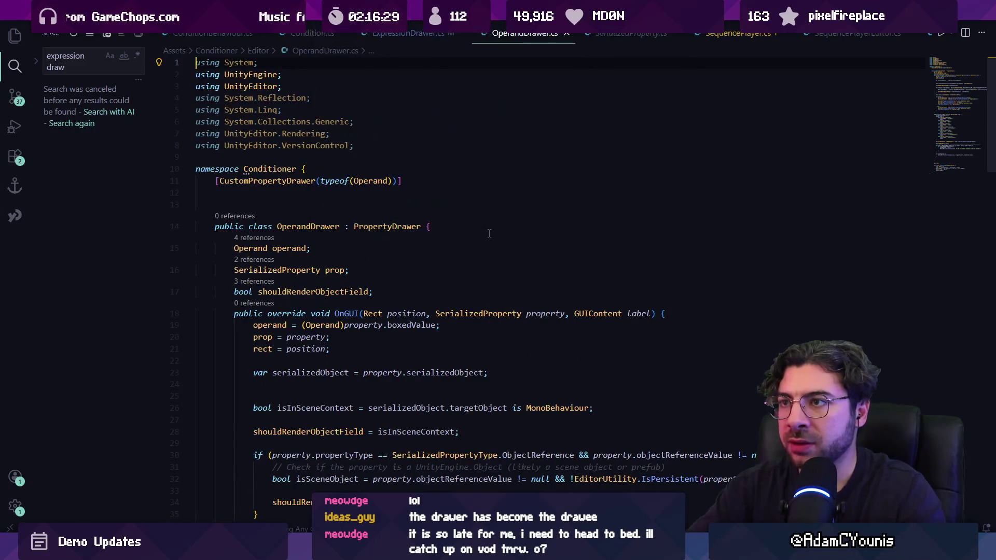
{"action": "key", "text": "alt+Left"}
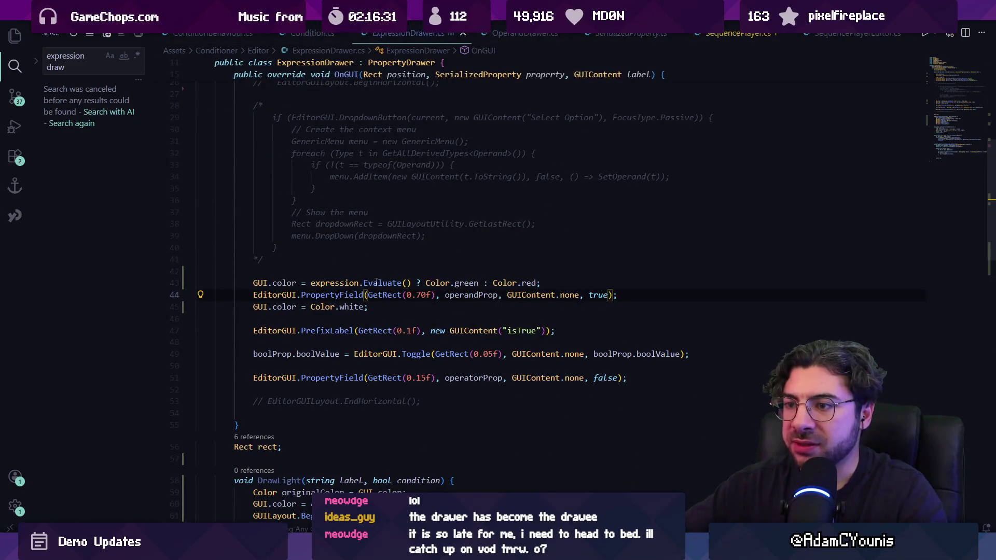
Step: Remove the green/red tint line and the Color.white reset from ExpressionDrawer.cs
{"action": "triple_click", "coordinate": [262, 282]}
{"action": "key", "text": "ctrl+c"}
{"action": "key", "text": "BackSpace"}
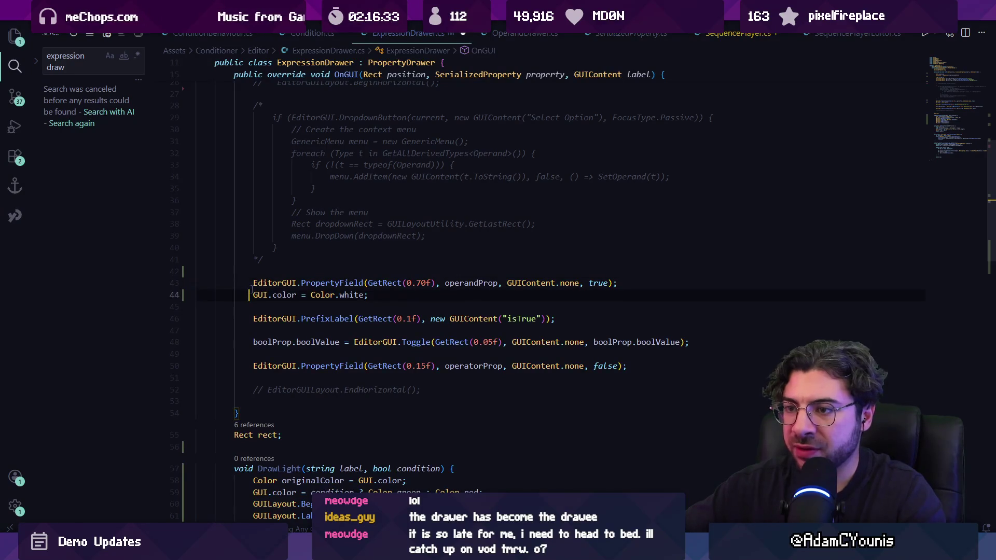
{"action": "key", "text": "Return"}
{"action": "key", "text": "ctrl+v"}
{"action": "key", "text": "shift+Down"}
{"action": "key", "text": "shift+Down"}
{"action": "key", "text": "ctrl+x"}
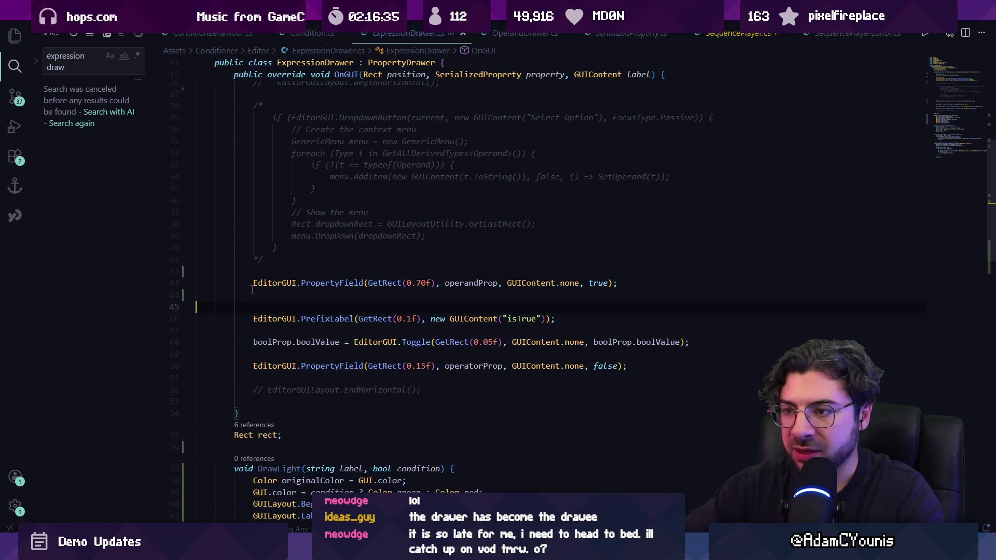
Step: Open OperandDrawer.cs and locate the PropertyField call on line 50
{"action": "key", "text": "ctrl+p"}
{"action": "key", "text": "Down"}
{"action": "key", "text": "Return"}
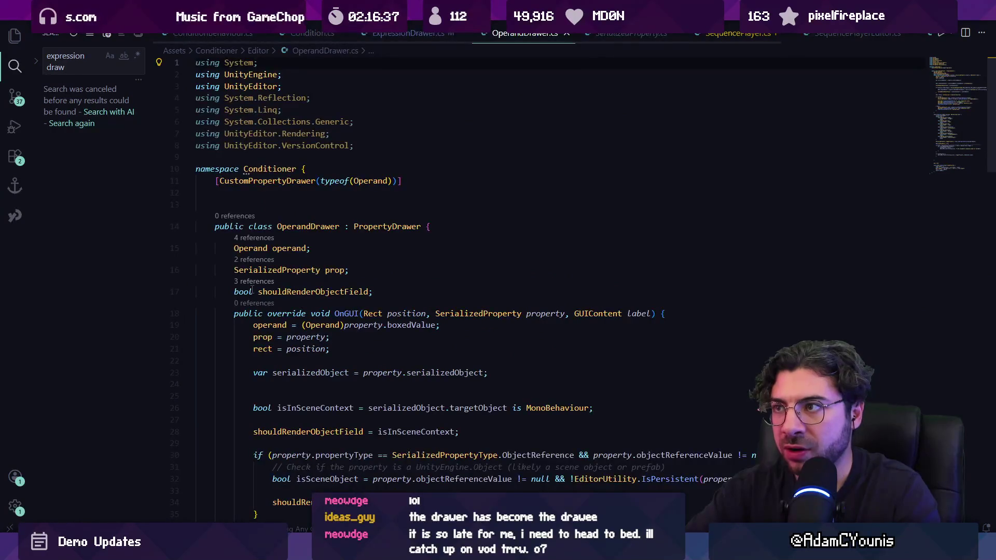
{"action": "scroll", "coordinate": [407, 351], "scroll_direction": "down", "scroll_amount": 6}
{"action": "scroll", "coordinate": [407, 351], "scroll_direction": "down", "scroll_amount": 3}
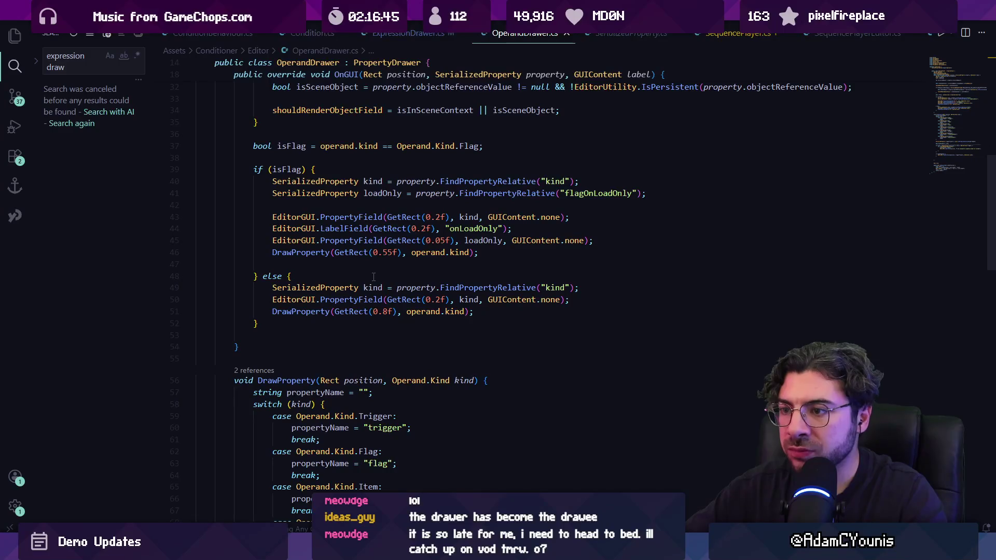
{"action": "double_click", "coordinate": [367, 301]}
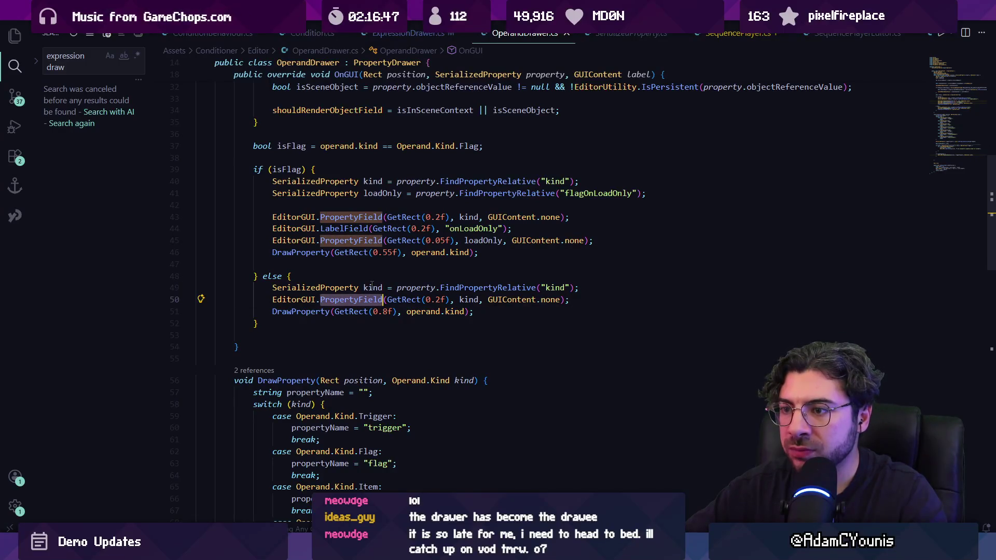
Step: Add 'GUI.color = operand.Evaluate() ? Color.green : Color.red;' before the branches and a Color.white reset after, then save
{"action": "scroll", "coordinate": [371, 285], "scroll_direction": "up", "scroll_amount": 2}
{"action": "left_click", "coordinate": [319, 210]}
{"action": "type", "text": "GUI.color = expression.Evaluate() ? Color.green : Color.red;"}
{"action": "key", "text": "Return"}
{"action": "left_click", "coordinate": [329, 388]}
{"action": "key", "text": "Return"}
{"action": "type", "text": "GUI.color = Color.white;"}
{"action": "key", "text": "Return"}
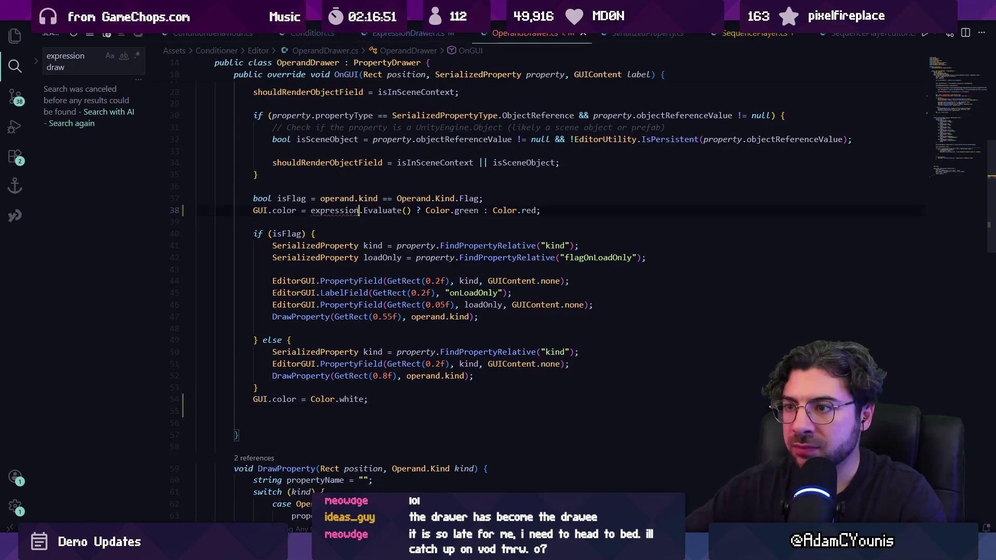
{"action": "scroll", "coordinate": [410, 278], "scroll_direction": "up", "scroll_amount": 5}
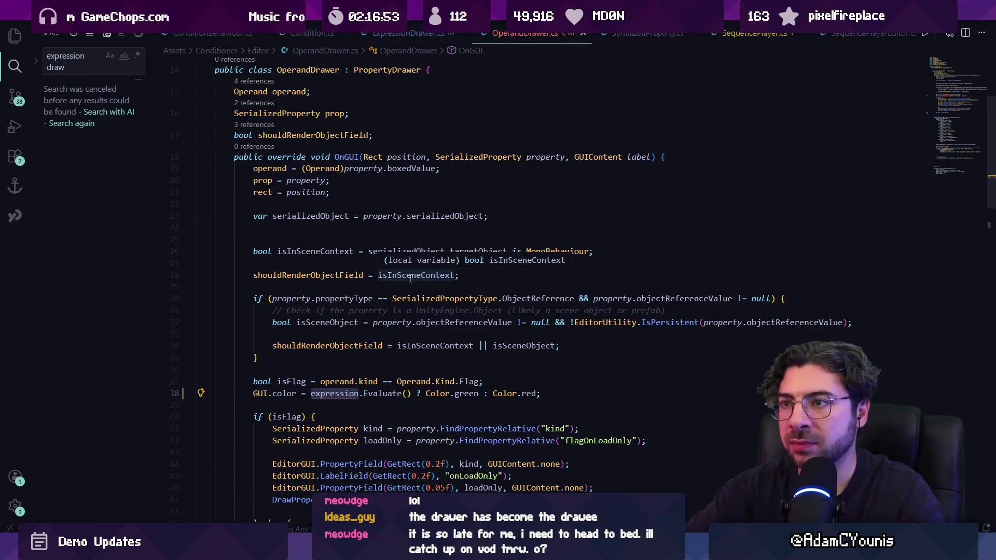
{"action": "type", "text": "operand"}
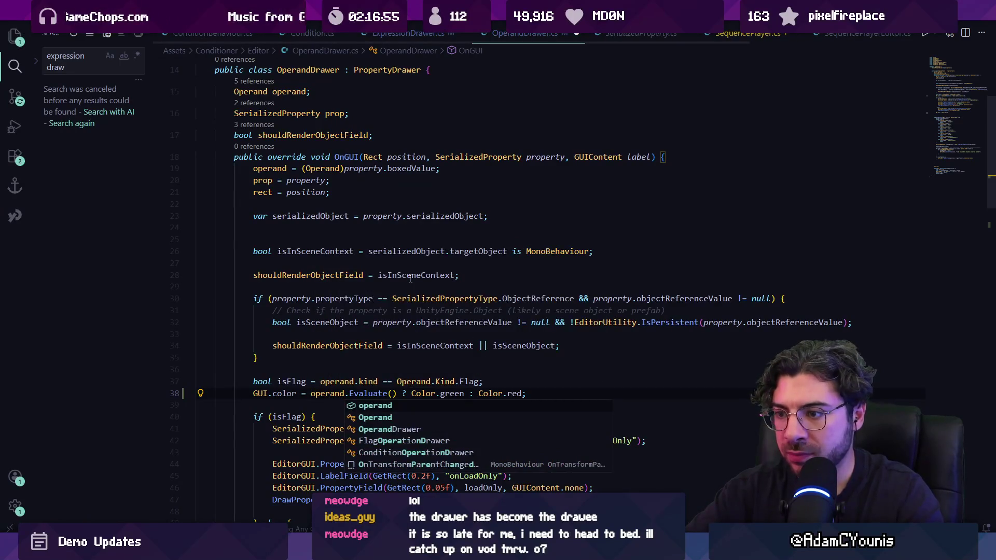
{"action": "key", "text": "ctrl+s"}
Step: Check Unity, delete the tint line on line 38, and save again
{"action": "key", "text": "alt+Tab"}
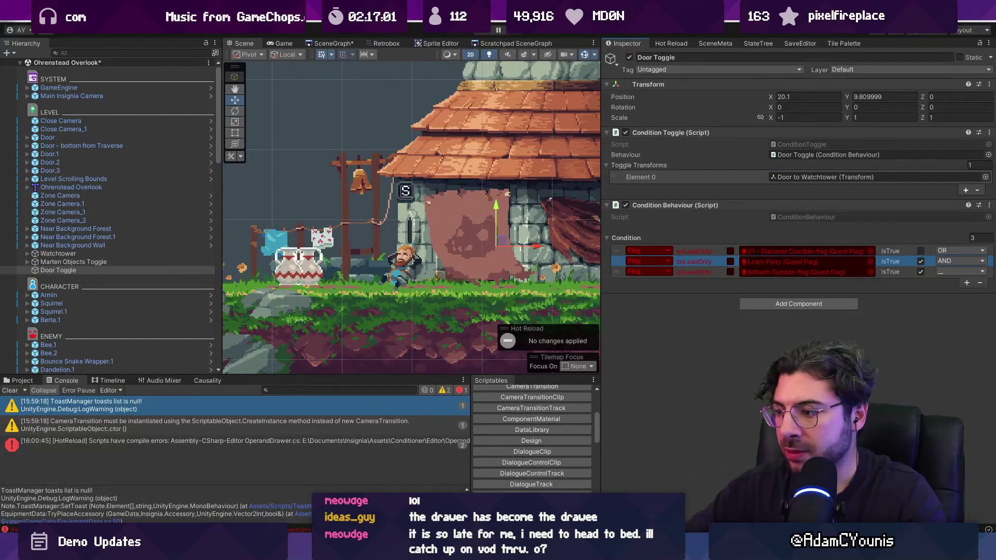
{"action": "key", "text": "alt+Tab"}
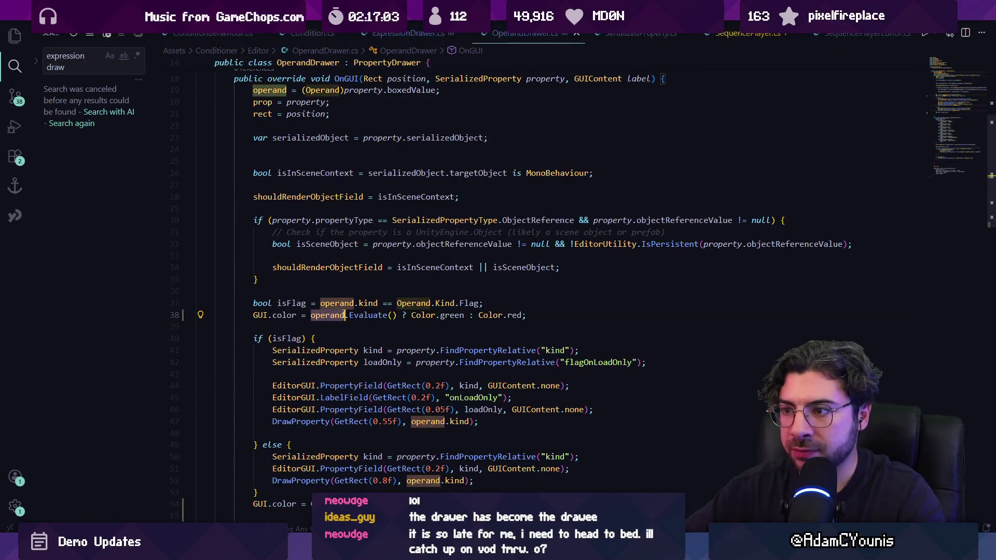
{"action": "key", "text": "ctrl+l"}
{"action": "key", "text": "Delete"}
{"action": "key", "text": "ctrl+s"}
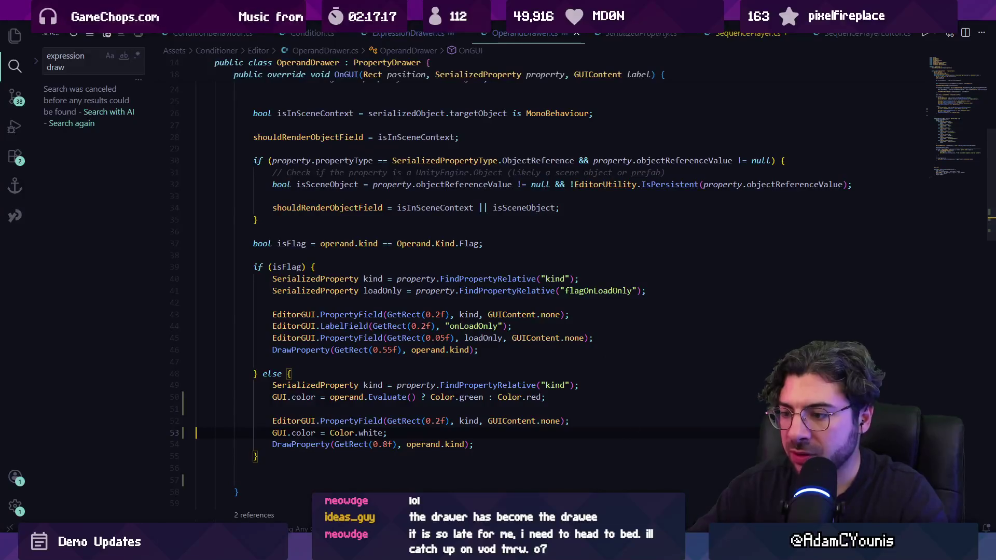
{"action": "key", "text": "alt+Tab"}
{"action": "key", "text": "alt+Tab"}
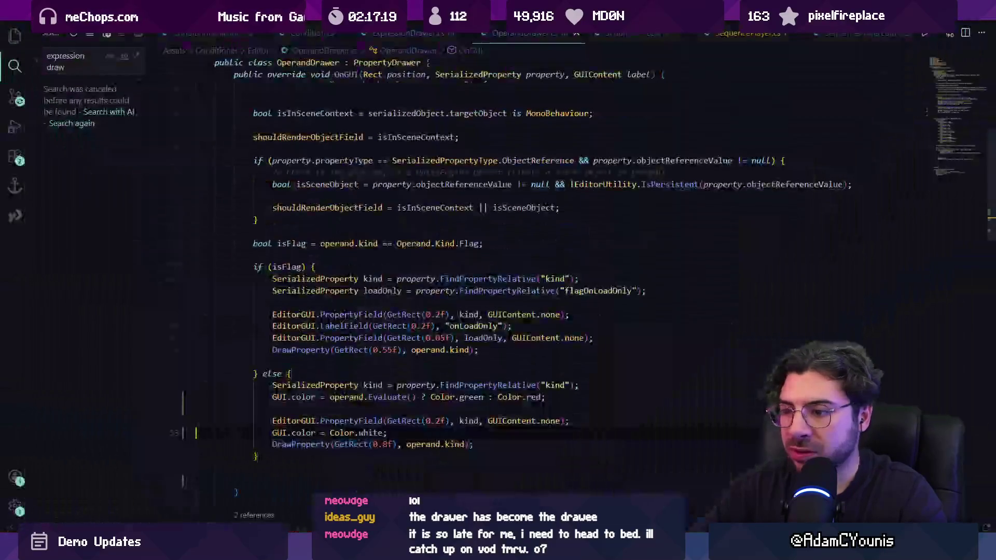
Step: Copy the else-branch tint line into the flag branch
{"action": "left_click", "coordinate": [373, 420]}
{"action": "left_click", "coordinate": [365, 397]}
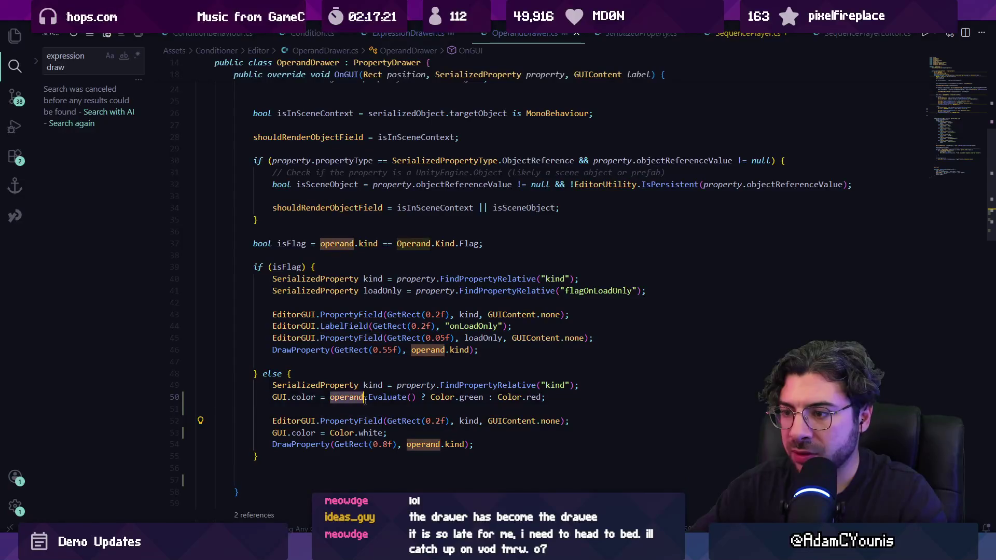
{"action": "triple_click", "coordinate": [327, 400]}
{"action": "left_click", "coordinate": [269, 315]}
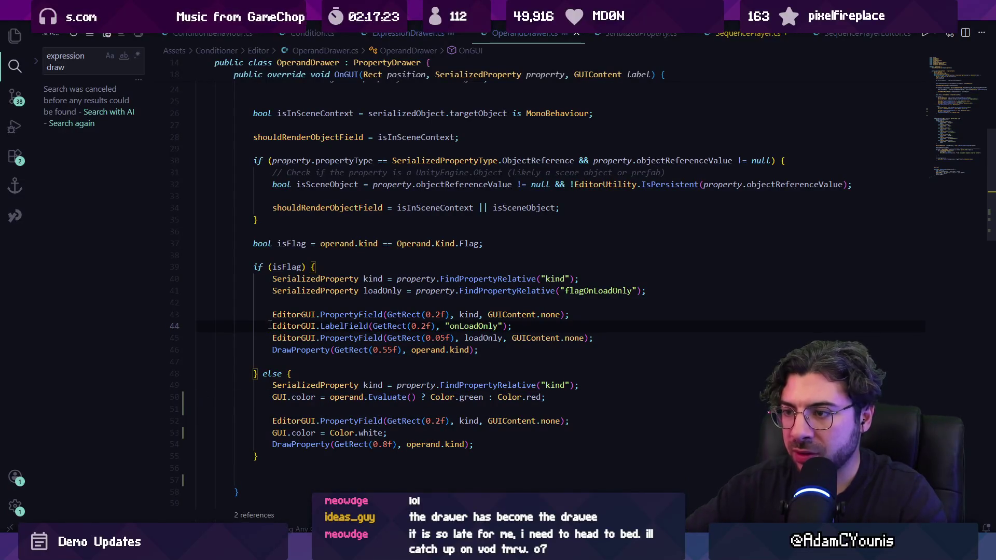
{"action": "key", "text": "Up"}
{"action": "key", "text": "ctrl+v"}
{"action": "key", "text": "Down"}
{"action": "key", "text": "Down"}
{"action": "key", "text": "Down"}
{"action": "key", "text": "Down"}
{"action": "key", "text": "Down"}
Step: Copy the Color.white reset line into the flag branch too and check Unity
{"action": "key", "text": "shift+Down"}
{"action": "key", "text": "ctrl+c"}
{"action": "key", "text": "Up"}
{"action": "key", "text": "Up"}
{"action": "key", "text": "Up"}
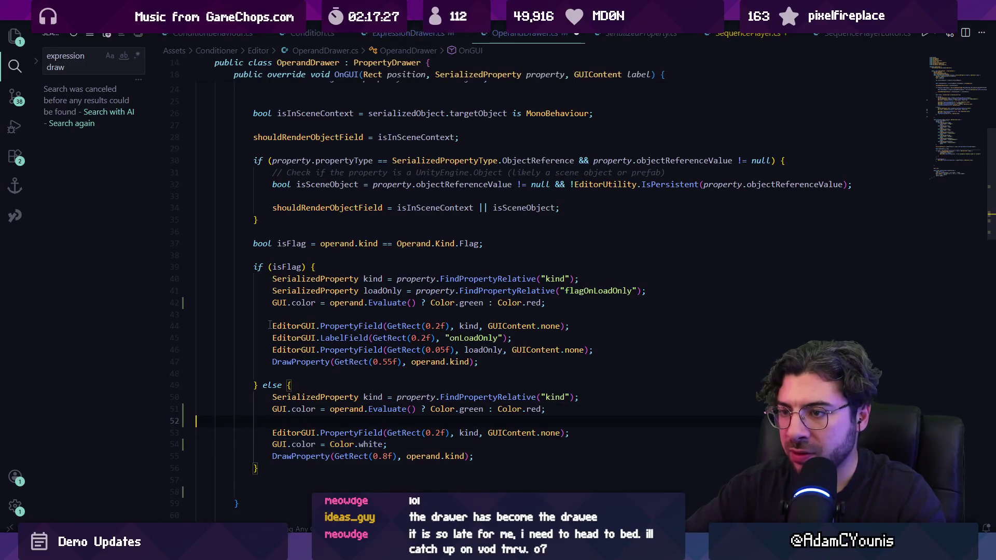
{"action": "key", "text": "ctrl+v"}
{"action": "key", "text": "Return"}
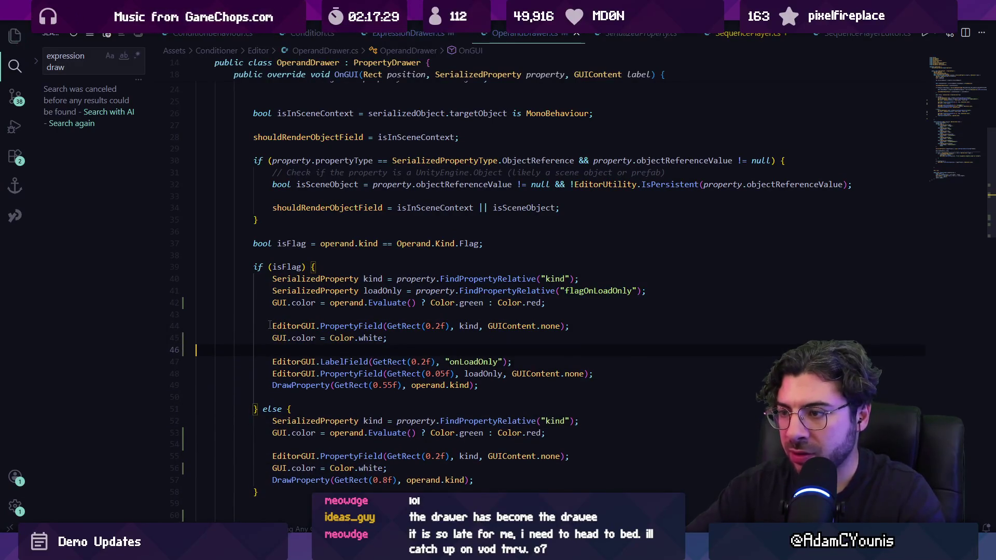
{"action": "key", "text": "alt+Tab"}
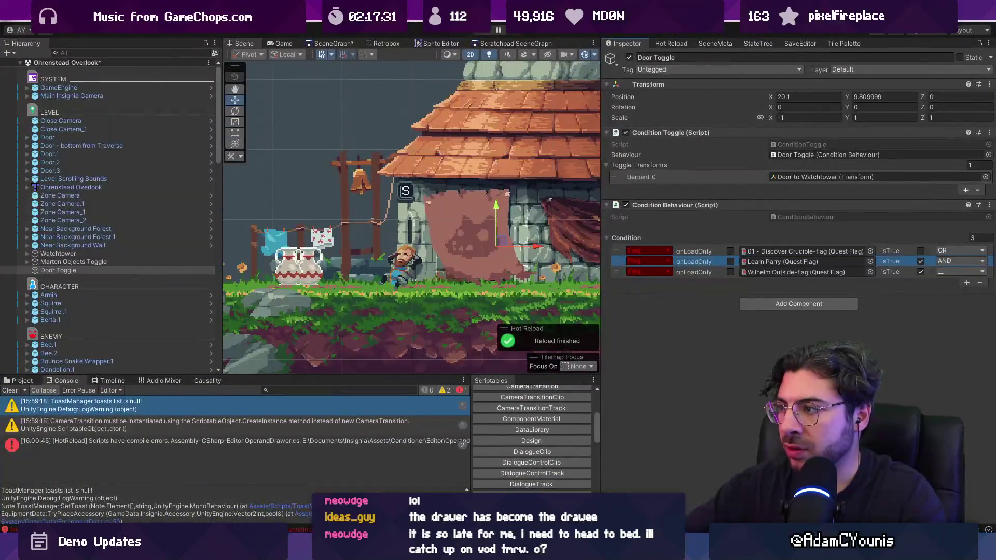
{"action": "key", "text": "alt+Tab"}
Step: Rearrange the kind field, tint and reset lines so only the else-branch DrawProperty is tinted
{"action": "left_click", "coordinate": [335, 326]}
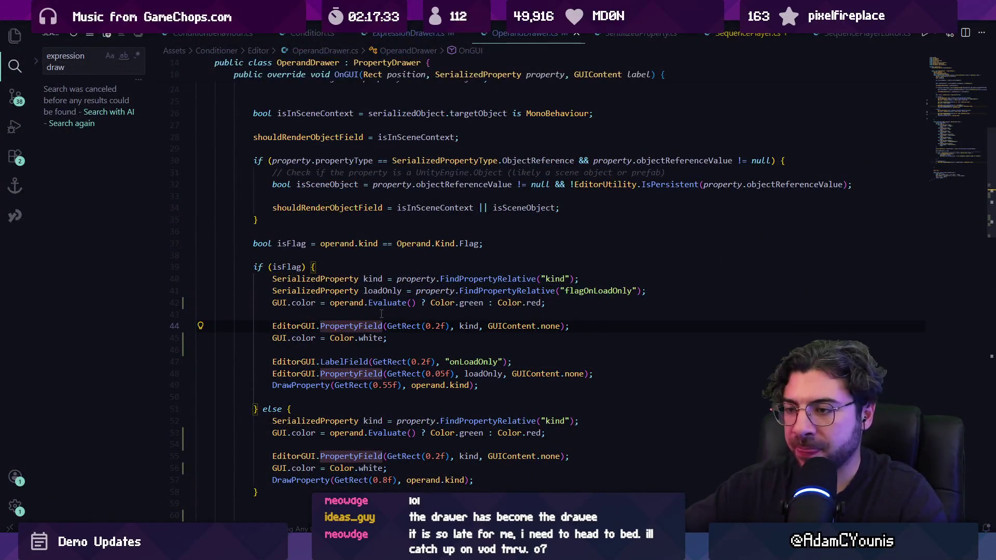
{"action": "key", "text": "alt+Down"}
{"action": "key", "text": "alt+Down"}
{"action": "key", "text": "alt+Down"}
{"action": "key", "text": "Down"}
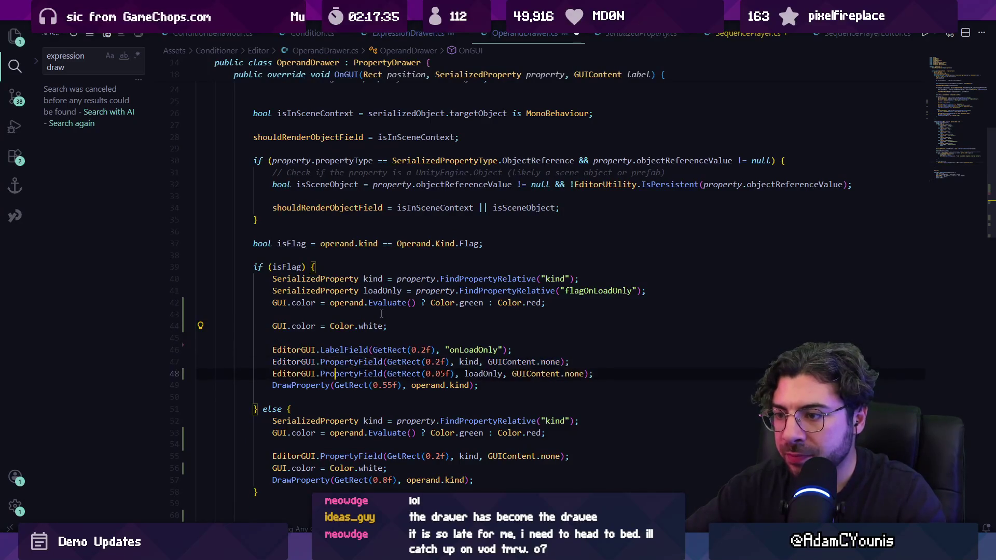
{"action": "key", "text": "alt+Down"}
{"action": "key", "text": "Down"}
{"action": "key", "text": "Down"}
{"action": "key", "text": "Down"}
{"action": "key", "text": "ctrl+s"}
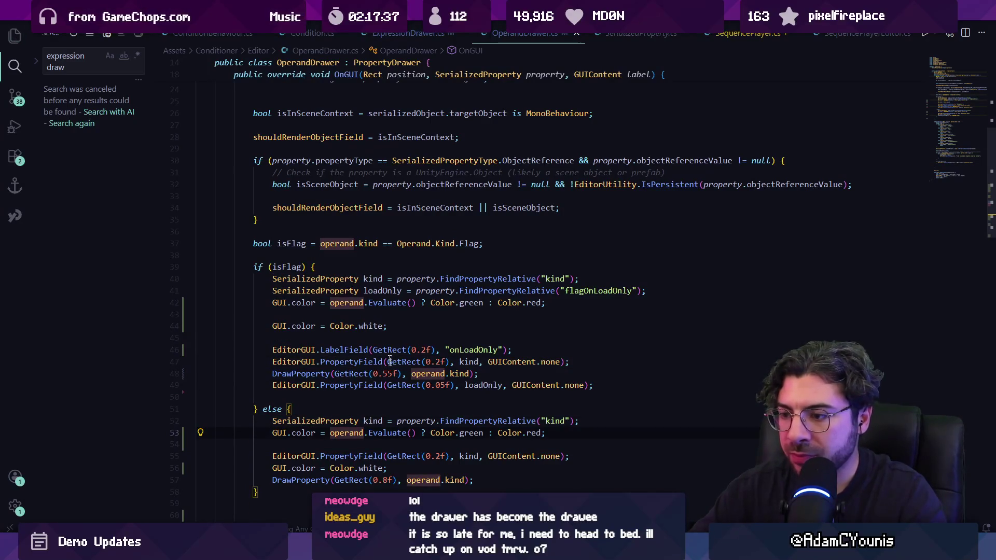
{"action": "key", "text": "alt+Down"}
{"action": "key", "text": "alt+Down"}
{"action": "key", "text": "alt+Down"}
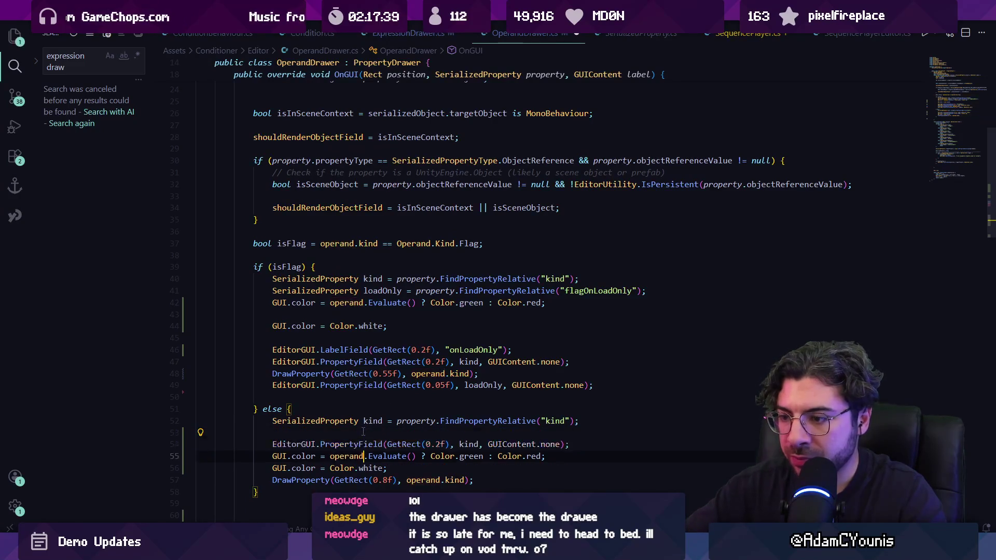
{"action": "key", "text": "Up"}
{"action": "key", "text": "Up"}
{"action": "key", "text": "alt+Down"}
{"action": "key", "text": "alt+Down"}
{"action": "key", "text": "alt+Down"}
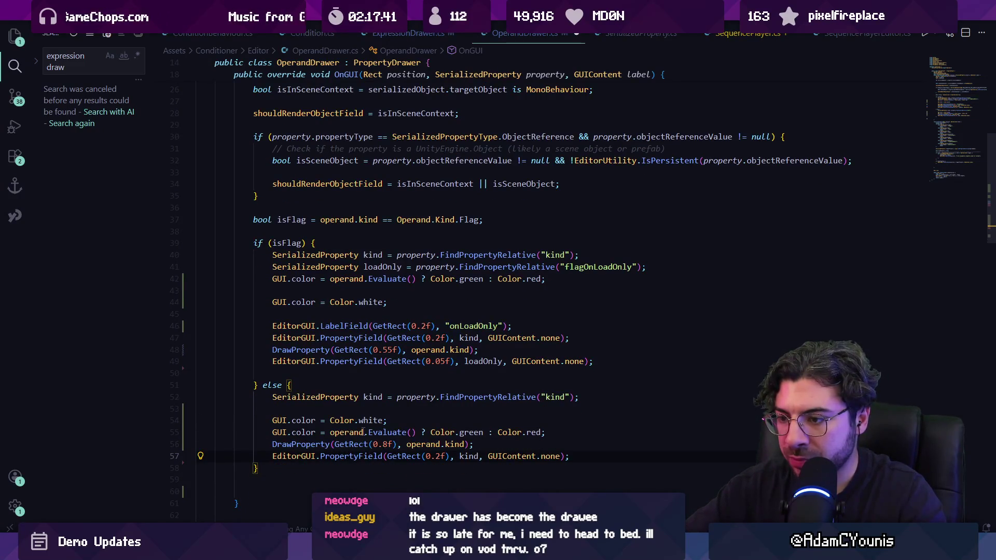
{"action": "key", "text": "alt+Up"}
{"action": "key", "text": "alt+Up"}
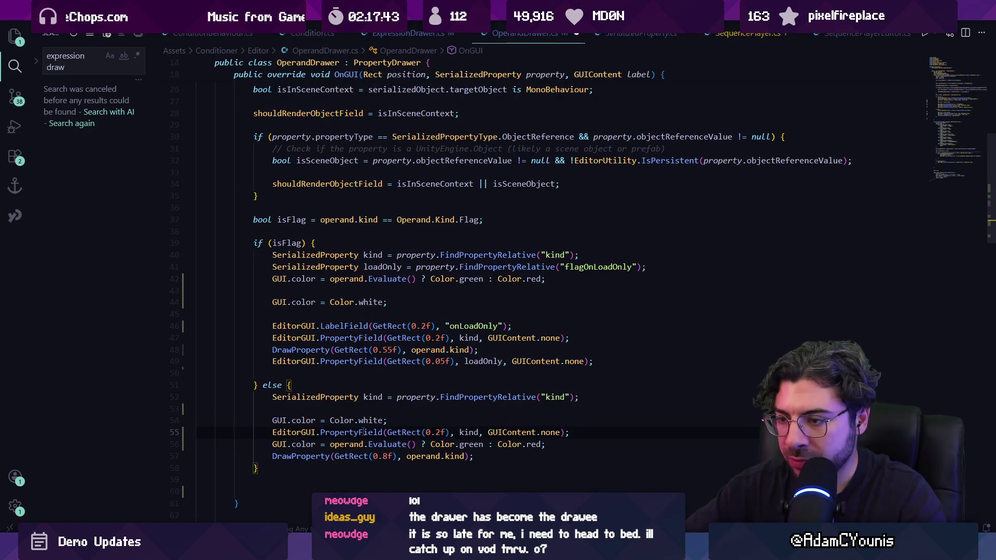
{"action": "key", "text": "alt+Up"}
{"action": "left_click", "coordinate": [363, 432]}
{"action": "key", "text": "alt+Down"}
{"action": "key", "text": "alt+Down"}
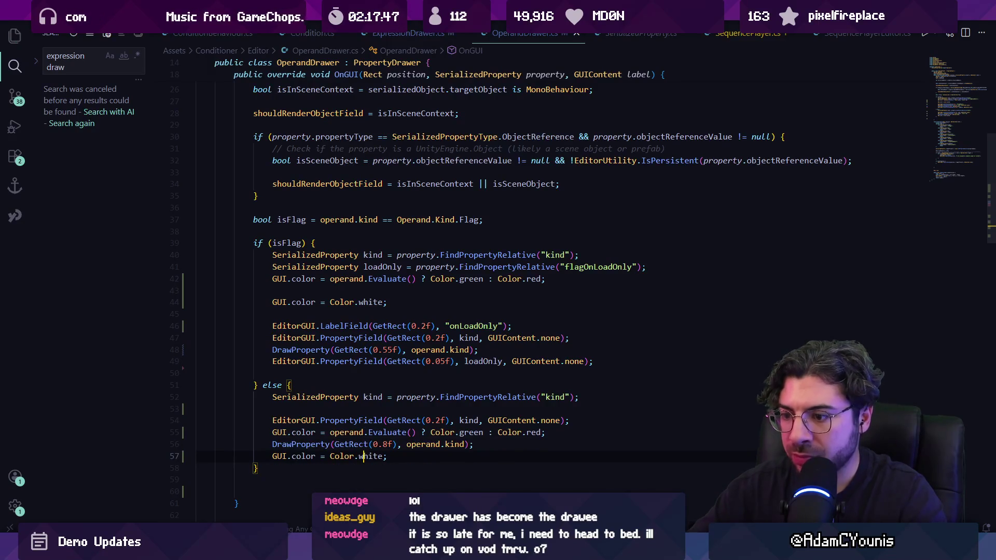
{"action": "key", "text": "alt+Tab"}
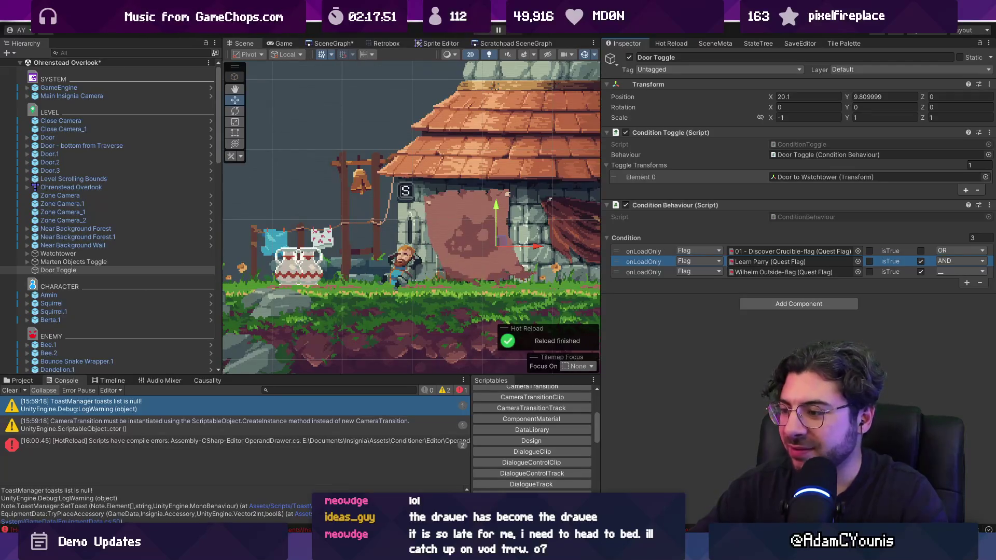
Step: Move the white reset below the label and the evaluation tint after the kind field, then save
{"action": "key", "text": "alt+Tab"}
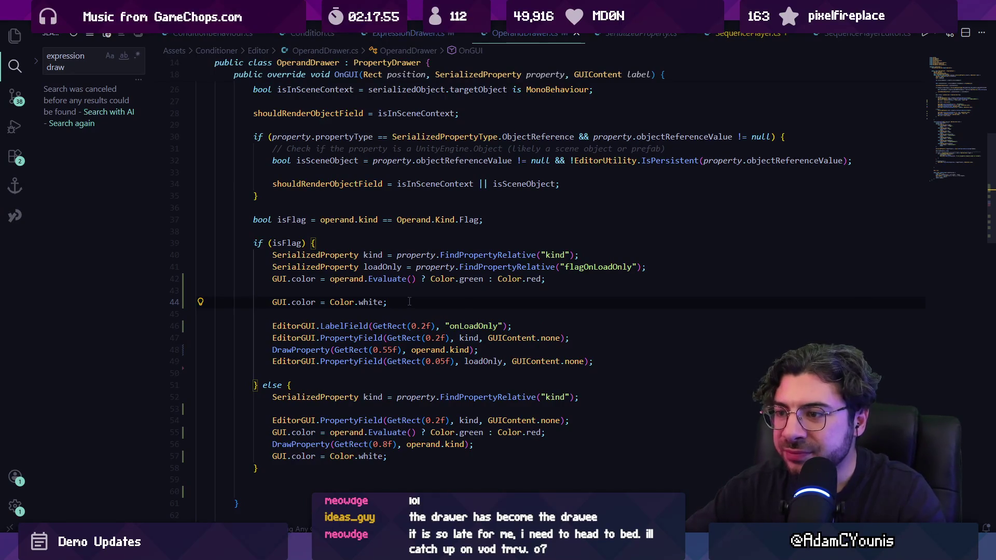
{"action": "key", "text": "alt+Down"}
{"action": "key", "text": "alt+Down"}
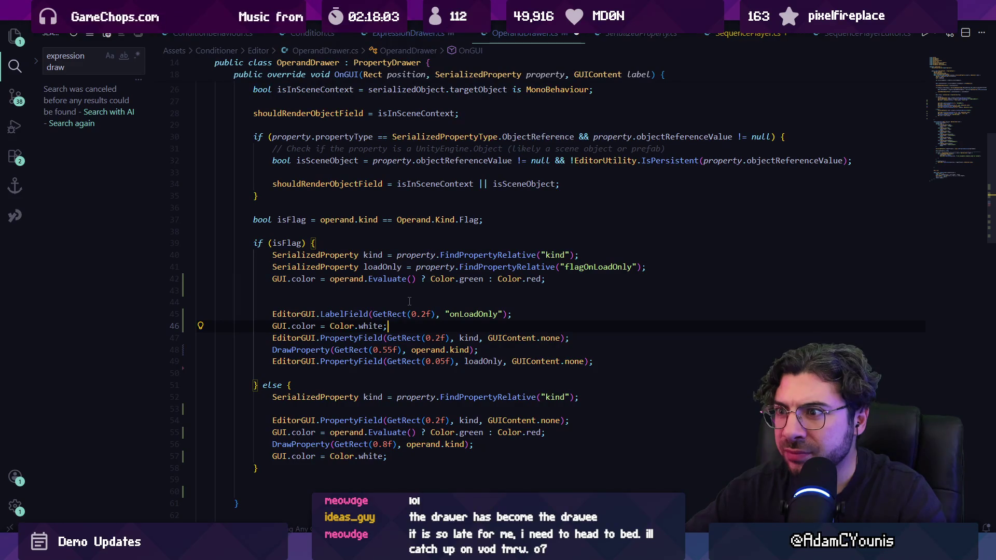
{"action": "key", "text": "alt+Tab"}
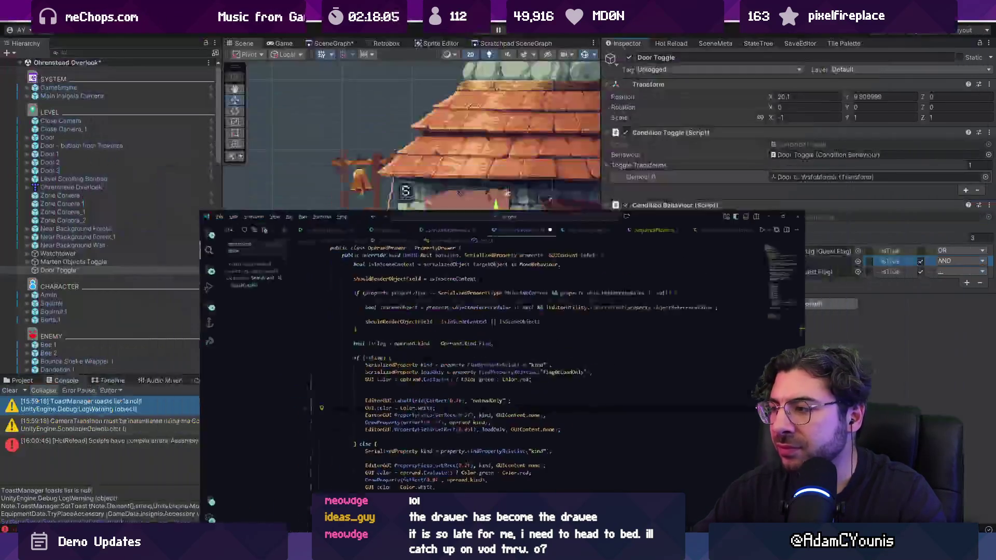
{"action": "key", "text": "alt+Tab"}
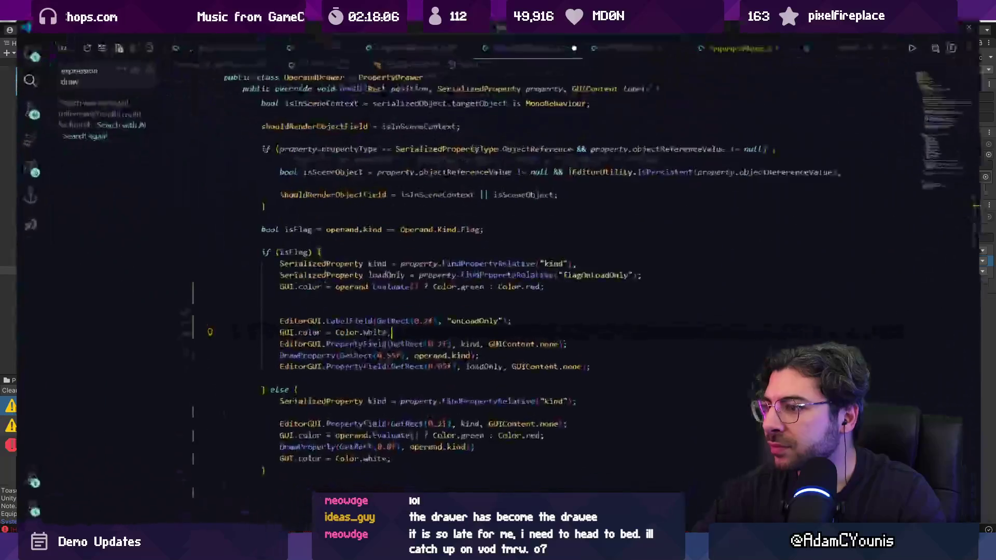
{"action": "key", "text": "alt+Down"}
{"action": "key", "text": "alt+Down"}
{"action": "key", "text": "alt+Down"}
{"action": "key", "text": "Up"}
{"action": "key", "text": "Up"}
{"action": "key", "text": "Up"}
{"action": "key", "text": "alt+Down"}
{"action": "key", "text": "alt+Down"}
{"action": "key", "text": "alt+Down"}
{"action": "key", "text": "ctrl+s"}
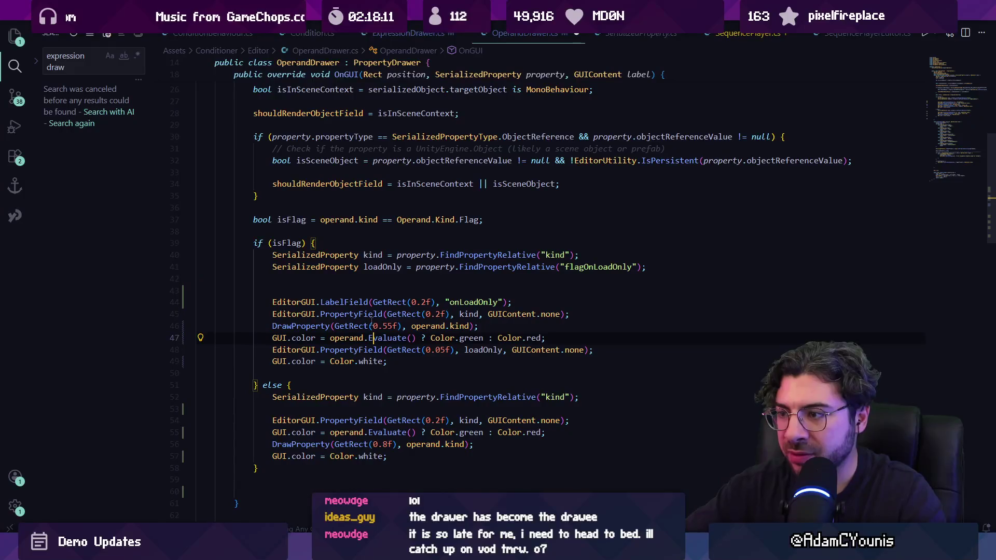
{"action": "key", "text": "alt+Tab"}
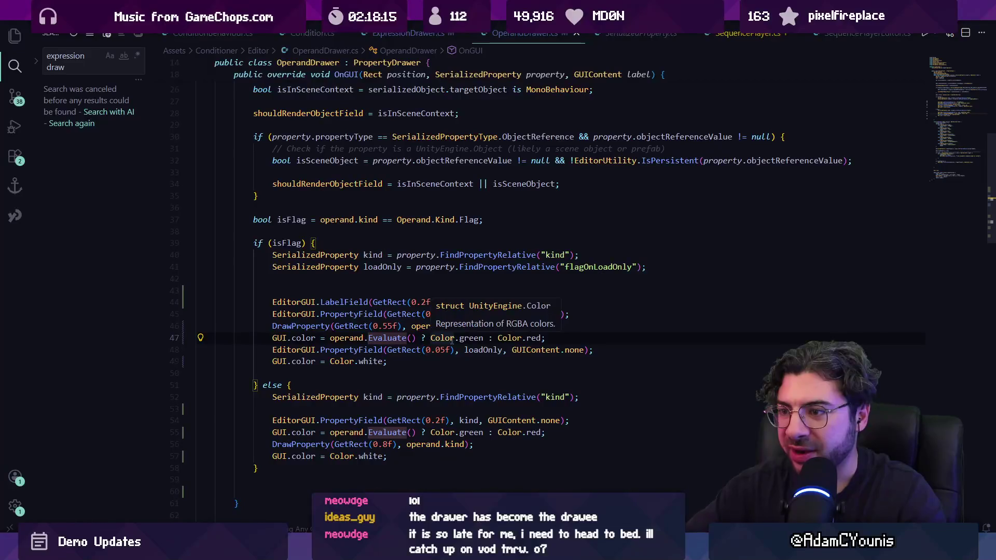
Step: Wrap only the quest flag field with the tint, then run the game in Unity
{"action": "key", "text": "alt+Up"}
{"action": "key", "text": "Down"}
{"action": "key", "text": "Down"}
{"action": "key", "text": "Down"}
{"action": "key", "text": "alt+Up"}
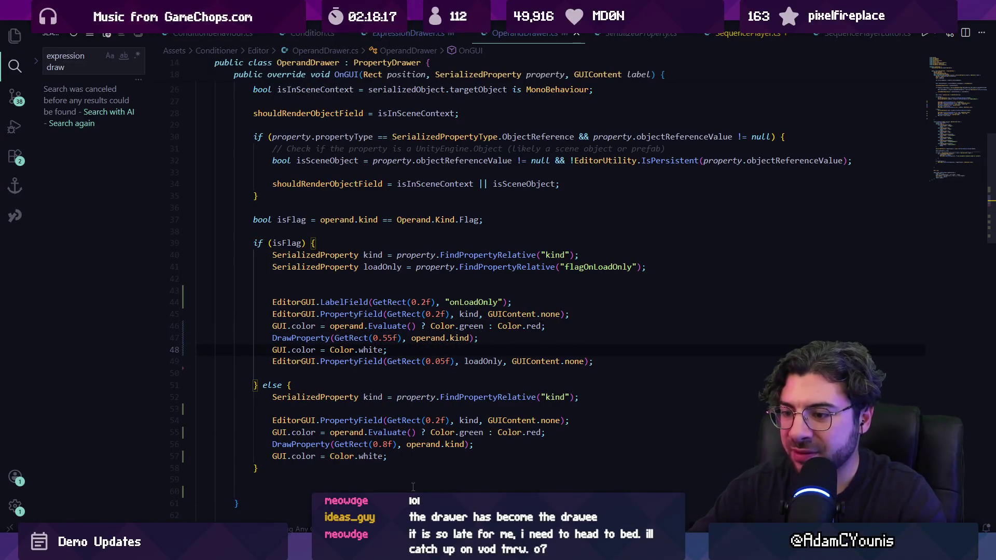
{"action": "key", "text": "alt+Tab"}
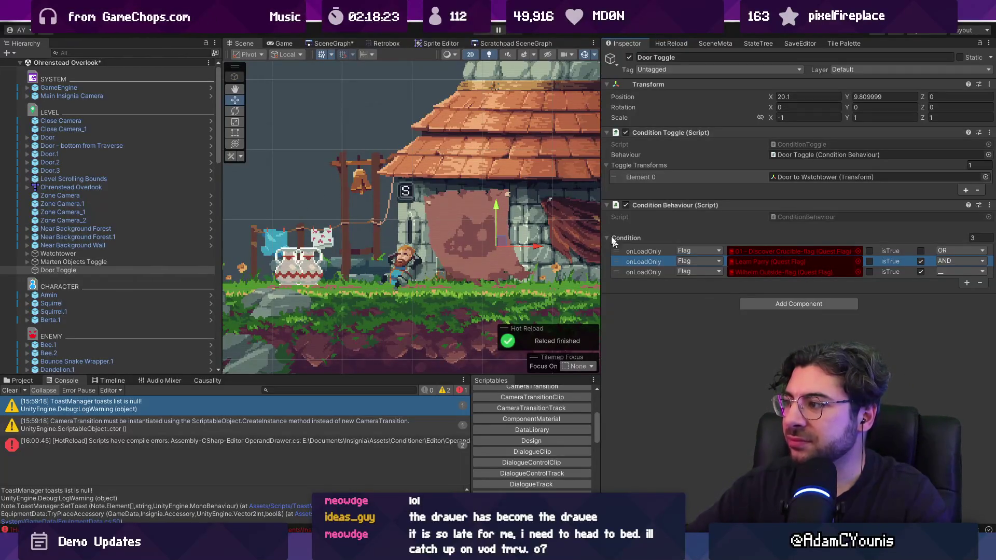
{"action": "key", "text": "ctrl+p"}
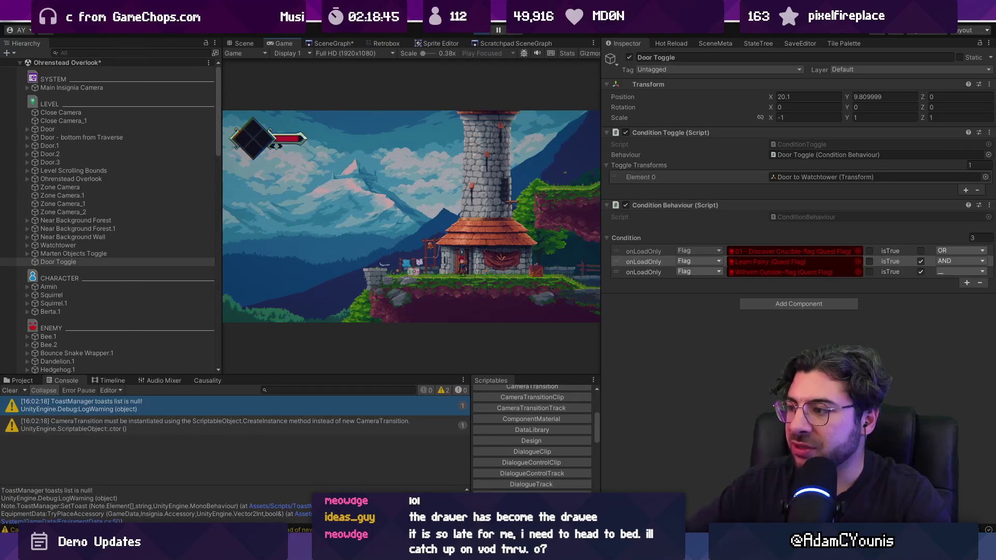
{"action": "key", "text": "alt+Tab"}
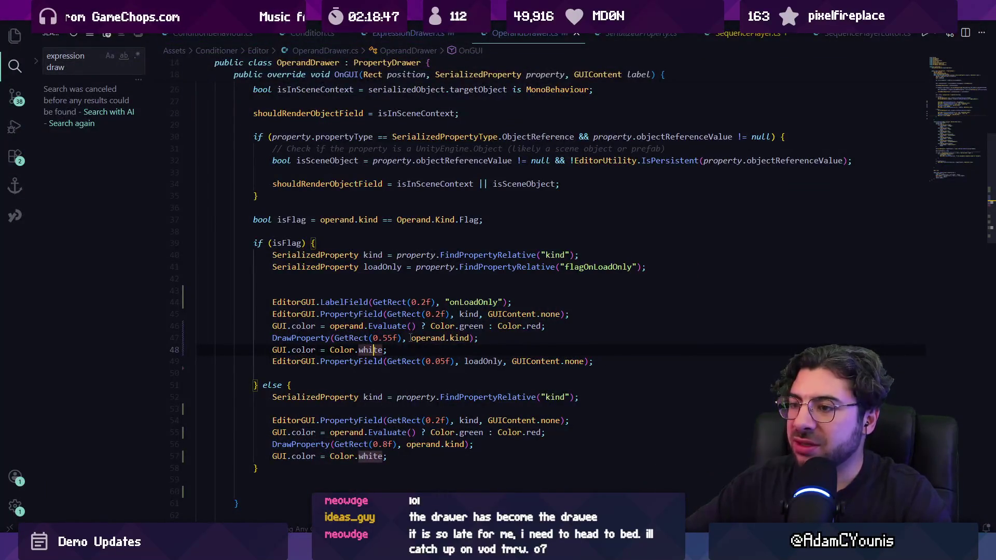
Step: Delete the tint and white reset lines from both branches of OperandDrawer.cs
{"action": "left_click", "coordinate": [403, 349]}
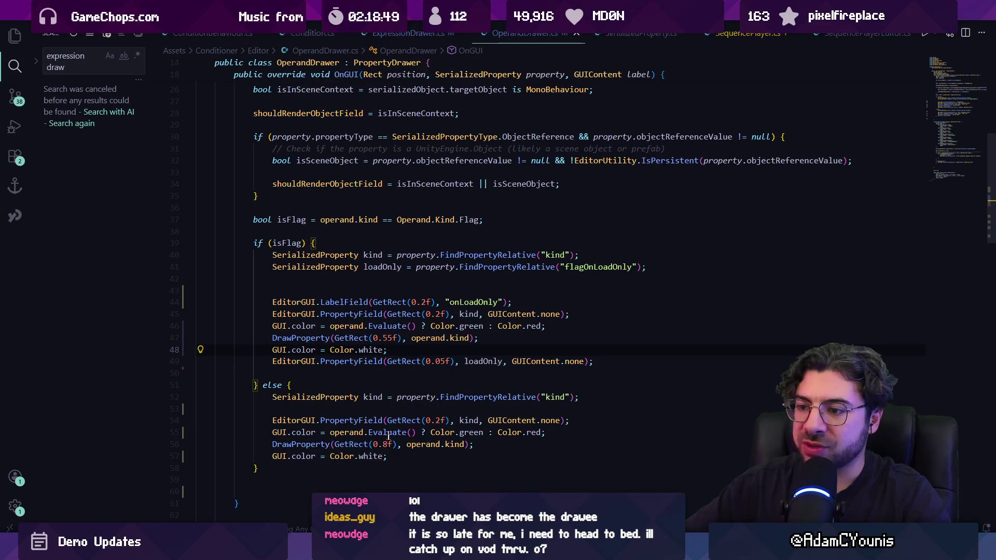
{"action": "scroll", "coordinate": [570, 445], "scroll_direction": "down", "scroll_amount": 1}
{"action": "triple_click", "coordinate": [570, 445]}
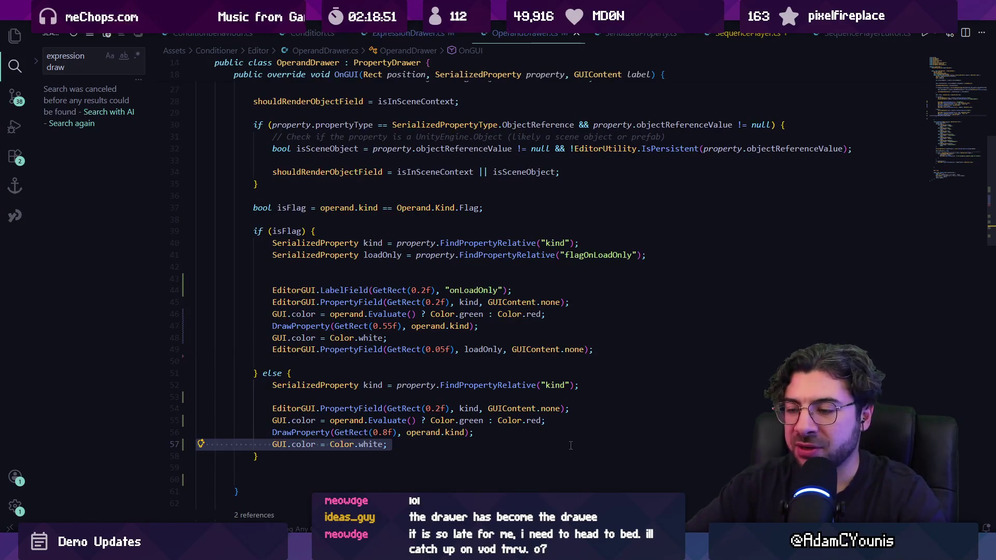
{"action": "key", "text": "BackSpace"}
{"action": "key", "text": "Up"}
{"action": "key", "text": "Up"}
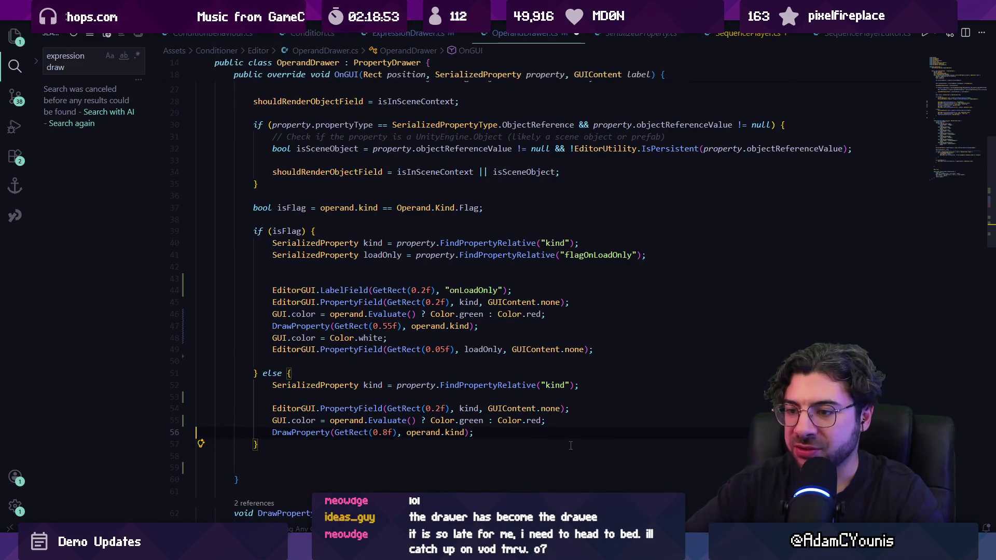
{"action": "key", "text": "ctrl+shift+k"}
{"action": "key", "text": "Up"}
{"action": "key", "text": "Up"}
{"action": "key", "text": "Up"}
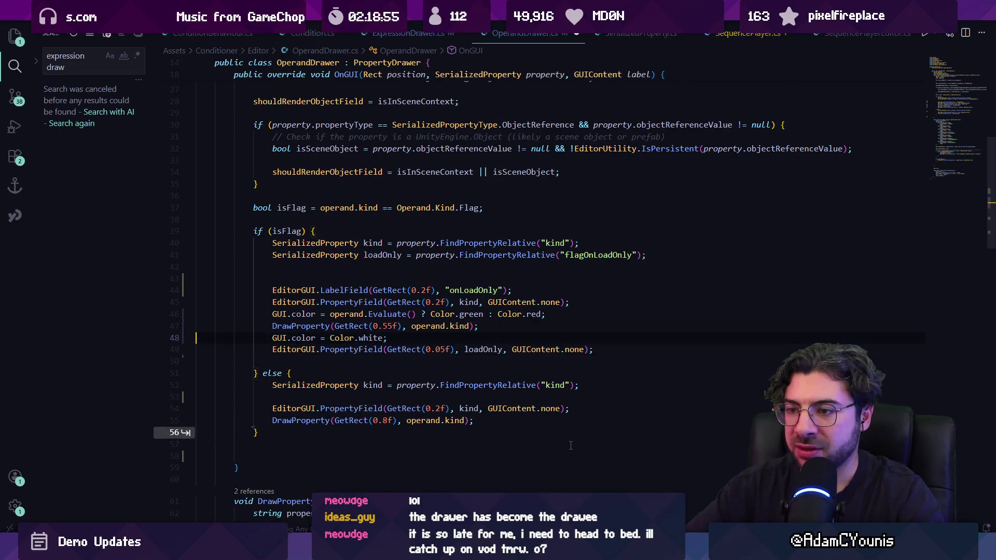
{"action": "key", "text": "Up"}
{"action": "key", "text": "ctrl+shift+k"}
{"action": "key", "text": "Up"}
{"action": "key", "text": "Up"}
{"action": "key", "text": "ctrl+shift+k"}
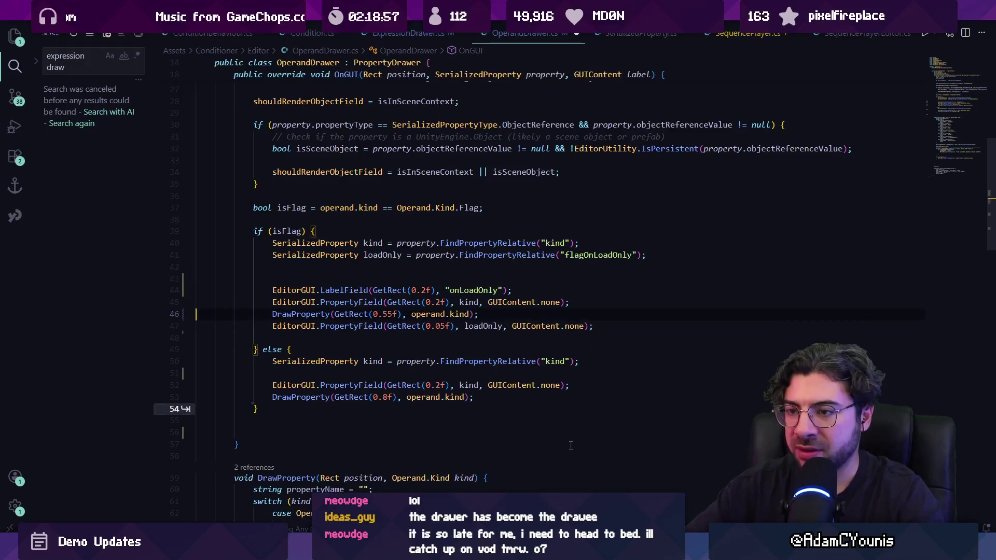
Step: Paste the lines into ExpressionDrawer.cs, change operand to expression, and place them above the operand field
{"action": "key", "text": "ctrl+Page_Up"}
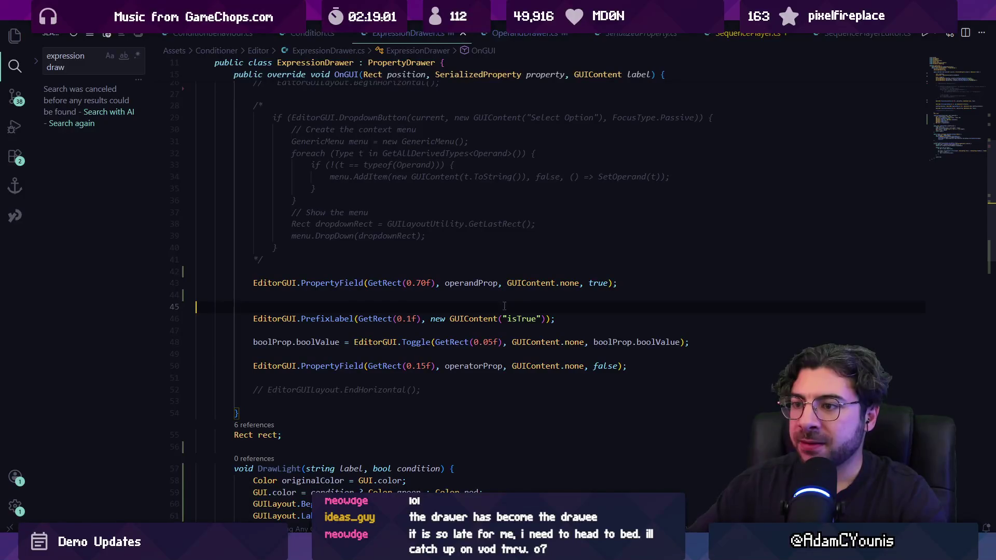
{"action": "type", "text": "GUI.color = operand.Evaluate() ? Color.green : Color.red; GUI.color = Color.white;"}
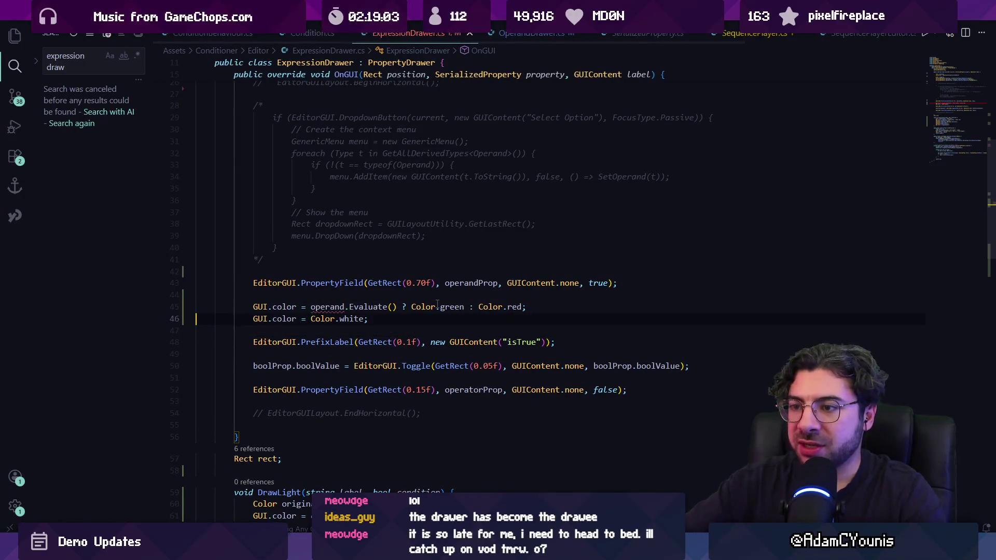
{"action": "type", "text": "expression"}
{"action": "key", "text": "alt+Up"}
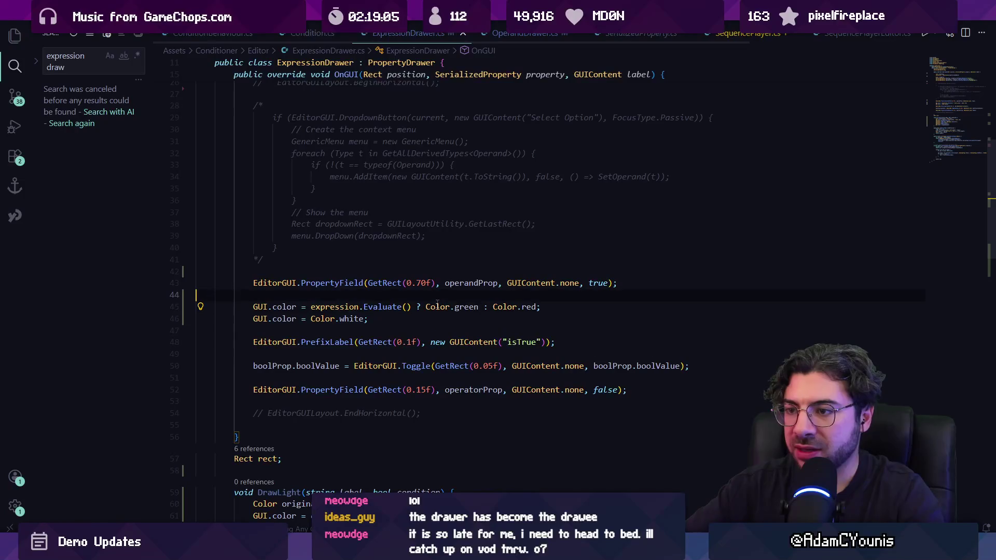
{"action": "key", "text": "alt+Up"}
{"action": "key", "text": "Down"}
{"action": "key", "text": "Down"}
{"action": "key", "text": "alt+Up"}
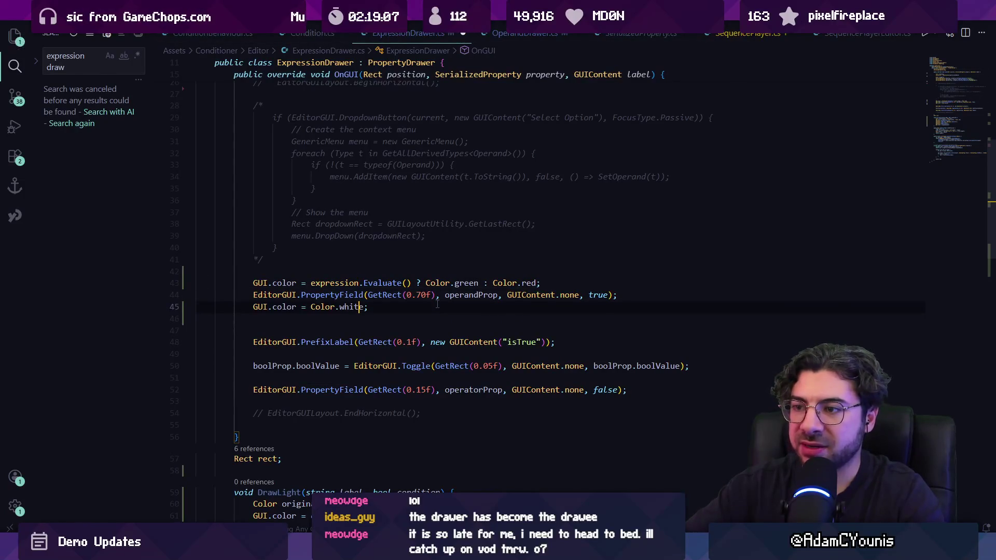
{"action": "key", "text": "alt+Tab"}
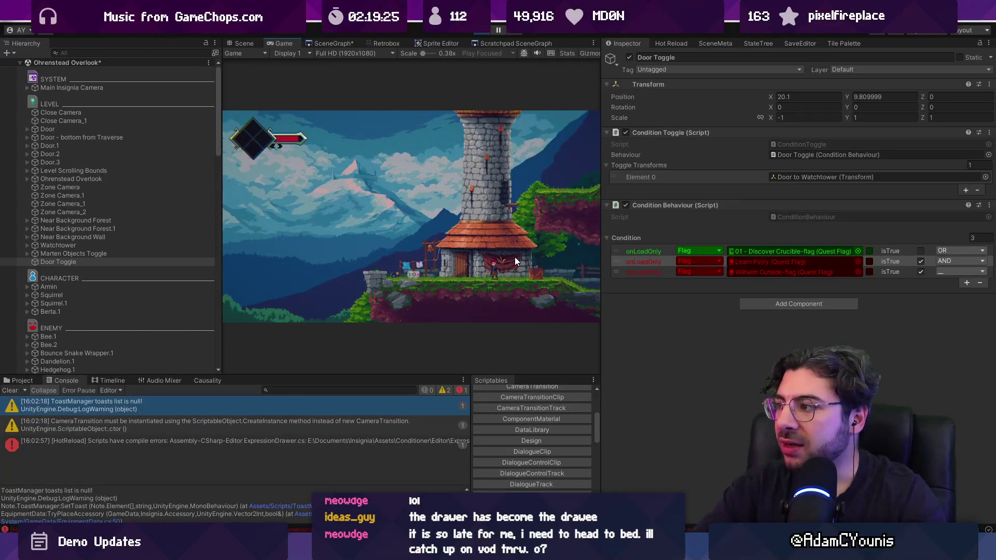
Step: Set the first condition's operator to AND, then select the first and third condition rows
{"action": "left_click", "coordinate": [971, 252]}
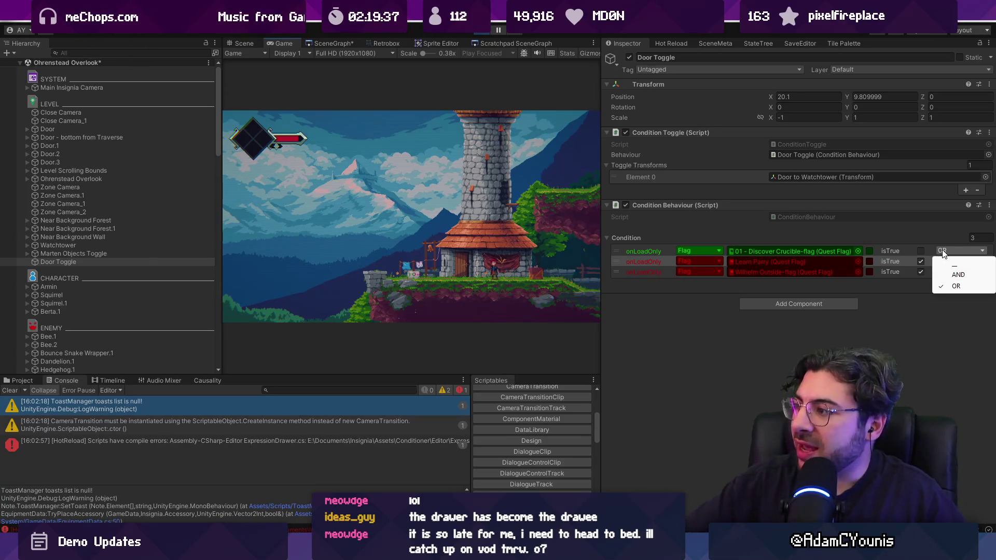
{"action": "left_click", "coordinate": [958, 275]}
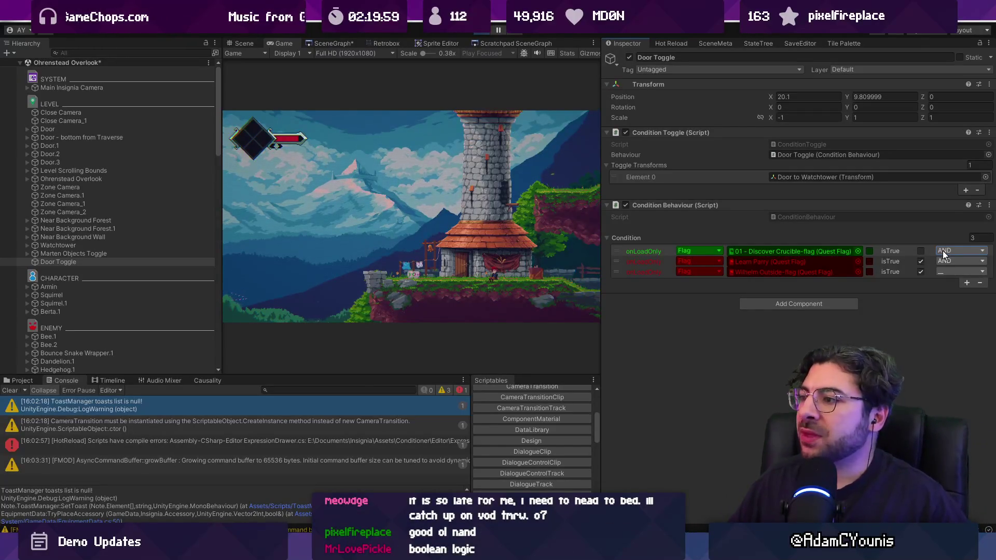
{"action": "left_click", "coordinate": [649, 253]}
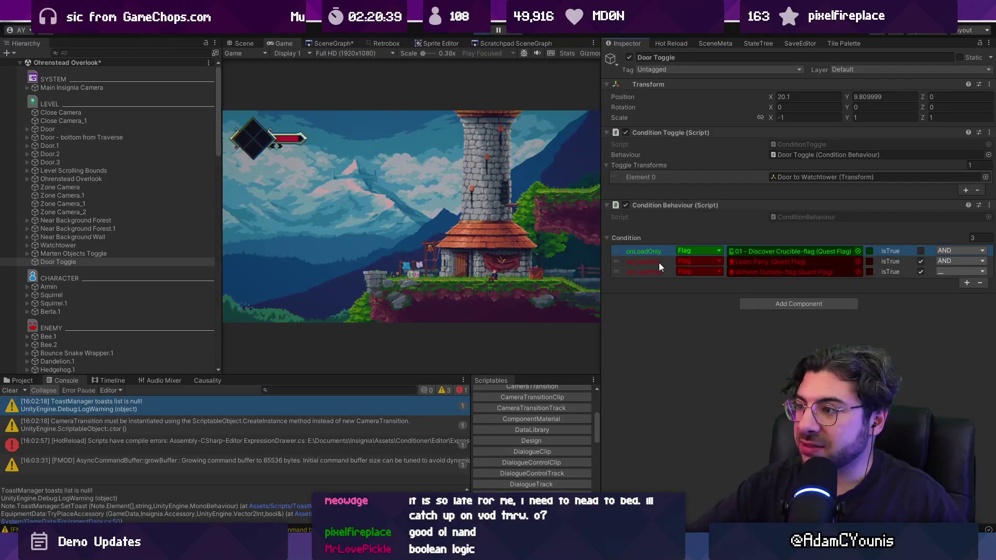
{"action": "left_click", "coordinate": [658, 268]}
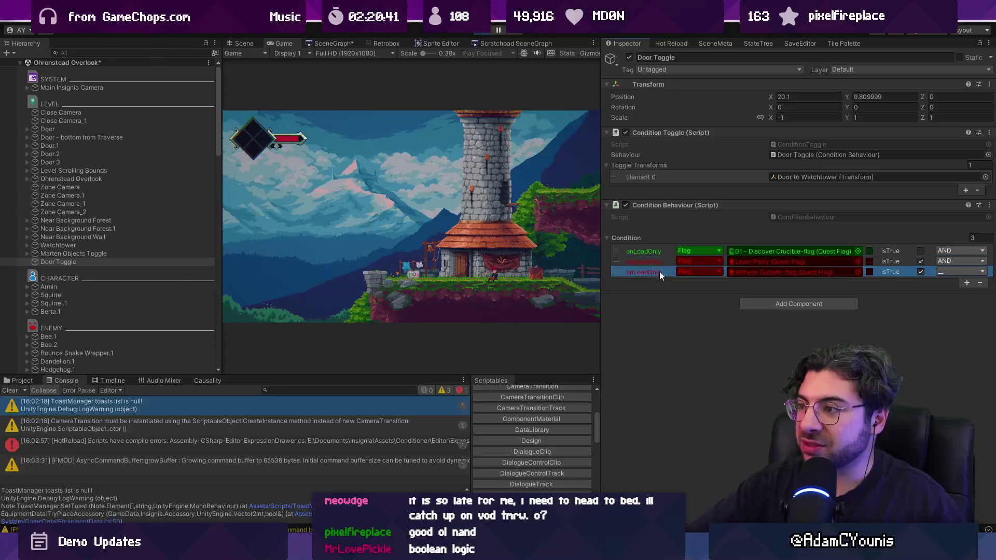
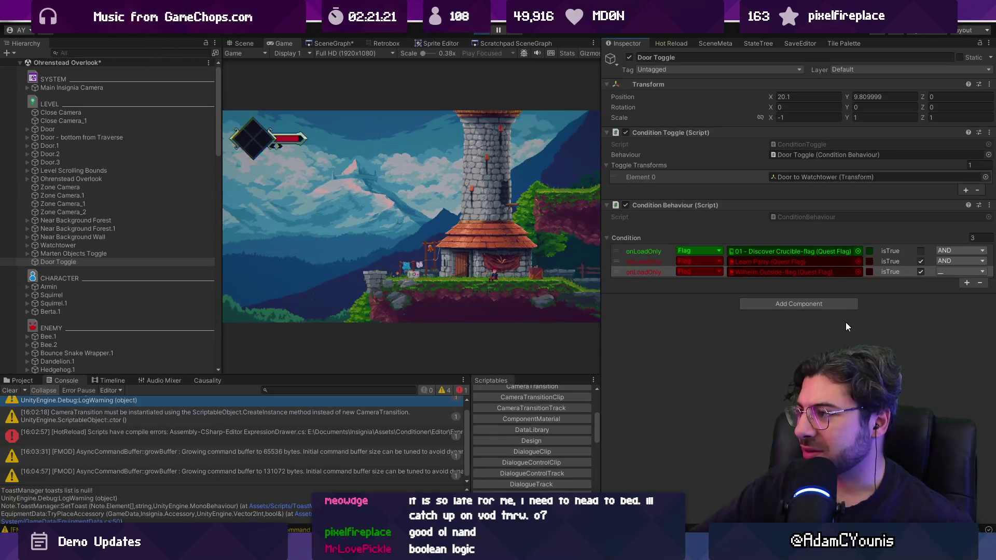
Step: In ExpressionDrawer.cs, move the GUI.color = expression.Evaluate() line above the operandProp PropertyField
{"action": "key", "text": "alt+Tab"}
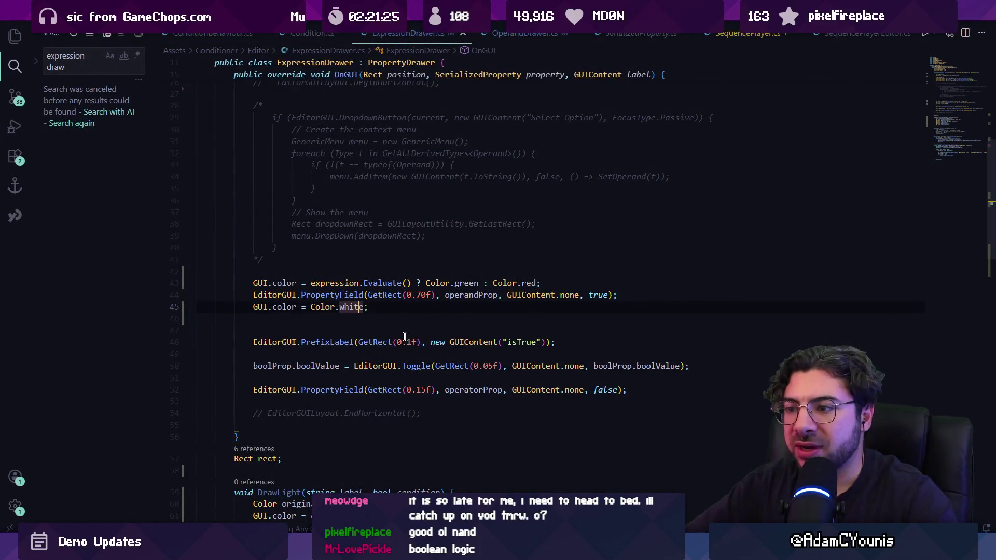
{"action": "left_click", "coordinate": [360, 389]}
{"action": "double_click", "coordinate": [360, 390]}
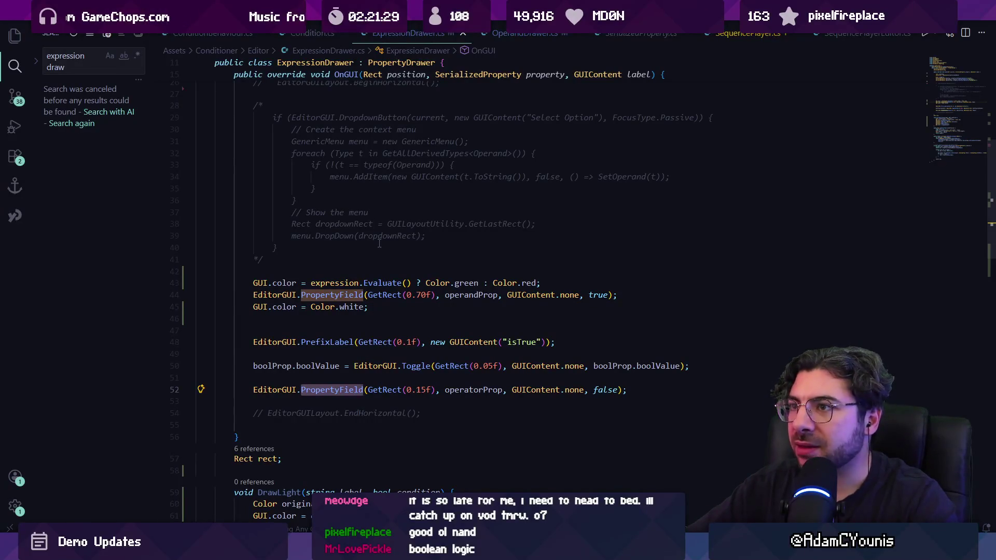
{"action": "scroll", "coordinate": [367, 299], "scroll_direction": "down", "scroll_amount": 2}
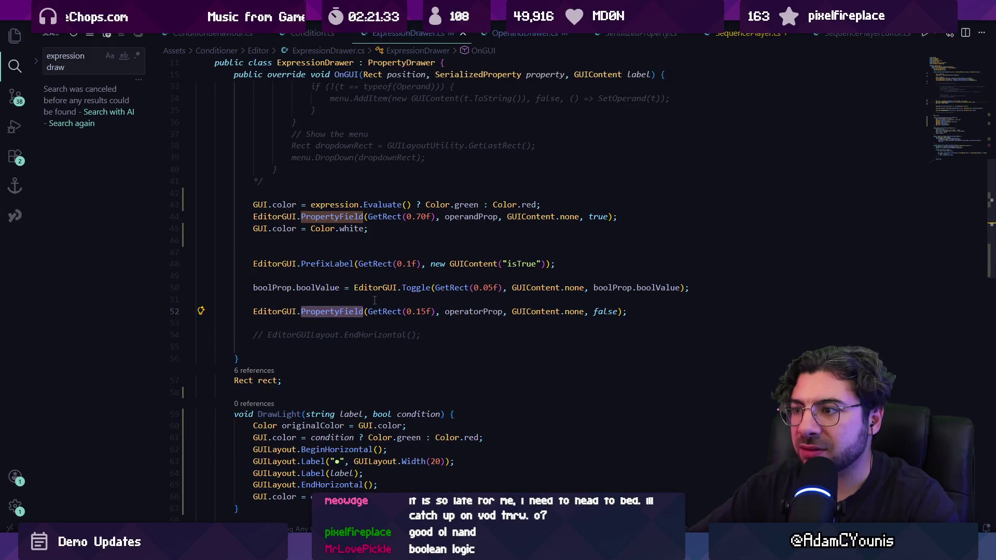
{"action": "key", "text": "ctrl+z"}
{"action": "key", "text": "ctrl+z"}
{"action": "key", "text": "ctrl+z"}
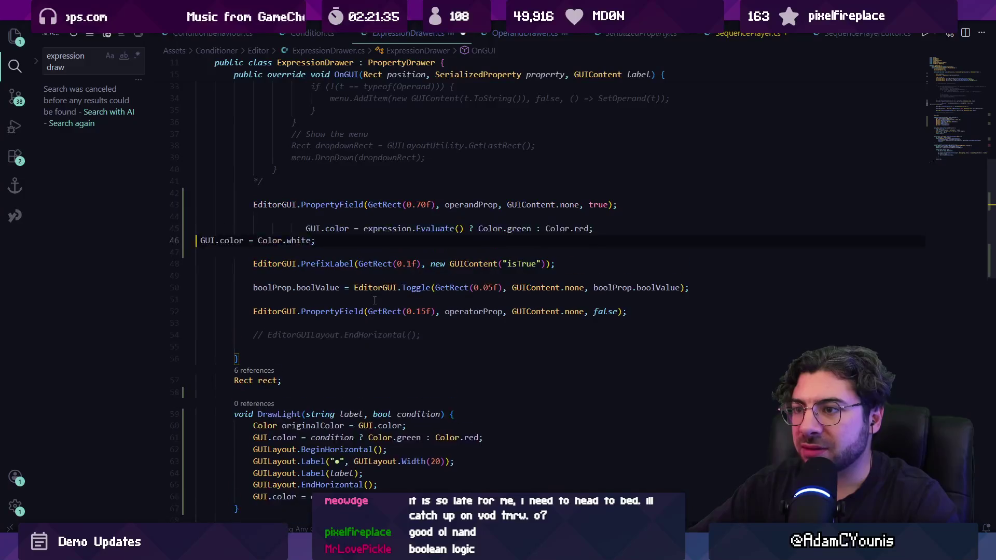
{"action": "key", "text": "ctrl+z"}
{"action": "key", "text": "ctrl+z"}
{"action": "key", "text": "ctrl+z"}
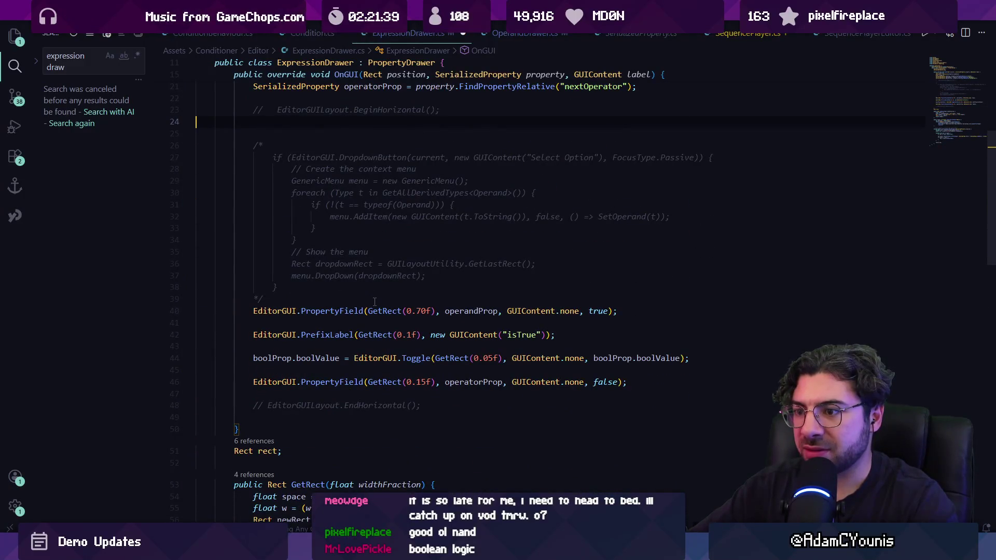
{"action": "key", "text": "ctrl+shift+z"}
{"action": "key", "text": "ctrl+shift+z"}
{"action": "key", "text": "ctrl+shift+z"}
{"action": "double_click", "coordinate": [326, 394]}
{"action": "type", "text": "expression"}
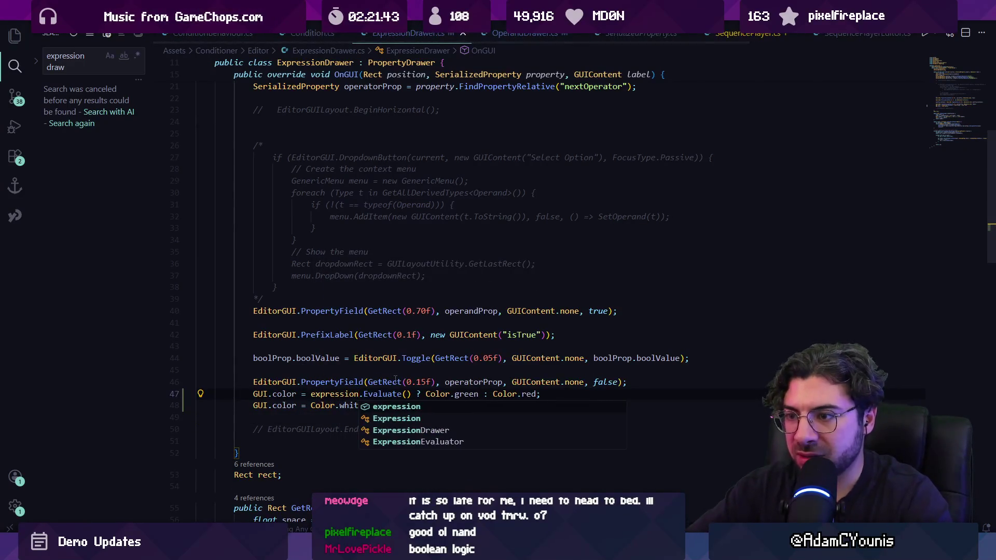
{"action": "key", "text": "alt+Up"}
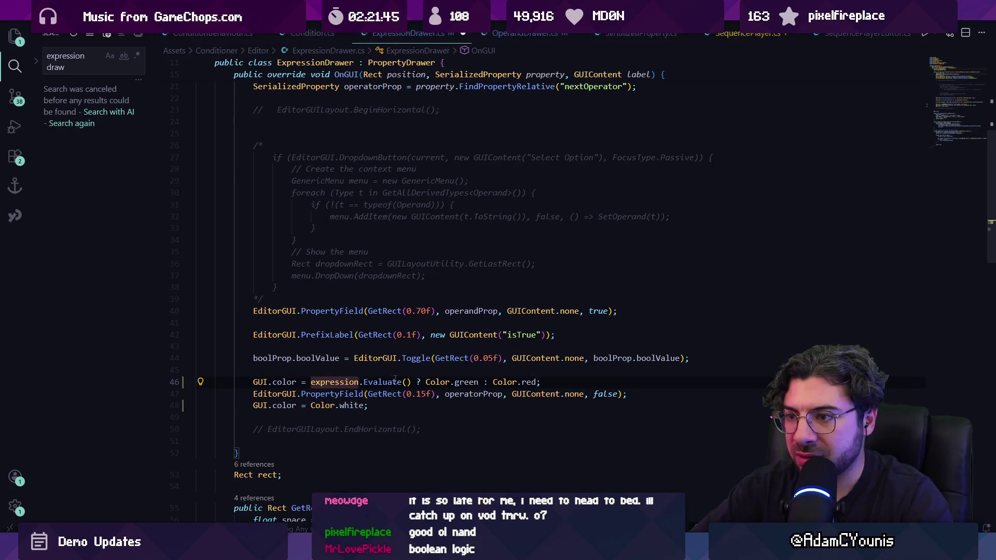
{"action": "key", "text": "alt+Up"}
{"action": "key", "text": "alt+Up"}
{"action": "key", "text": "alt+Up"}
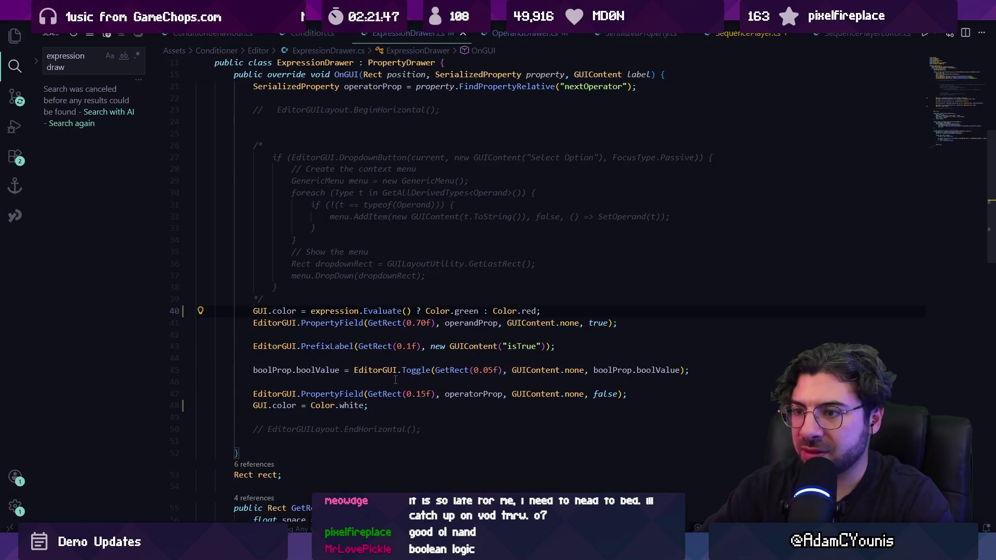
Step: Compare the Door Toggle inspector in Unity against the edited ExpressionDrawer.cs code
{"action": "key", "text": "alt+Tab"}
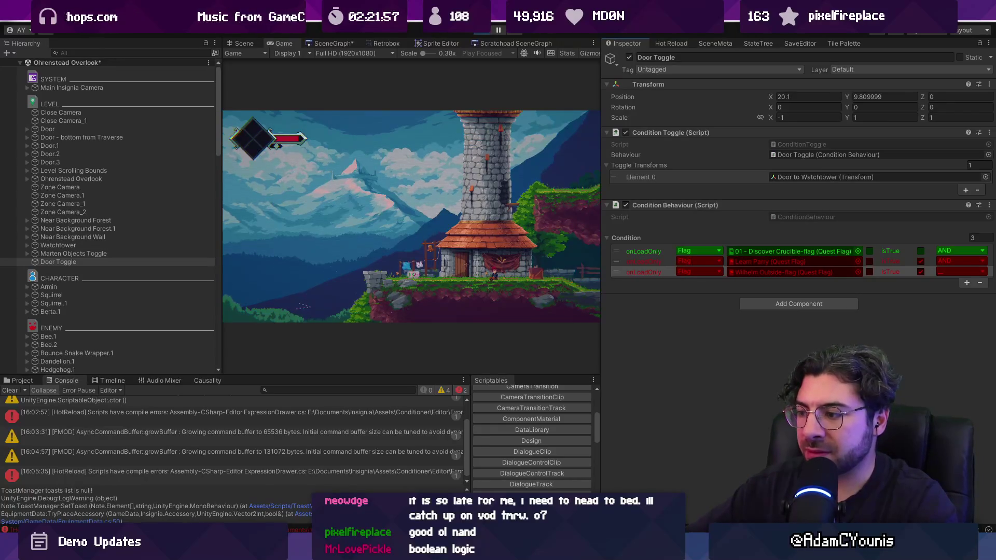
{"action": "key", "text": "alt+Tab"}
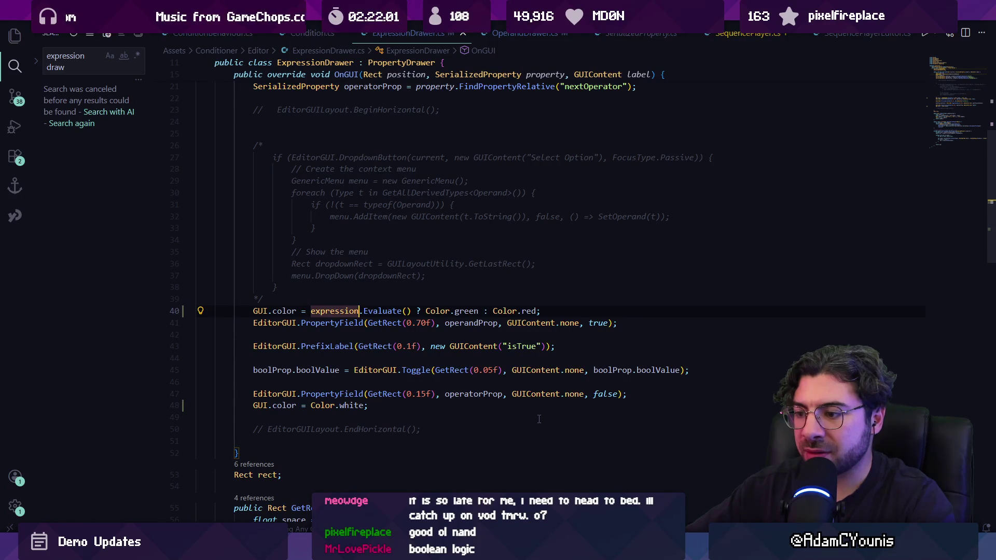
{"action": "key", "text": "alt+Tab"}
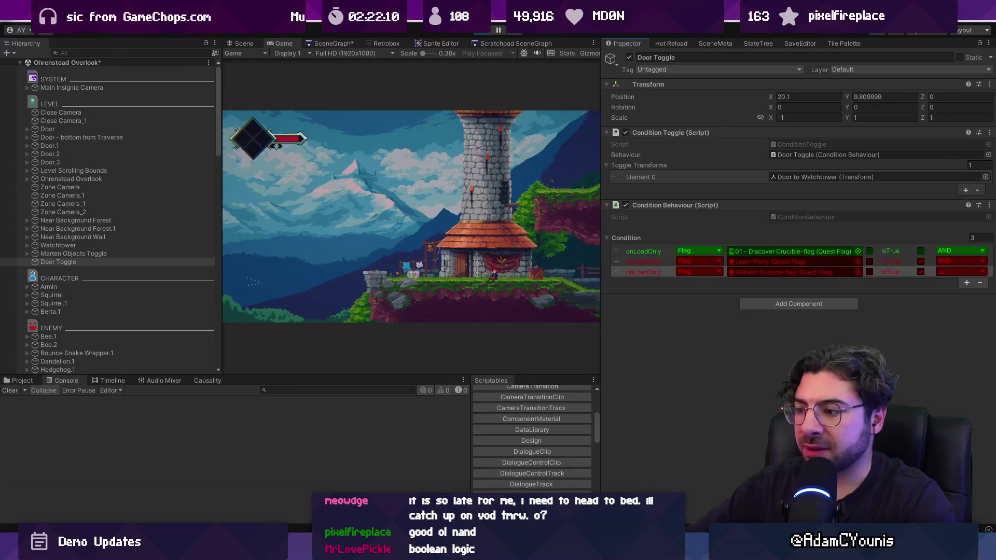
{"action": "key", "text": "alt+Tab"}
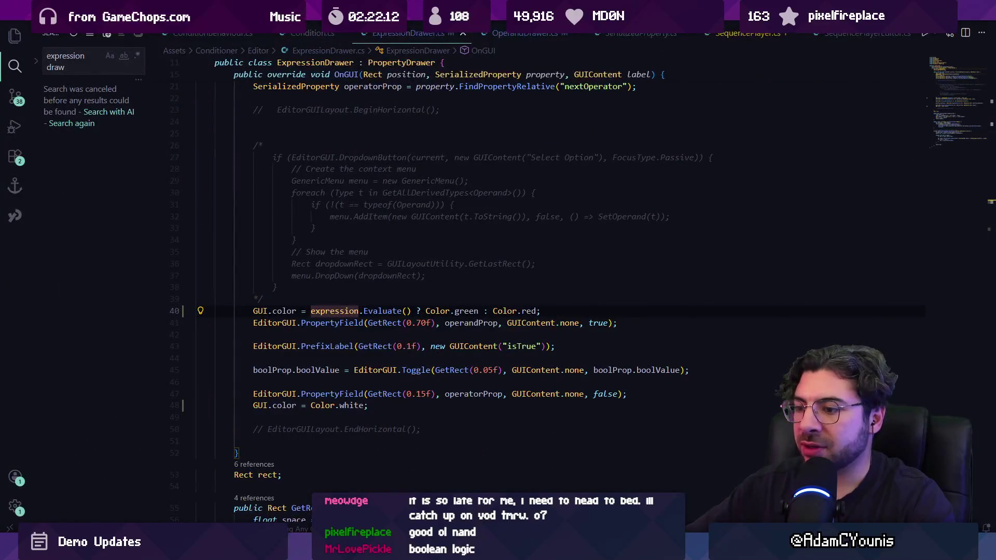
Step: Launch the Fork Git client from the system search
{"action": "key", "text": "super"}
{"action": "type", "text": "fork"}
{"action": "key", "text": "Return"}
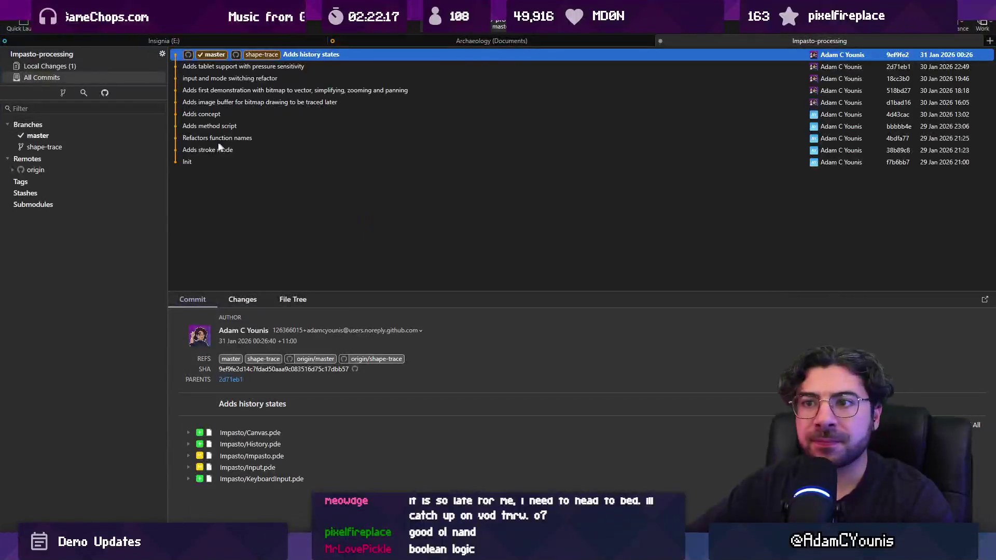
Step: Review the Insignia repository's local changes to OperandDrawer.cs and ExpressionDrawer.cs
{"action": "left_click", "coordinate": [107, 67]}
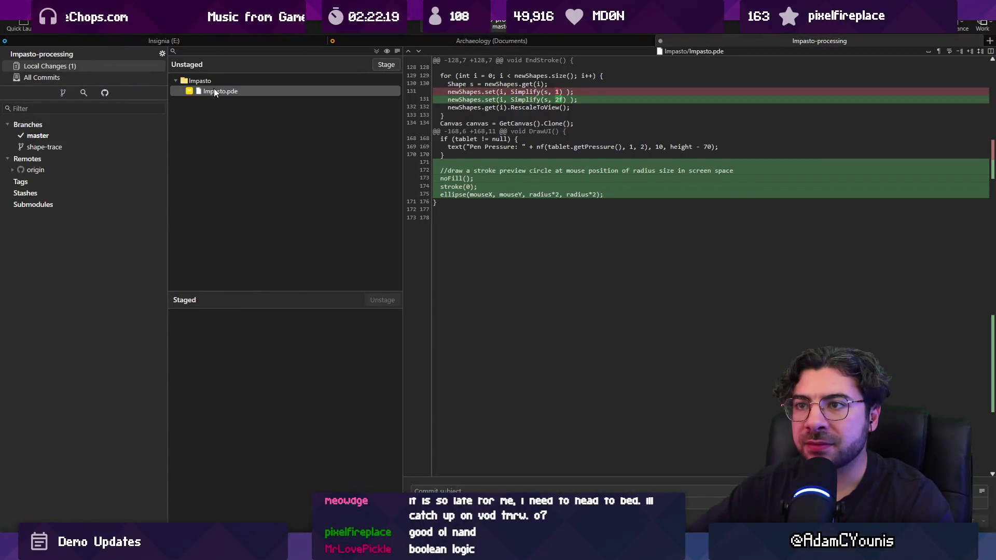
{"action": "left_click", "coordinate": [177, 44]}
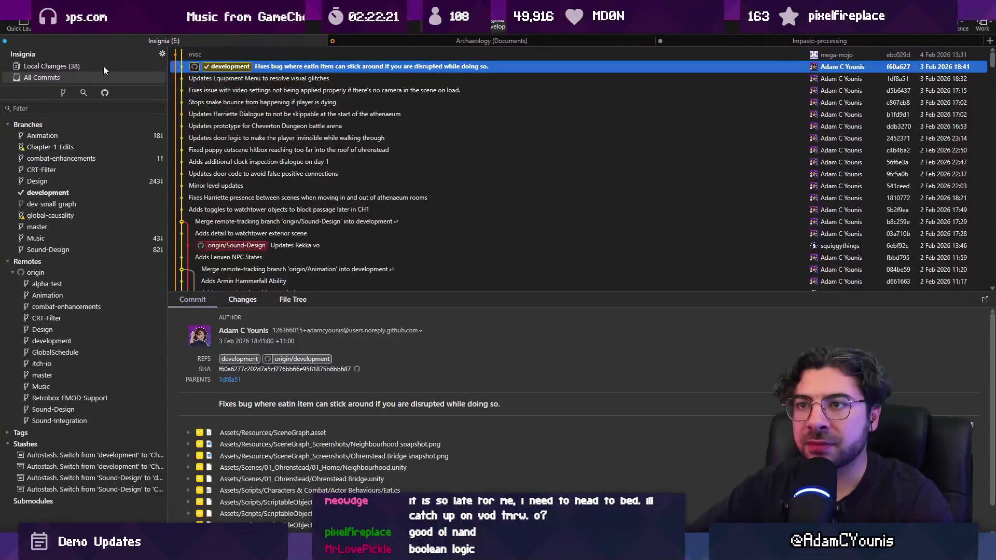
{"action": "left_click", "coordinate": [93, 66]}
{"action": "left_click", "coordinate": [257, 123]}
{"action": "left_click", "coordinate": [258, 116]}
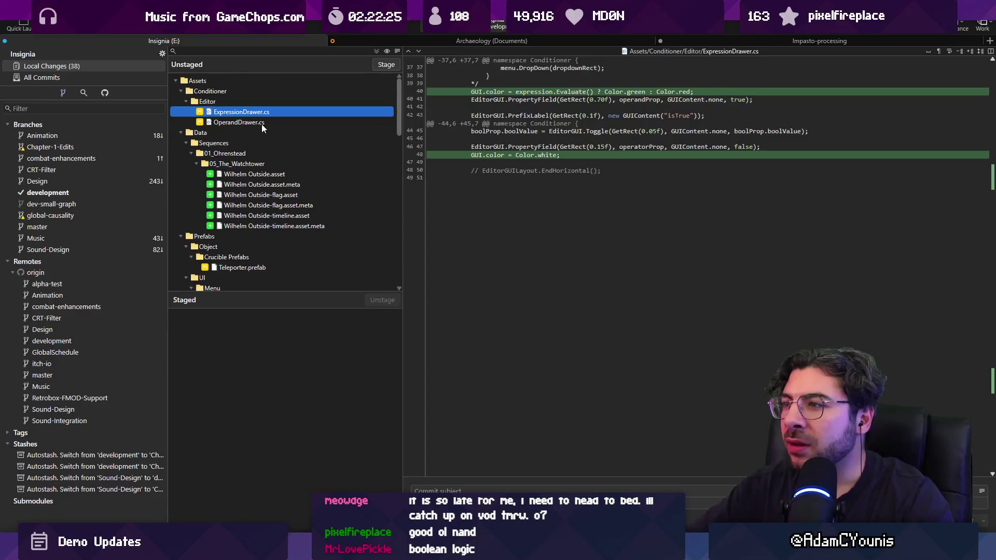
{"action": "left_click", "coordinate": [261, 123]}
Step: Discard the local changes to OperandDrawer.cs and return to the code
{"action": "mouse_move", "coordinate": [538, 141]}
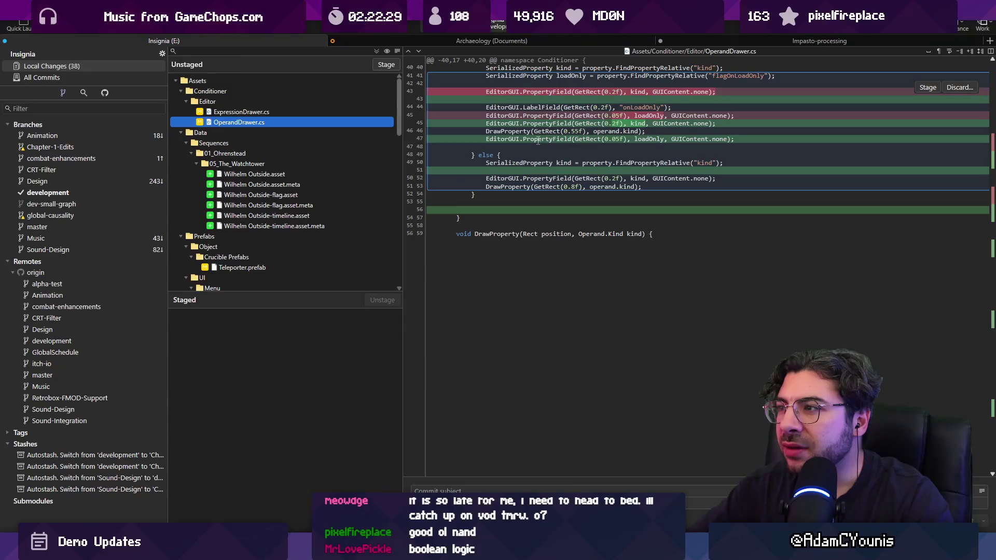
{"action": "right_click", "coordinate": [251, 122]}
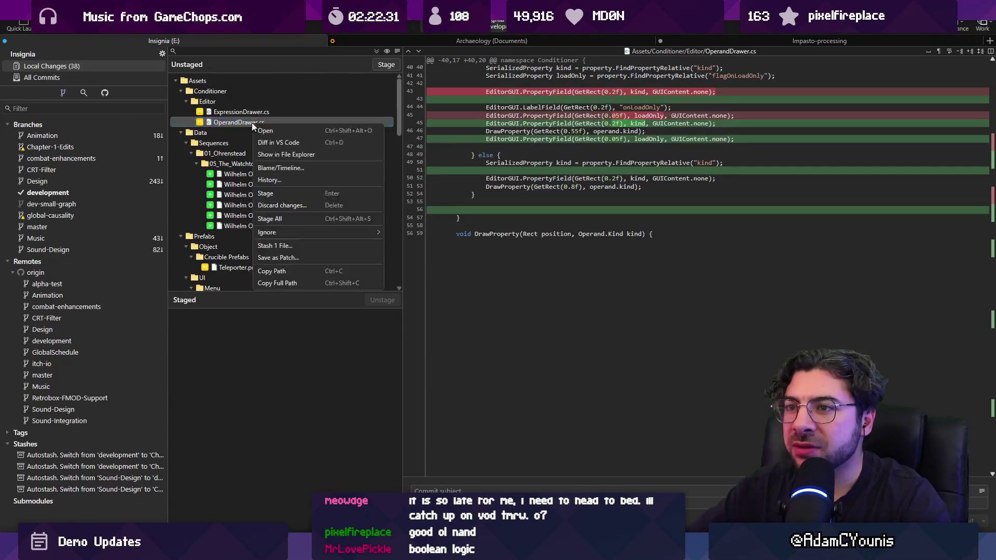
{"action": "left_click", "coordinate": [303, 207]}
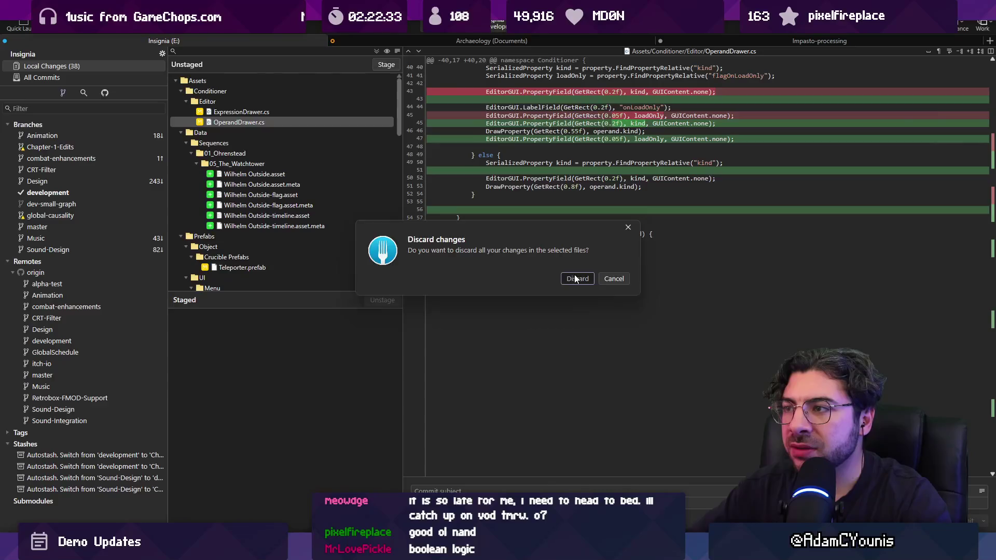
{"action": "left_click", "coordinate": [576, 278]}
{"action": "key", "text": "alt+Tab"}
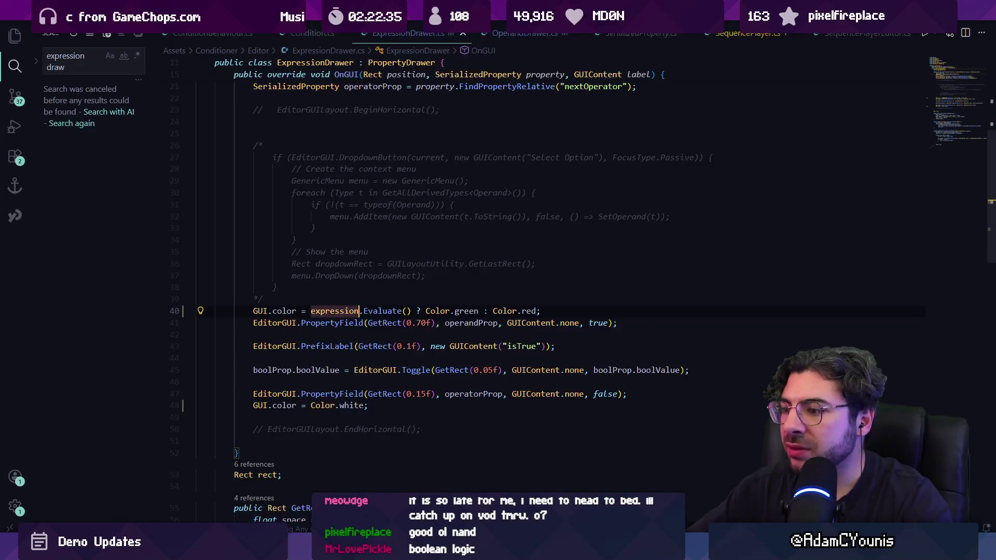
Step: Try OR on the first Door Toggle condition, then set it back to AND
{"action": "key", "text": "alt+Tab"}
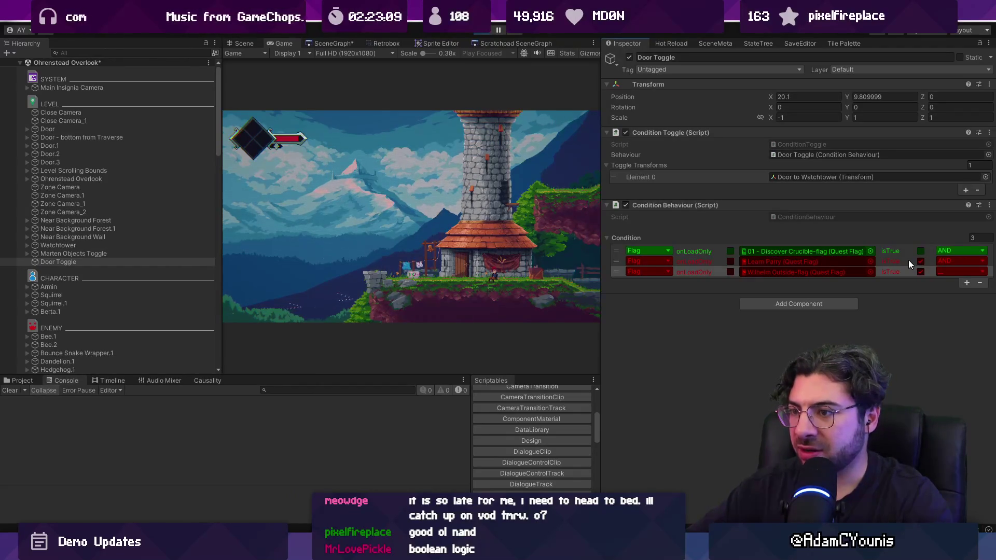
{"action": "left_click", "coordinate": [704, 247]}
{"action": "left_click", "coordinate": [964, 250]}
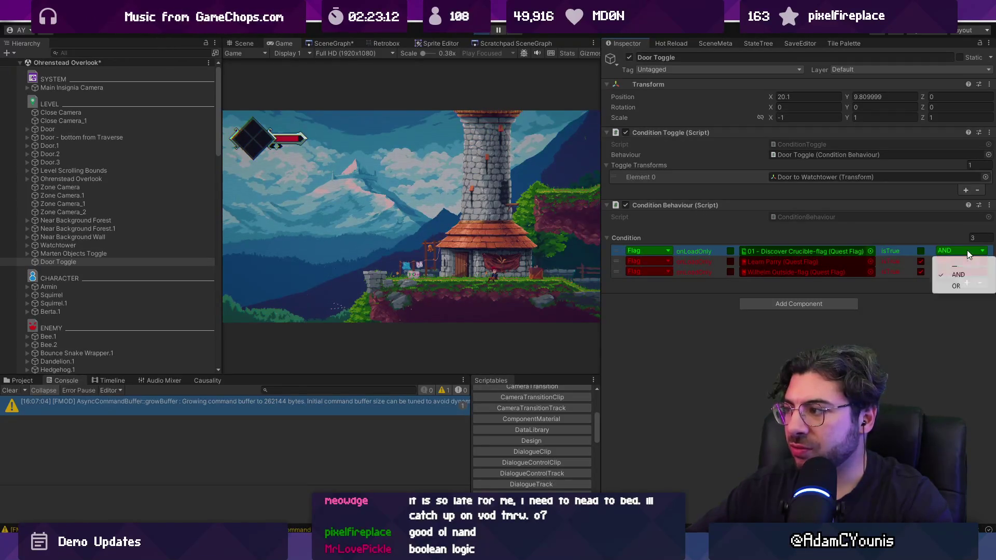
{"action": "left_click", "coordinate": [955, 287]}
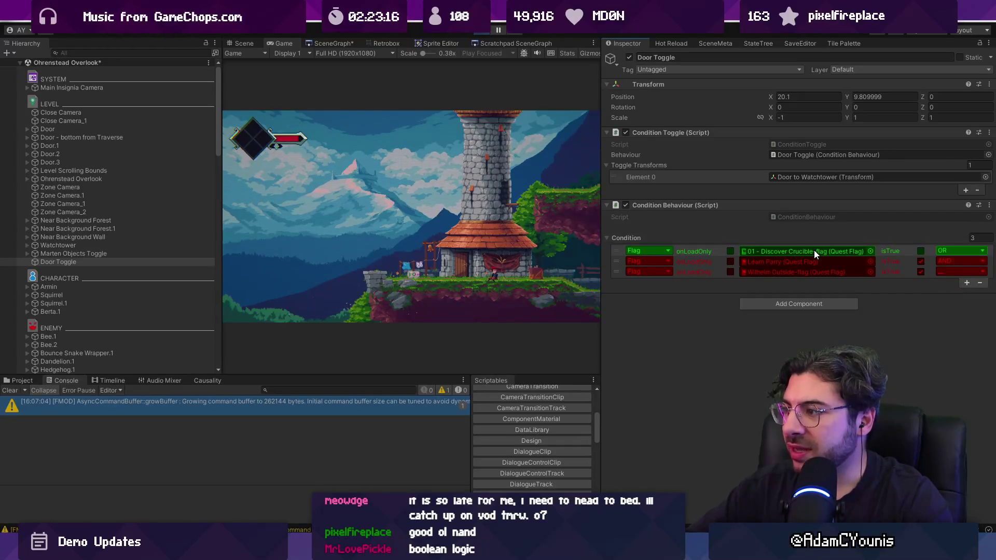
{"action": "left_click", "coordinate": [949, 251]}
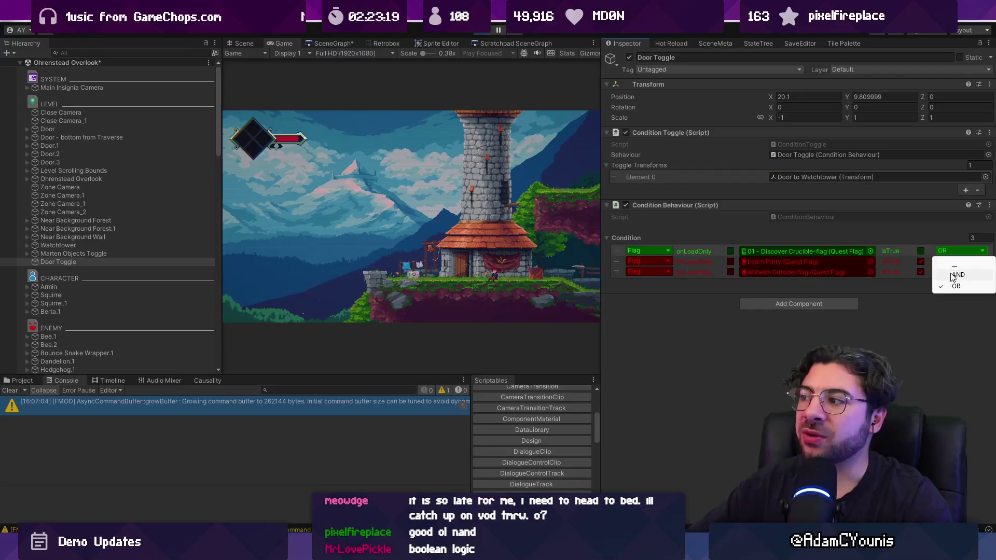
{"action": "left_click", "coordinate": [951, 275]}
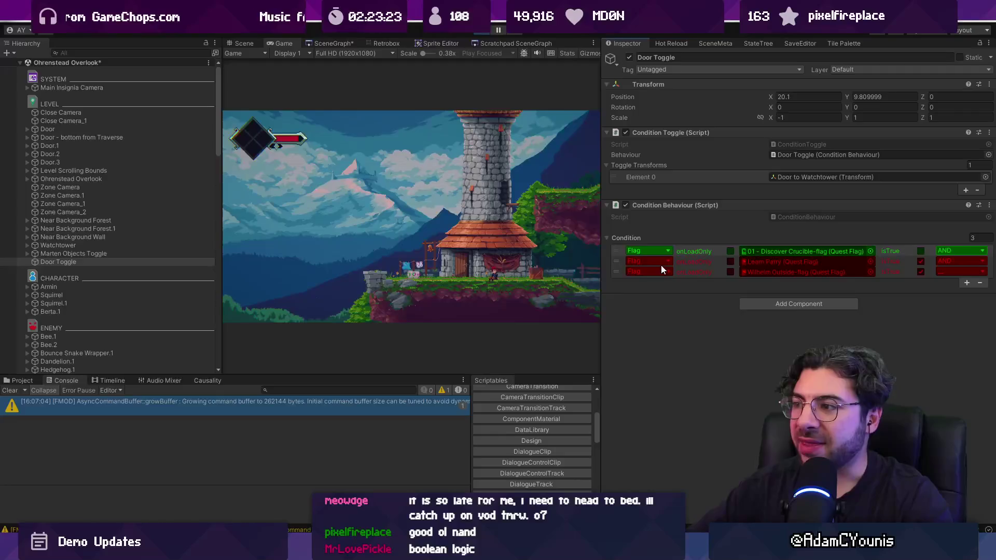
Step: Select the Learn Parry condition and walk the character right past the tower
{"action": "left_click", "coordinate": [616, 261]}
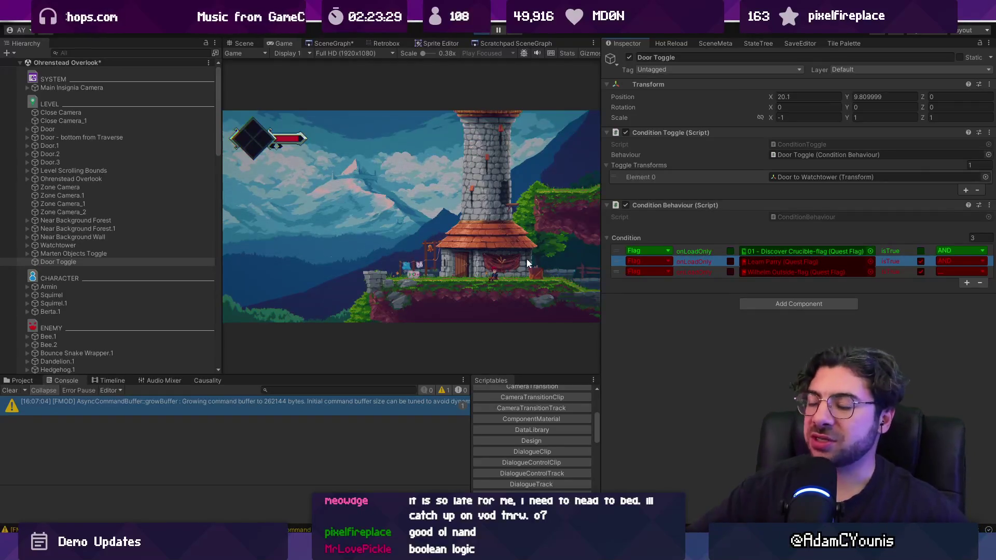
{"action": "left_click", "coordinate": [568, 267]}
{"action": "key", "text": "Right"}
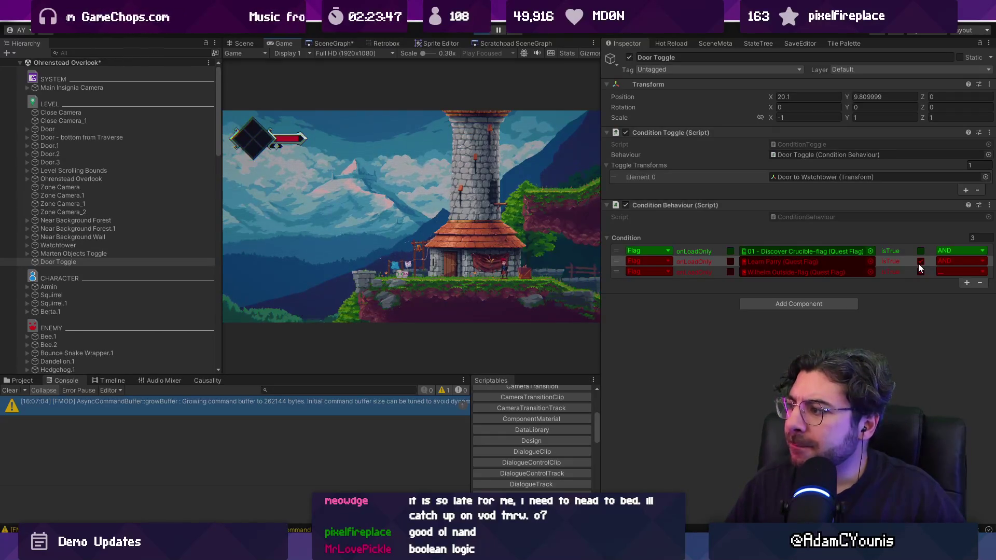
Step: Tick isTrue on Learn Parry and untick it on Wilhelm Outside
{"action": "left_click", "coordinate": [919, 262]}
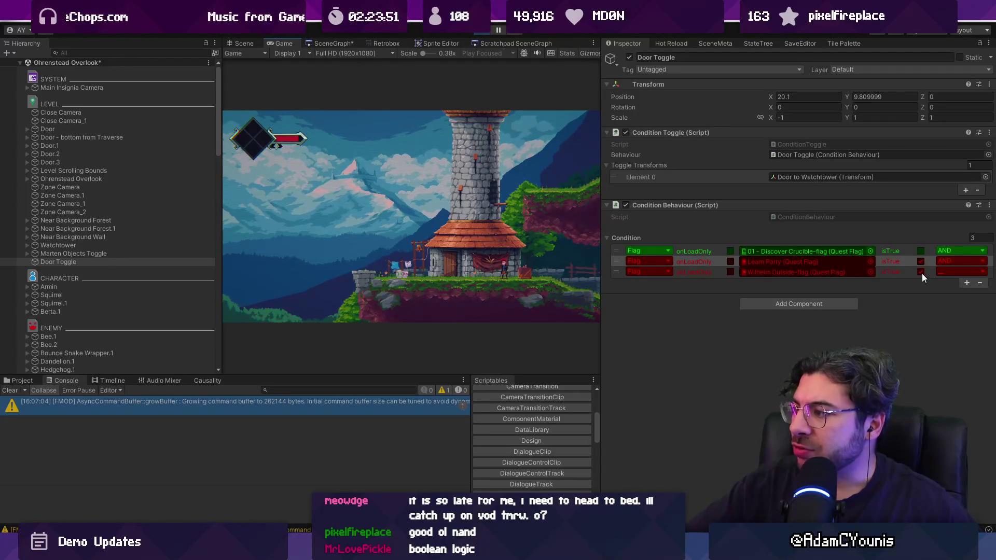
{"action": "left_click", "coordinate": [921, 273]}
{"action": "left_click", "coordinate": [920, 263]}
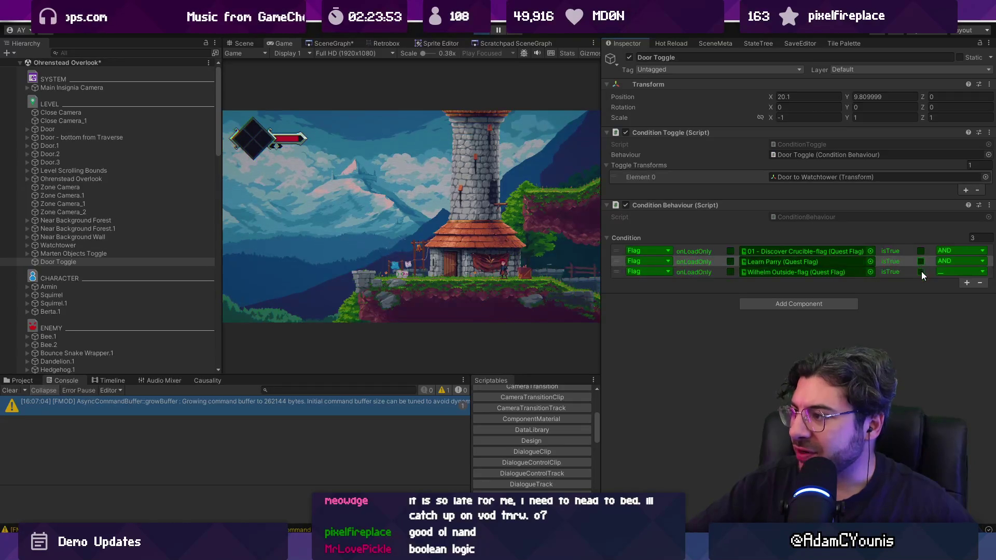
{"action": "left_click", "coordinate": [921, 272]}
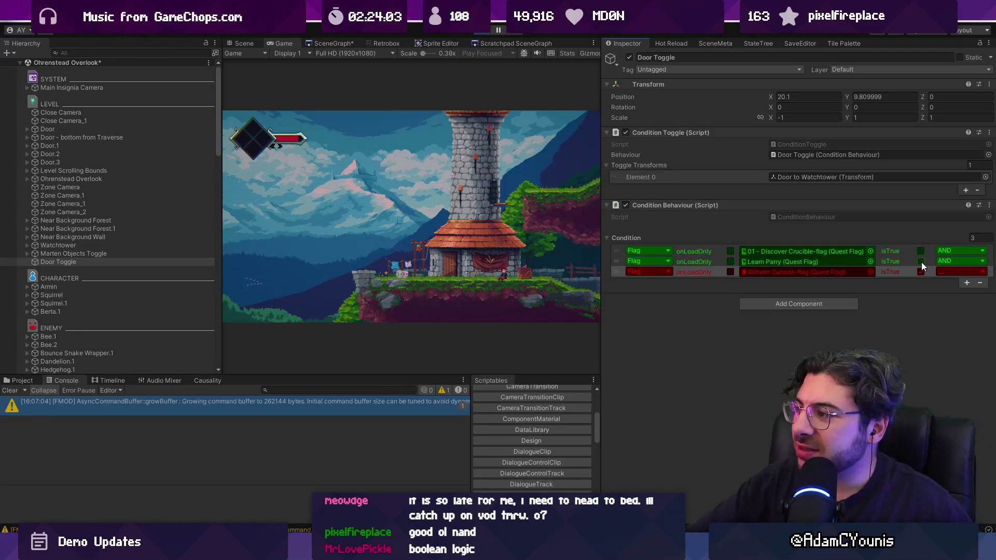
{"action": "left_click", "coordinate": [920, 262]}
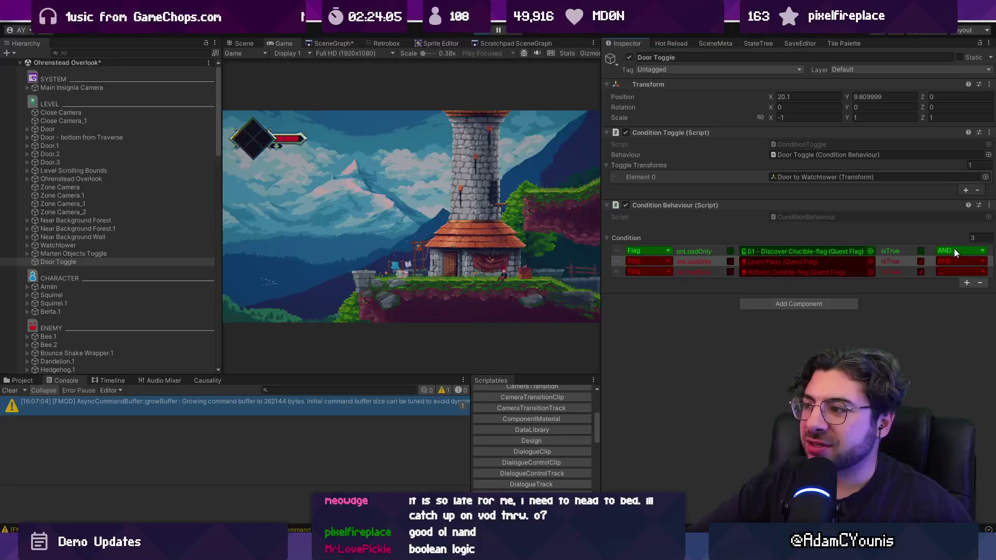
{"action": "left_click", "coordinate": [921, 271]}
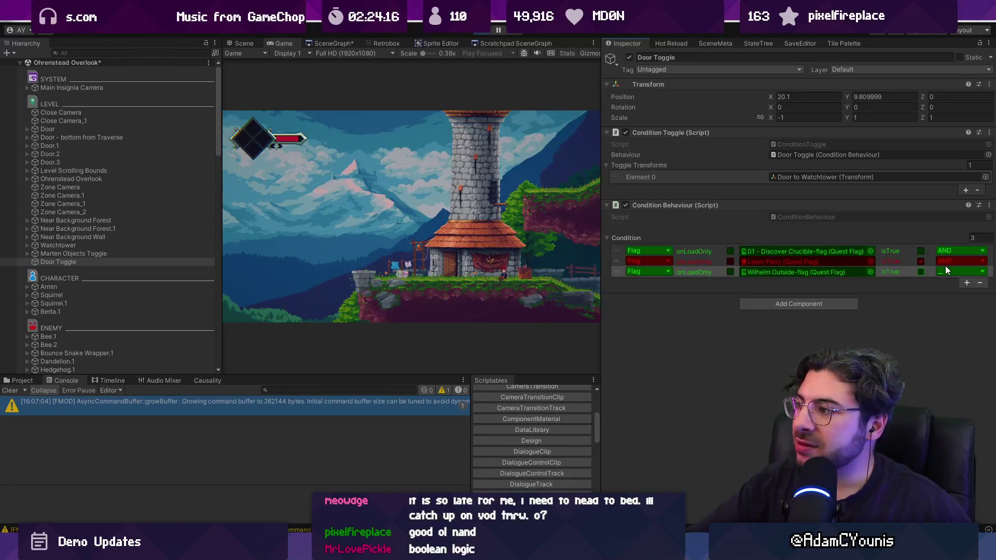
{"action": "left_click", "coordinate": [618, 260]}
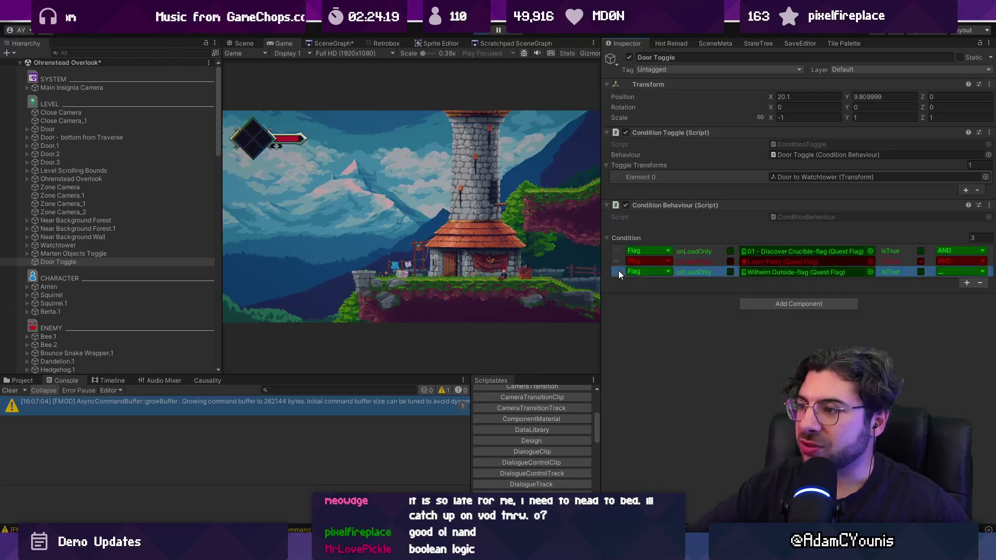
{"action": "left_click", "coordinate": [621, 268]}
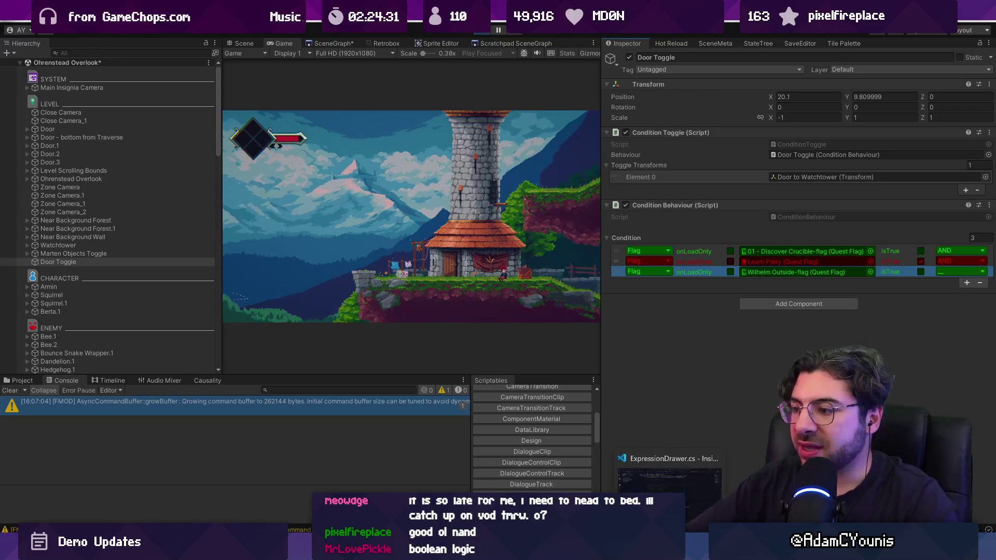
Step: Leave the first condition's operator on AND, then pan to empty space in the drawing app
{"action": "key", "text": "alt+Tab"}
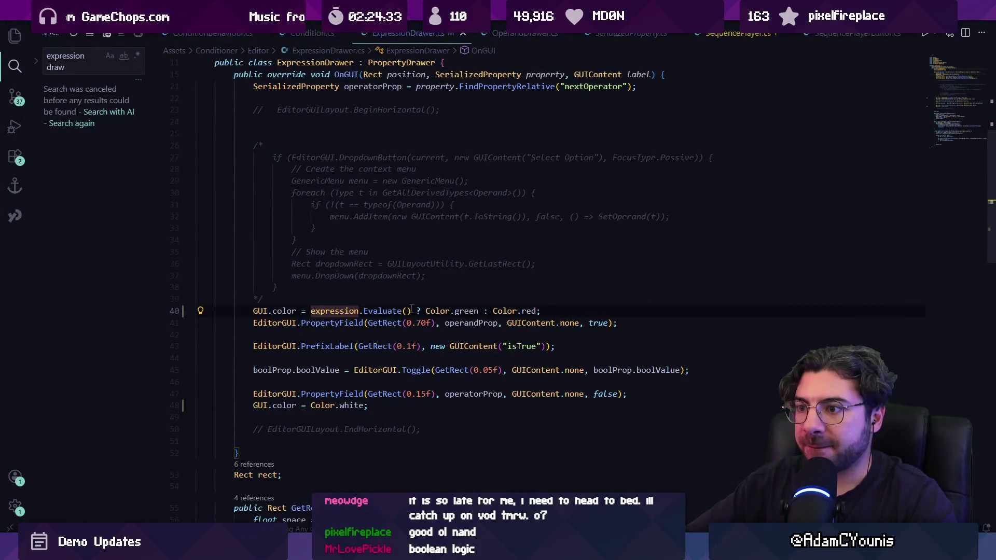
{"action": "key", "text": "alt+Tab"}
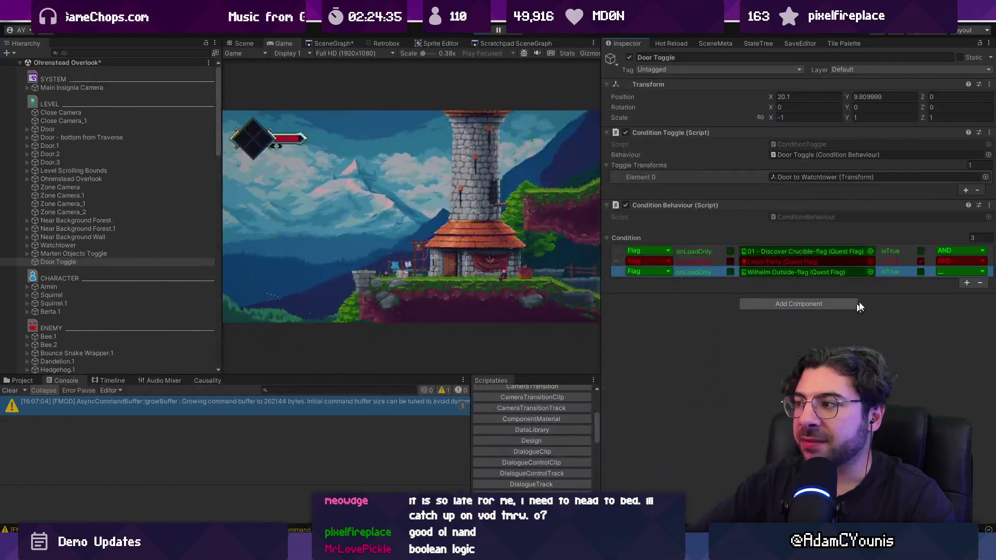
{"action": "left_click", "coordinate": [947, 253]}
{"action": "left_click", "coordinate": [957, 275]}
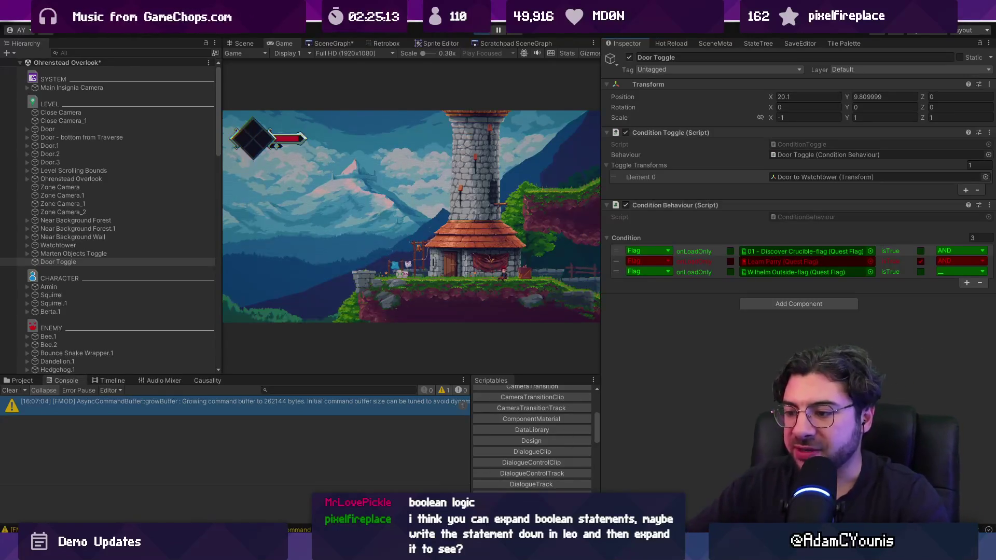
{"action": "key", "text": "alt+Tab"}
{"action": "mouse_move", "coordinate": [505, 393]}
{"action": "left_mouse_down"}
{"action": "mouse_move", "coordinate": [513, 267]}
{"action": "mouse_move", "coordinate": [444, 349]}
{"action": "mouse_move", "coordinate": [342, 291]}
{"action": "left_mouse_up"}
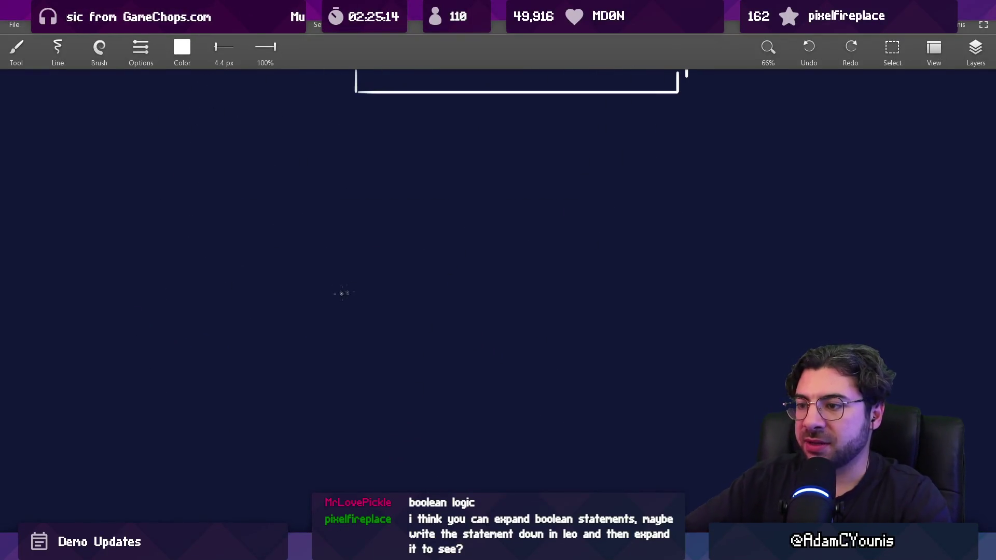
Step: Handwrite '!reached crucible' with an 11 px brush
{"action": "key", "text": "bracketright"}
{"action": "key", "text": "bracketright"}
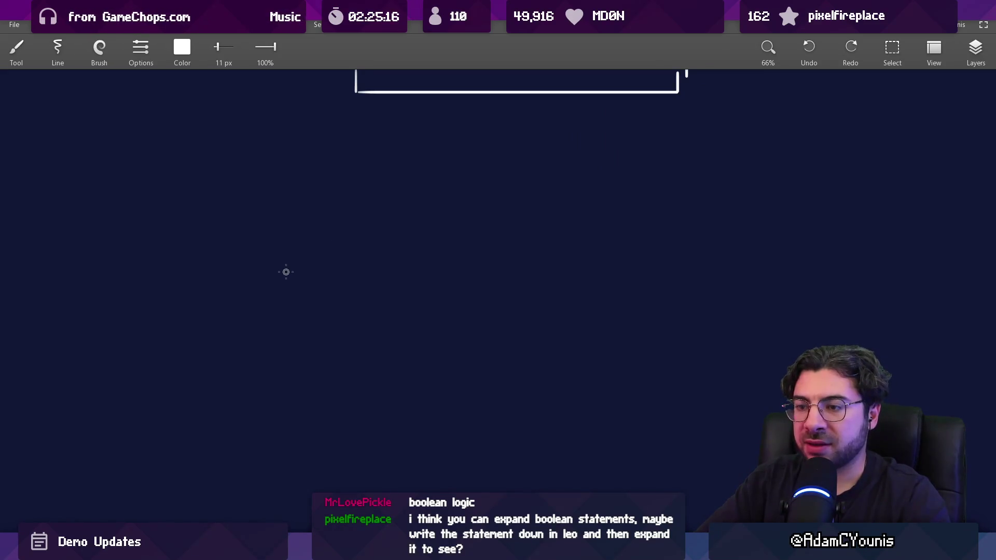
{"action": "left_click_drag", "start_coordinate": [286, 257], "coordinate": [287, 292]}
{"action": "left_click", "coordinate": [286, 313]}
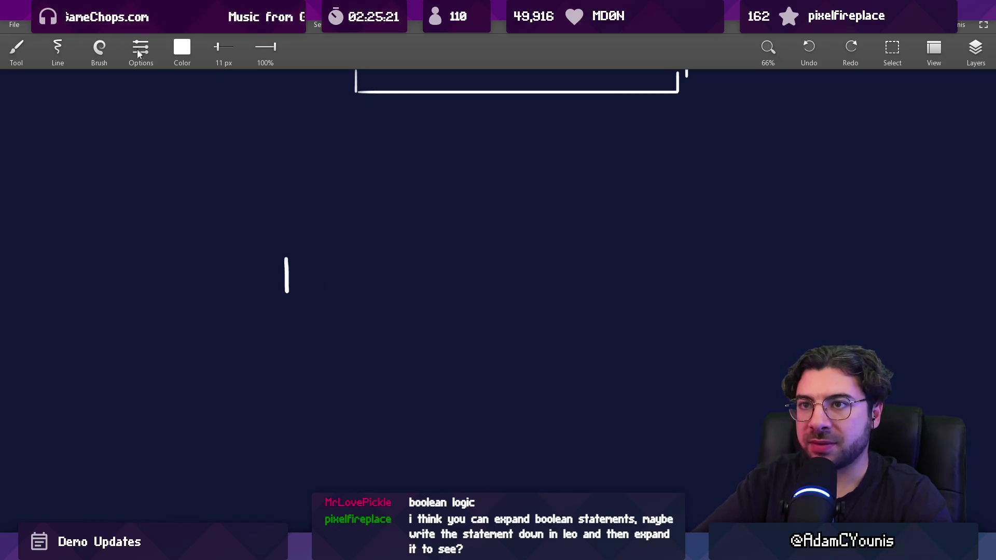
{"action": "left_click", "coordinate": [138, 49]}
{"action": "left_click", "coordinate": [104, 58]}
{"action": "left_click", "coordinate": [95, 109]}
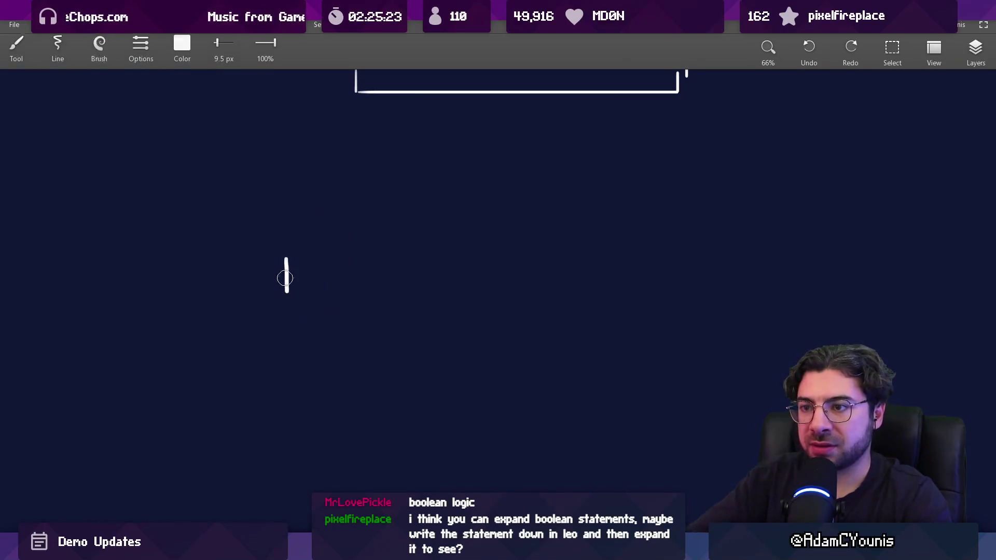
{"action": "key", "text": "ctrl+z"}
{"action": "key", "text": "b"}
{"action": "mouse_move", "coordinate": [328, 278]}
{"action": "left_mouse_down"}
{"action": "mouse_move", "coordinate": [339, 267]}
{"action": "mouse_move", "coordinate": [429, 258]}
{"action": "mouse_move", "coordinate": [440, 266]}
{"action": "left_mouse_up"}
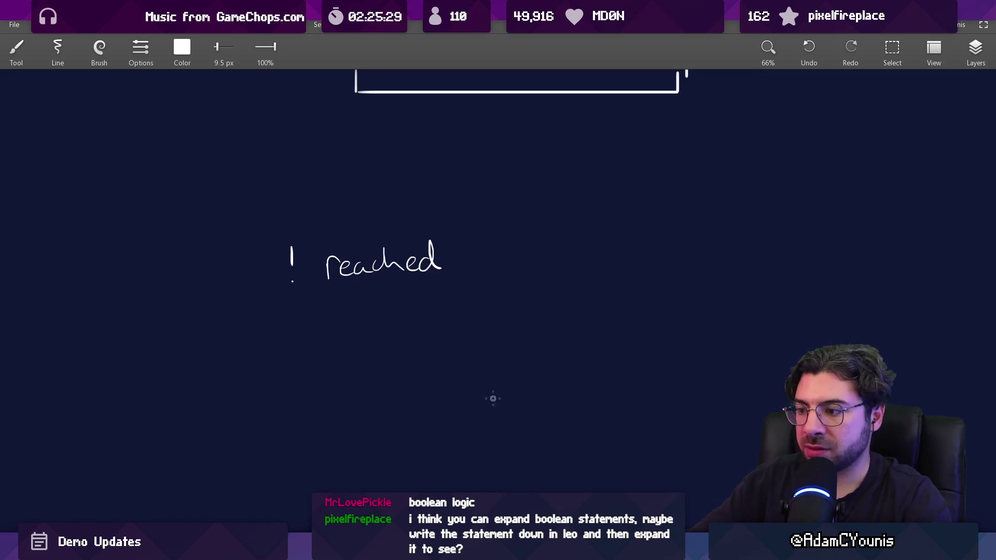
{"action": "mouse_move", "coordinate": [497, 249]}
{"action": "left_mouse_down"}
{"action": "mouse_move", "coordinate": [493, 262]}
{"action": "mouse_move", "coordinate": [551, 256]}
{"action": "mouse_move", "coordinate": [553, 240]}
{"action": "mouse_move", "coordinate": [574, 260]}
{"action": "left_mouse_up"}
{"action": "mouse_move", "coordinate": [594, 224]}
{"action": "left_mouse_down"}
{"action": "mouse_move", "coordinate": [597, 261]}
{"action": "mouse_move", "coordinate": [624, 258]}
{"action": "left_mouse_up"}
Step: Write '!(learn parry' on a second line, undoing stray strokes
{"action": "scroll", "coordinate": [516, 304], "scroll_direction": "down", "scroll_amount": 3}
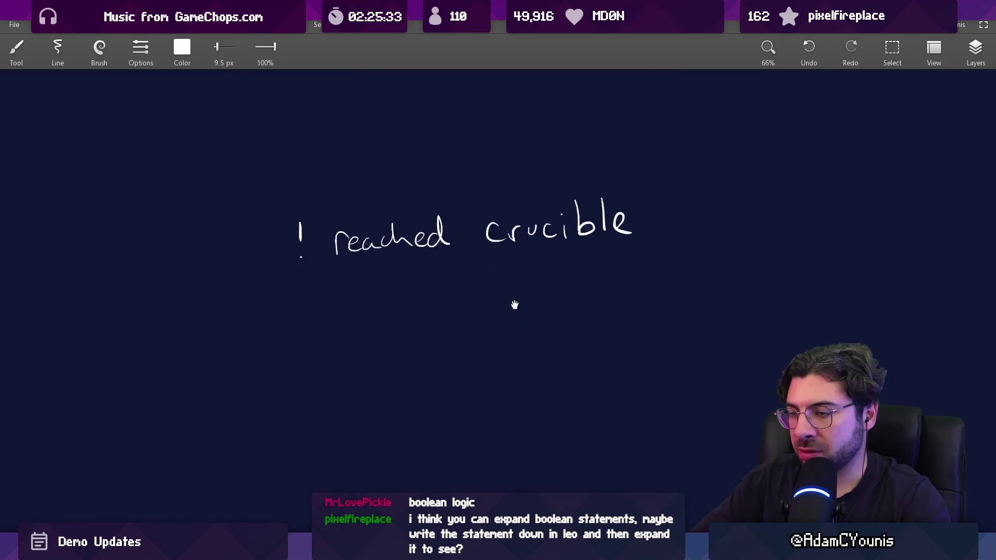
{"action": "left_click_drag", "start_coordinate": [261, 287], "coordinate": [261, 316]}
{"action": "left_click", "coordinate": [262, 331]}
{"action": "left_click_drag", "start_coordinate": [298, 269], "coordinate": [304, 341]}
{"action": "mouse_move", "coordinate": [311, 294]}
{"action": "left_mouse_down"}
{"action": "mouse_move", "coordinate": [325, 311]}
{"action": "mouse_move", "coordinate": [346, 315]}
{"action": "left_mouse_up"}
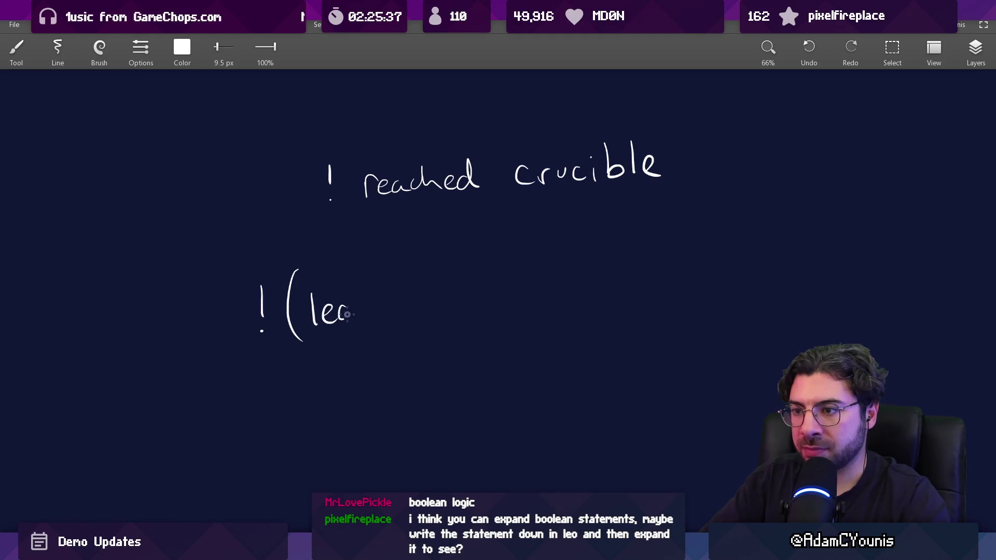
{"action": "key", "text": "ctrl+z"}
{"action": "left_click_drag", "start_coordinate": [436, 302], "coordinate": [451, 296]}
{"action": "left_click_drag", "start_coordinate": [518, 326], "coordinate": [495, 339]}
{"action": "key", "text": "ctrl+z"}
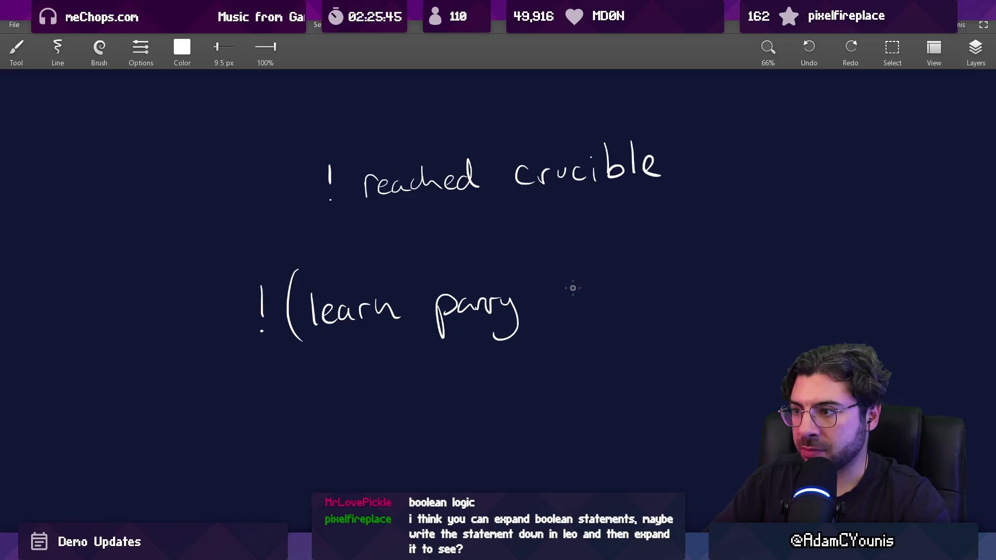
{"action": "key", "text": "ctrl+z"}
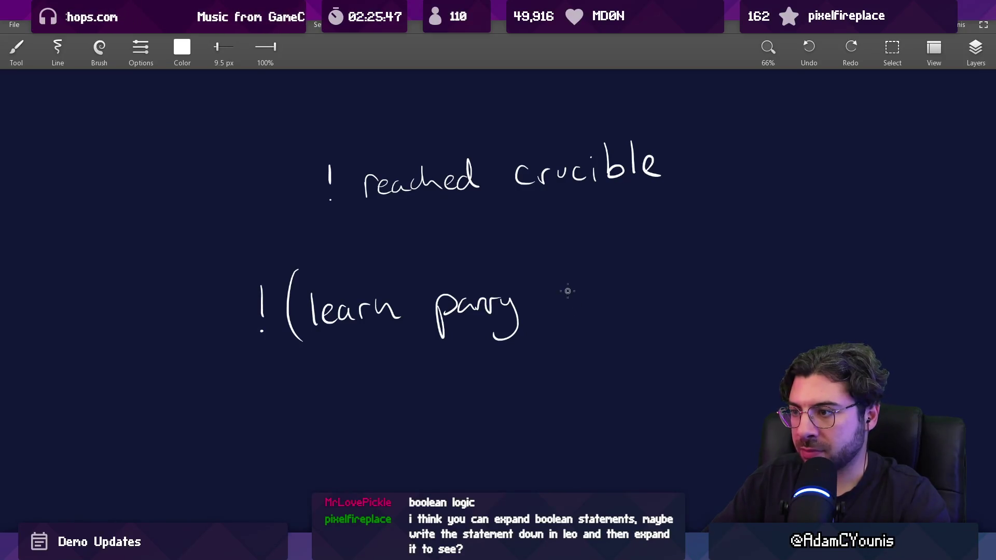
Step: Continue the line with '&& !speak to wilhelm'
{"action": "left_click_drag", "start_coordinate": [571, 276], "coordinate": [572, 291]}
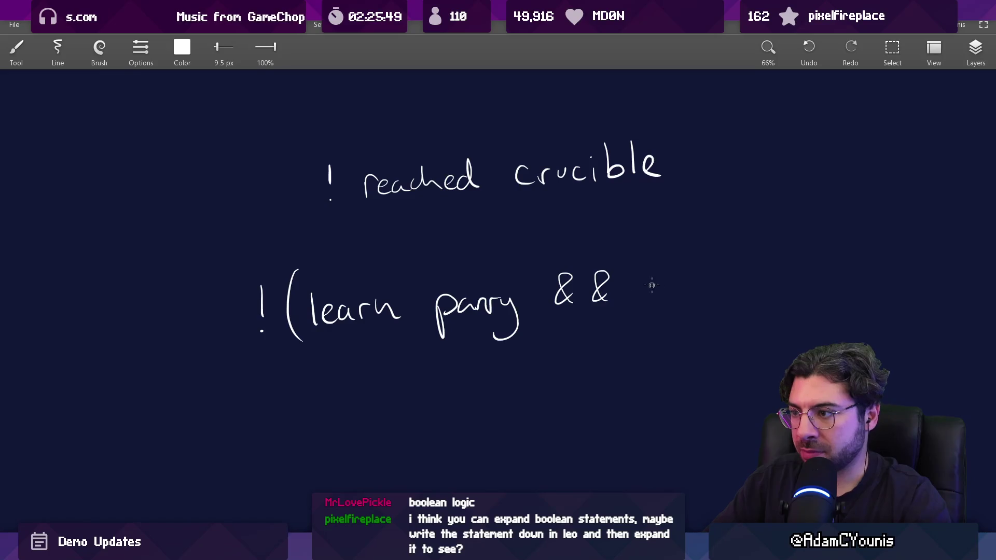
{"action": "left_click_drag", "start_coordinate": [657, 268], "coordinate": [657, 300]}
{"action": "left_click", "coordinate": [659, 314]}
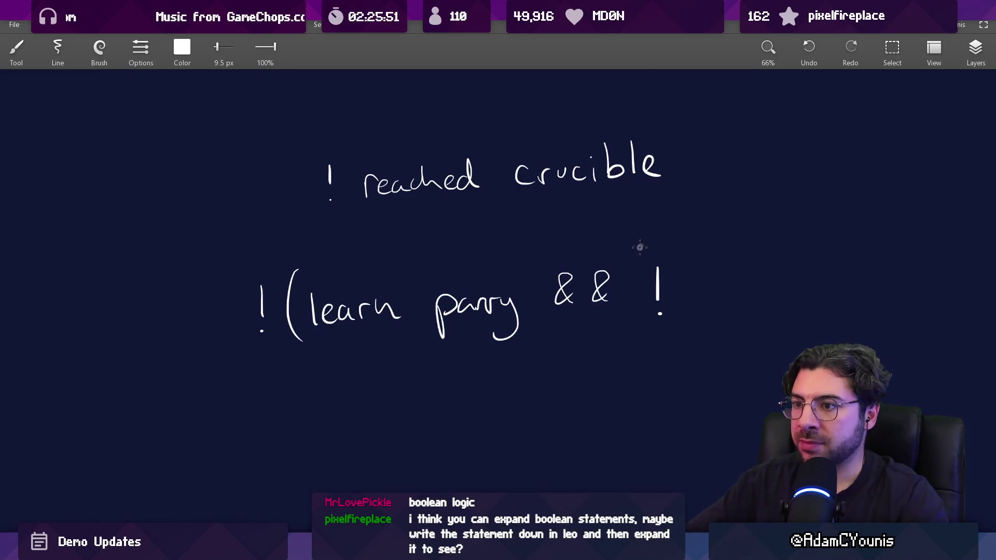
{"action": "scroll", "coordinate": [642, 247], "scroll_direction": "right", "scroll_amount": 2}
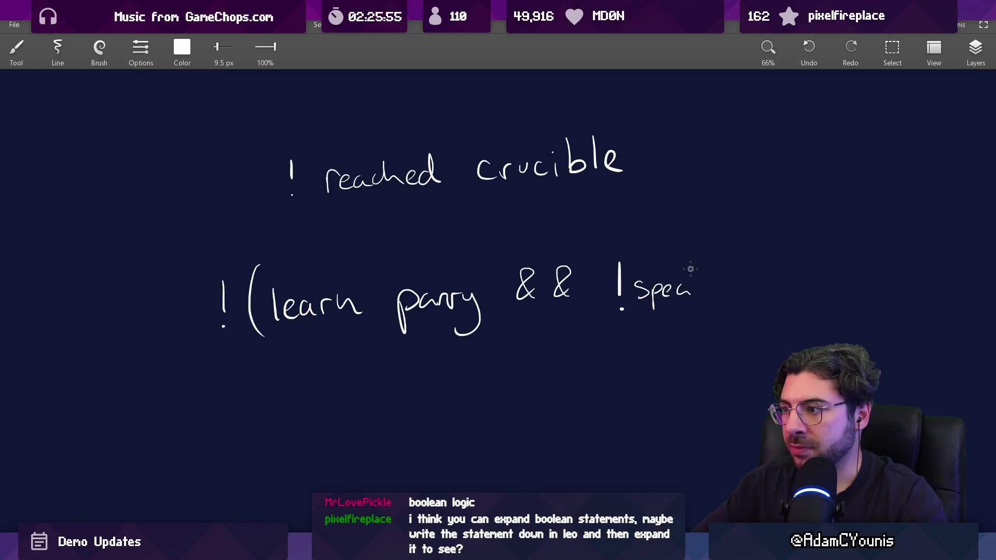
{"action": "scroll", "coordinate": [739, 283], "scroll_direction": "right", "scroll_amount": 5}
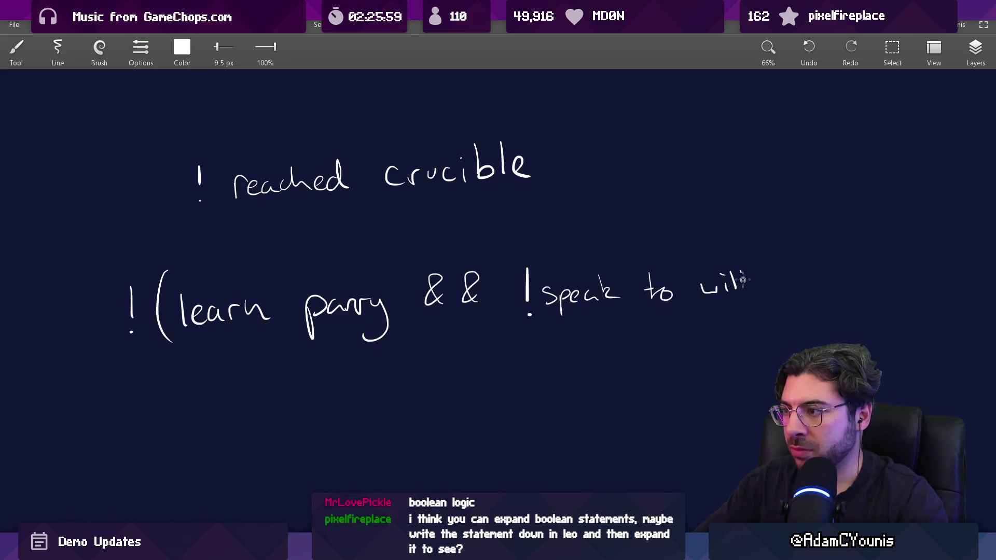
{"action": "key", "text": "ctrl+z"}
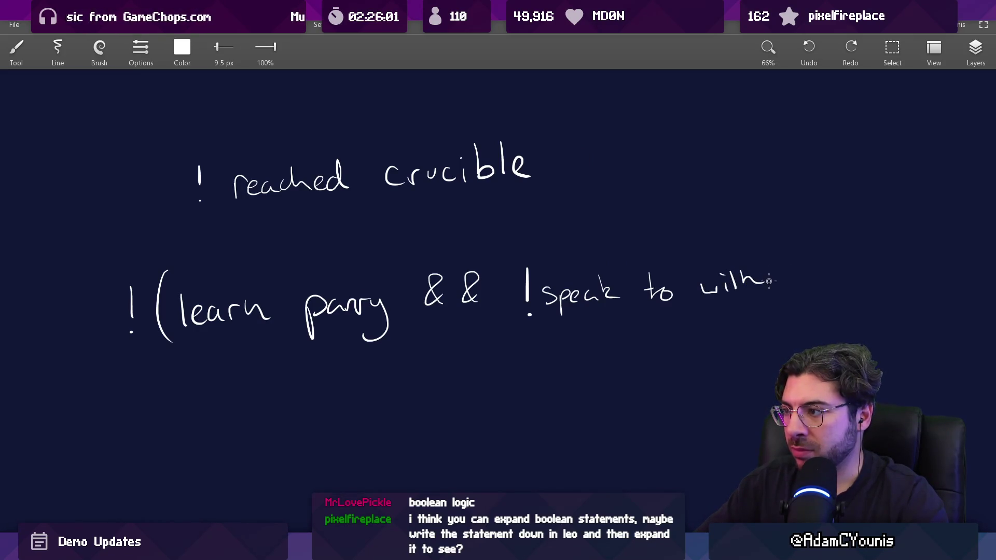
{"action": "scroll", "coordinate": [808, 283], "scroll_direction": "down", "scroll_amount": 5}
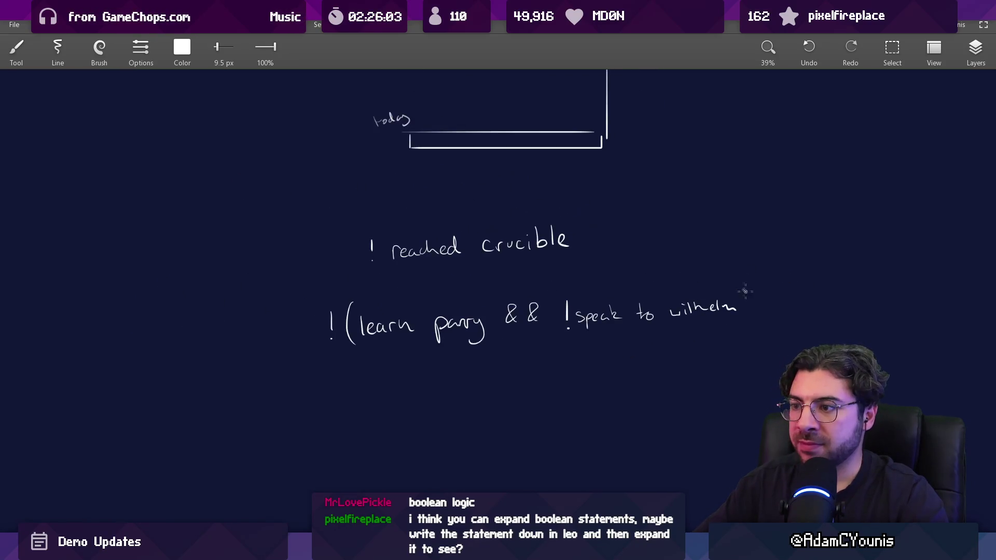
{"action": "scroll", "coordinate": [747, 324], "scroll_direction": "down", "scroll_amount": 1}
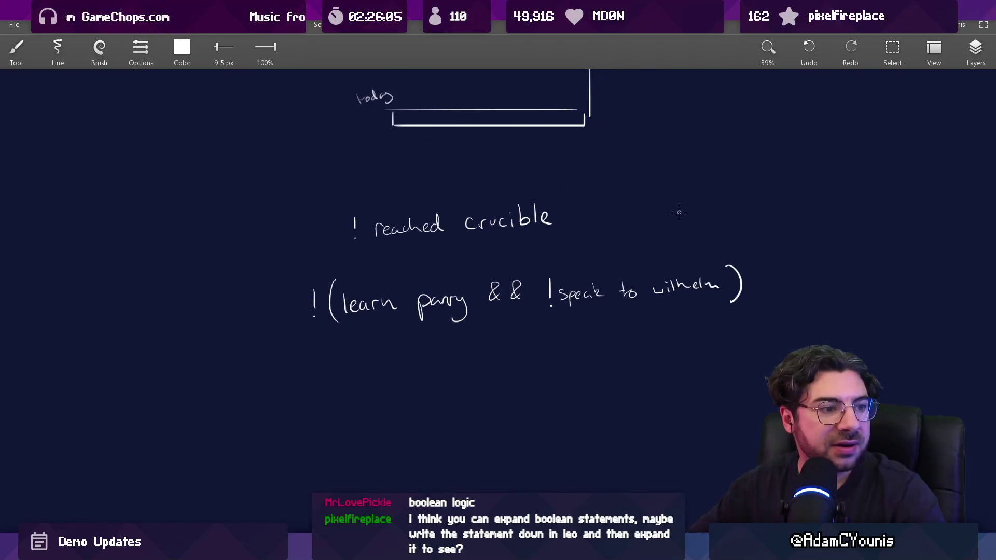
Step: Lasso-move 'reached crucible' onto the same line as the rest of the expression
{"action": "key", "text": "l"}
{"action": "left_click_drag", "start_coordinate": [342, 193], "coordinate": [567, 243]}
{"action": "mouse_move", "coordinate": [488, 215]}
{"action": "left_mouse_down"}
{"action": "mouse_move", "coordinate": [428, 215]}
{"action": "mouse_move", "coordinate": [158, 292]}
{"action": "left_mouse_up"}
{"action": "key", "text": "Escape"}
{"action": "mouse_move", "coordinate": [260, 311]}
{"action": "left_mouse_down"}
{"action": "mouse_move", "coordinate": [465, 274]}
{"action": "mouse_move", "coordinate": [440, 279]}
{"action": "left_mouse_up"}
Step: Zoom in on the expression and touch up the && after crucible
{"action": "key", "text": "b"}
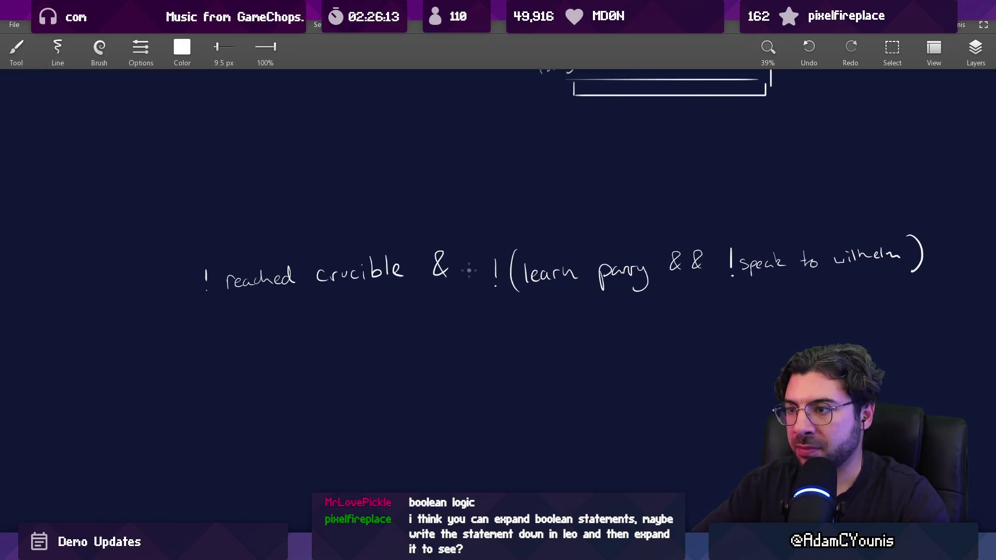
{"action": "key", "text": "z"}
{"action": "left_click", "coordinate": [449, 363]}
{"action": "key", "text": "e"}
{"action": "left_click_drag", "start_coordinate": [461, 228], "coordinate": [481, 240]}
{"action": "key", "text": "ctrl+z"}
{"action": "left_click_drag", "start_coordinate": [482, 198], "coordinate": [447, 243]}
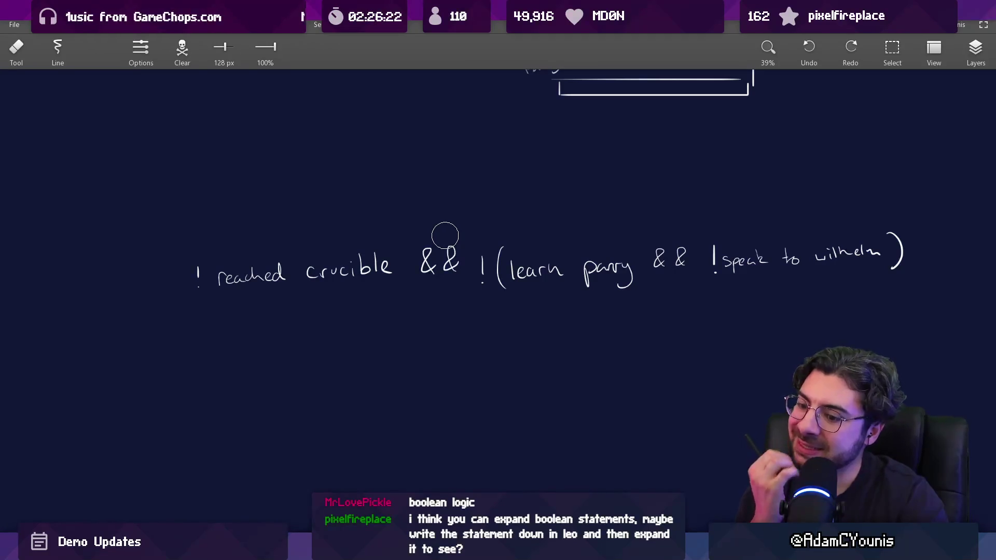
Step: Try underlining each clause of the expression, then undo both underlines
{"action": "mouse_move", "coordinate": [408, 247]}
{"action": "left_mouse_down"}
{"action": "mouse_move", "coordinate": [413, 238]}
{"action": "mouse_move", "coordinate": [399, 238]}
{"action": "left_mouse_up"}
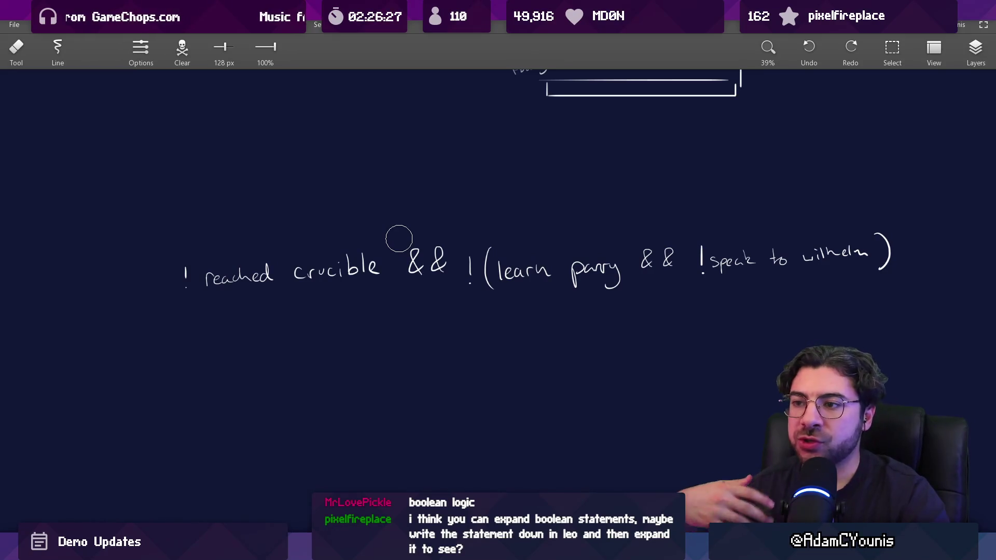
{"action": "key", "text": "b"}
{"action": "left_click_drag", "start_coordinate": [199, 306], "coordinate": [375, 288]}
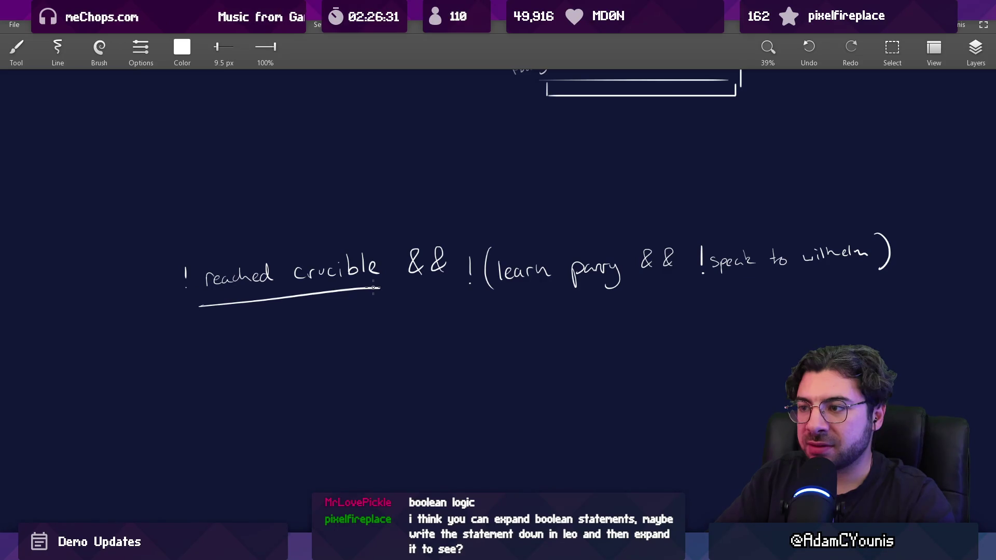
{"action": "key", "text": "ctrl+z"}
{"action": "left_click_drag", "start_coordinate": [491, 307], "coordinate": [816, 301]}
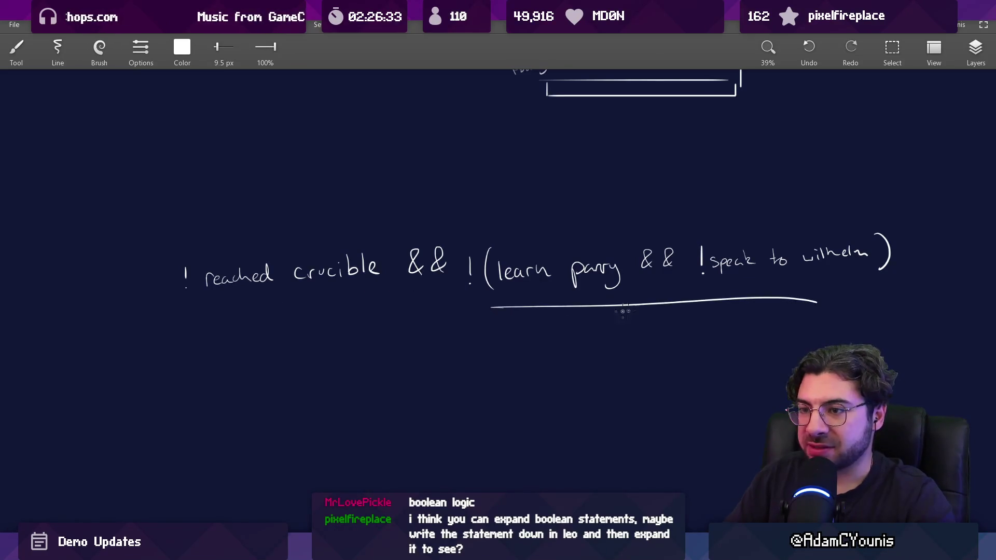
{"action": "key", "text": "ctrl+z"}
{"action": "scroll", "coordinate": [402, 213], "scroll_direction": "right", "scroll_amount": 1}
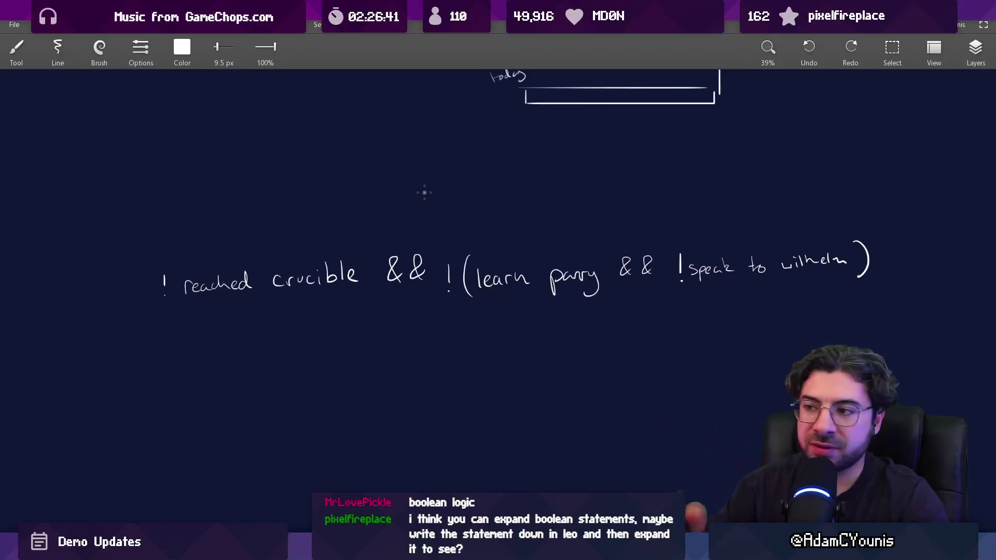
{"action": "left_click_drag", "start_coordinate": [555, 307], "coordinate": [533, 305]}
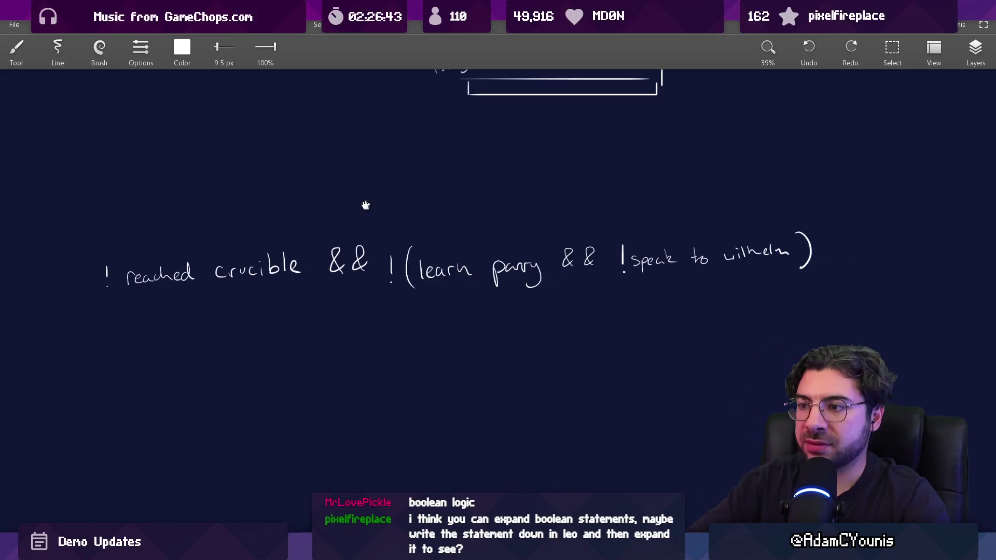
Step: Lasso-select '!(learn parry && !speak to wilhelm)' and drag it to the right
{"action": "key", "text": "s"}
{"action": "mouse_move", "coordinate": [382, 233]}
{"action": "left_mouse_down"}
{"action": "mouse_move", "coordinate": [371, 278]}
{"action": "mouse_move", "coordinate": [751, 327]}
{"action": "mouse_move", "coordinate": [715, 218]}
{"action": "mouse_move", "coordinate": [508, 222]}
{"action": "left_mouse_up"}
{"action": "left_click_drag", "start_coordinate": [435, 277], "coordinate": [547, 278]}
{"action": "key", "text": "Escape"}
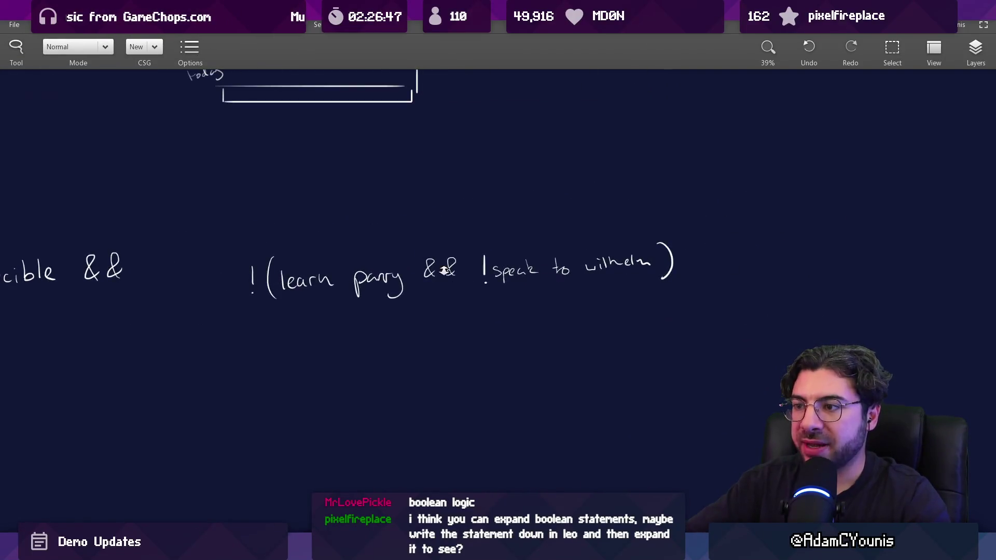
{"action": "scroll", "coordinate": [422, 224], "scroll_direction": "up", "scroll_amount": 3}
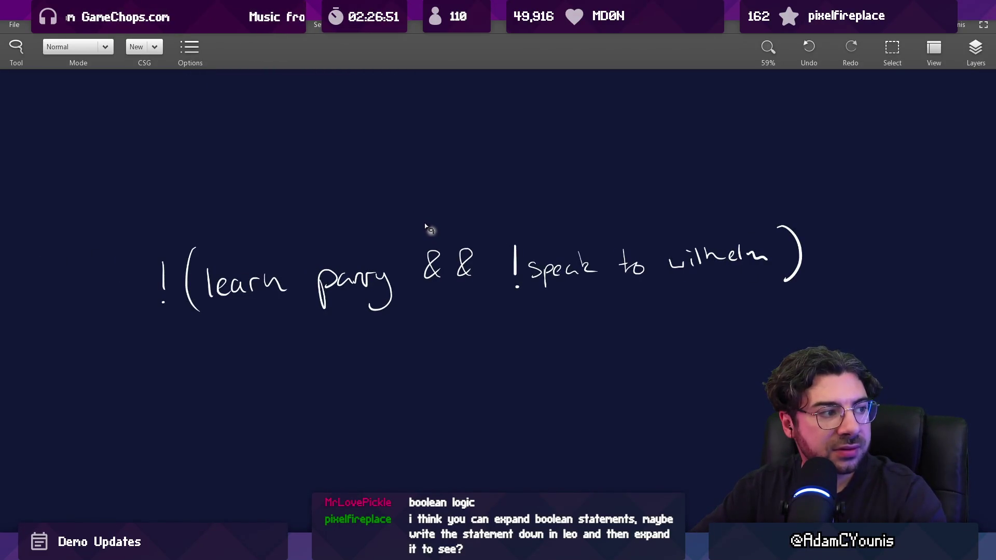
{"action": "key", "text": "e"}
{"action": "left_click_drag", "start_coordinate": [165, 261], "coordinate": [183, 308]}
{"action": "key", "text": "b"}
{"action": "left_click_drag", "start_coordinate": [187, 271], "coordinate": [188, 283]}
{"action": "left_click", "coordinate": [188, 290]}
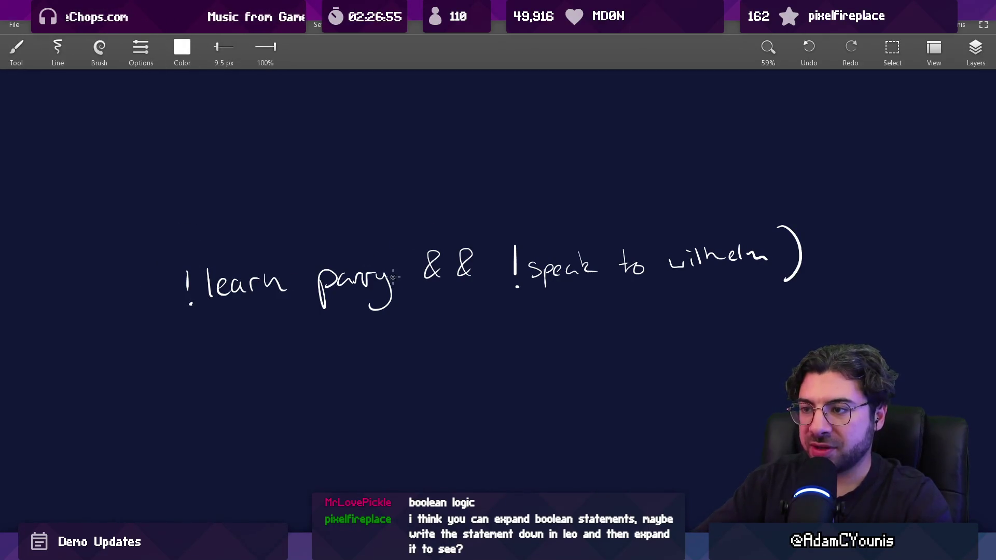
{"action": "key", "text": "e"}
{"action": "left_click_drag", "start_coordinate": [513, 233], "coordinate": [504, 296]}
{"action": "left_click_drag", "start_coordinate": [767, 222], "coordinate": [751, 296]}
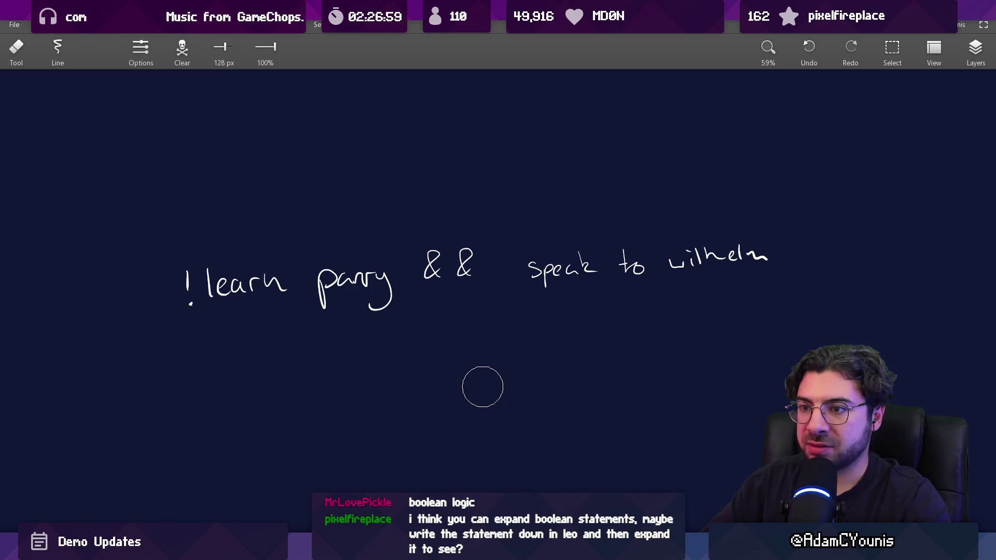
{"action": "key", "text": "ctrl+z"}
{"action": "key", "text": "ctrl+z"}
{"action": "key", "text": "ctrl+z"}
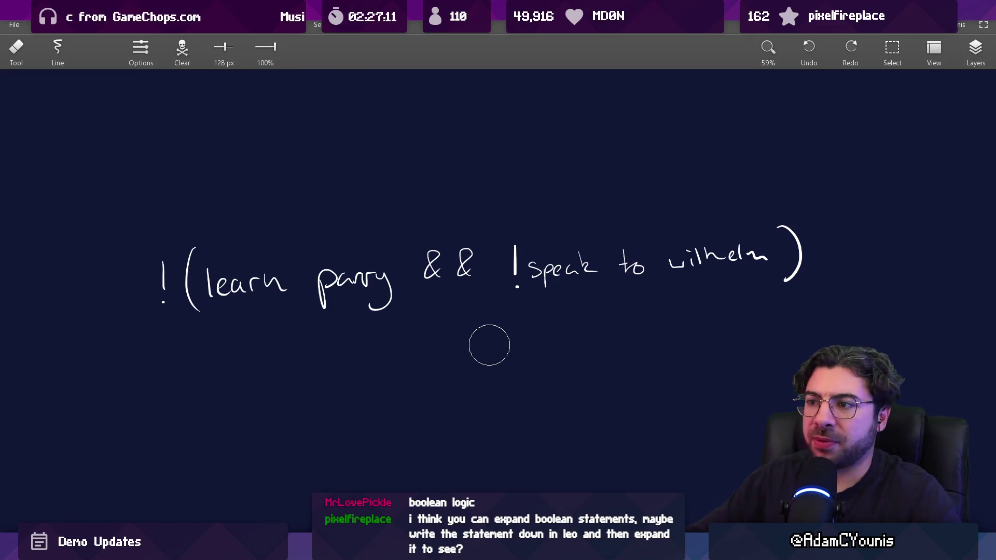
{"action": "left_click_drag", "start_coordinate": [182, 240], "coordinate": [188, 305]}
{"action": "left_click_drag", "start_coordinate": [515, 251], "coordinate": [517, 286]}
{"action": "left_click_drag", "start_coordinate": [782, 228], "coordinate": [788, 277]}
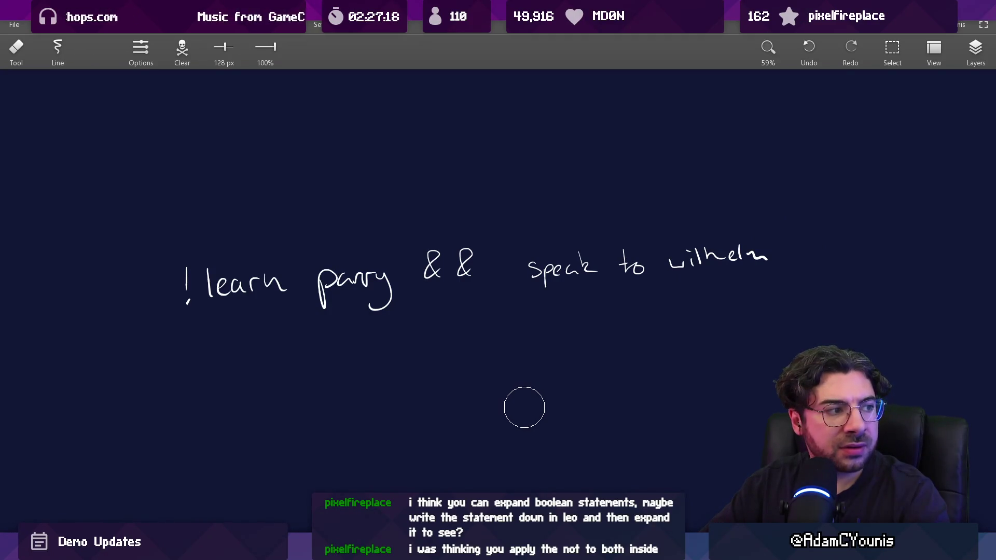
{"action": "key", "text": "ctrl+z"}
{"action": "key", "text": "ctrl+z"}
{"action": "key", "text": "ctrl+z"}
{"action": "key", "text": "ctrl+y"}
{"action": "key", "text": "ctrl+y"}
{"action": "key", "text": "ctrl+y"}
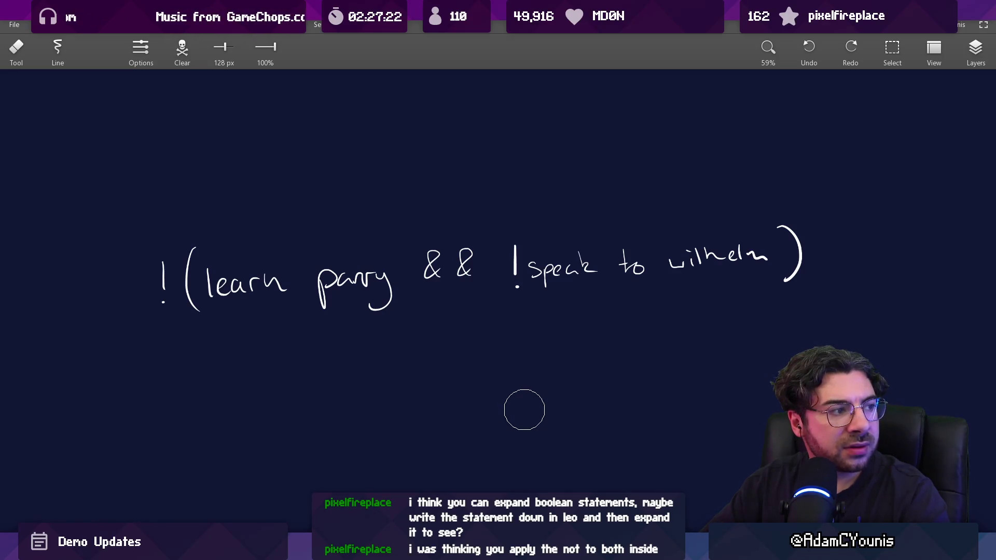
{"action": "key", "text": "b"}
{"action": "mouse_move", "coordinate": [235, 363]}
{"action": "left_mouse_down"}
{"action": "mouse_move", "coordinate": [235, 389]}
{"action": "mouse_move", "coordinate": [256, 386]}
{"action": "left_mouse_up"}
{"action": "left_click", "coordinate": [258, 398]}
{"action": "key", "text": "ctrl+z"}
{"action": "key", "text": "ctrl+z"}
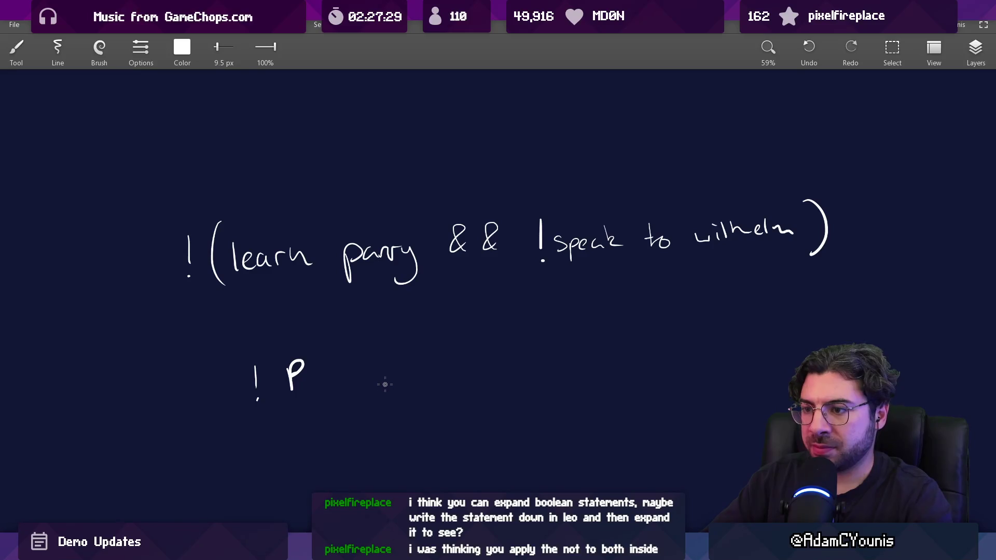
{"action": "left_click_drag", "start_coordinate": [377, 381], "coordinate": [384, 377]}
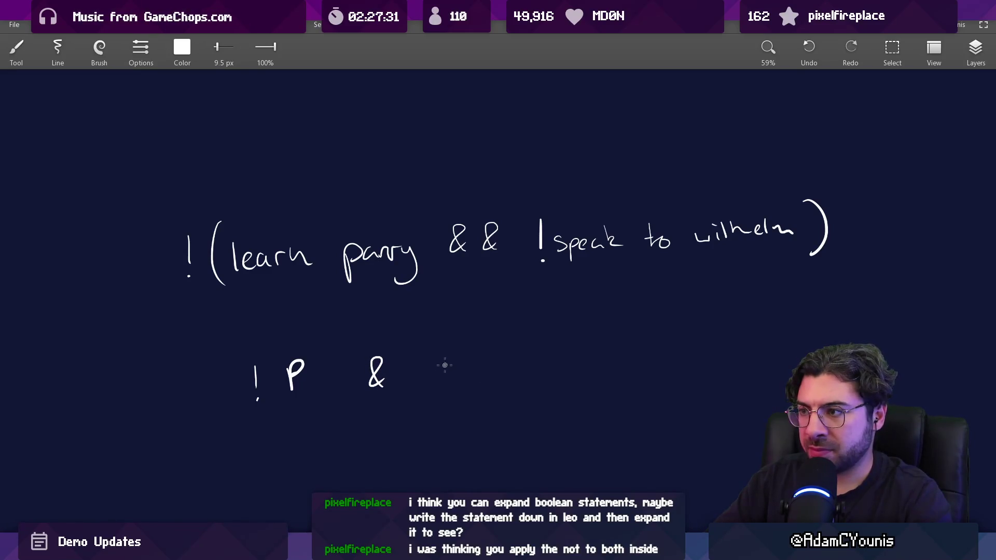
{"action": "left_click_drag", "start_coordinate": [445, 363], "coordinate": [438, 382]}
{"action": "scroll", "coordinate": [464, 370], "scroll_direction": "down", "scroll_amount": 2}
{"action": "left_click_drag", "start_coordinate": [285, 324], "coordinate": [303, 395]}
{"action": "left_click_drag", "start_coordinate": [500, 322], "coordinate": [505, 383]}
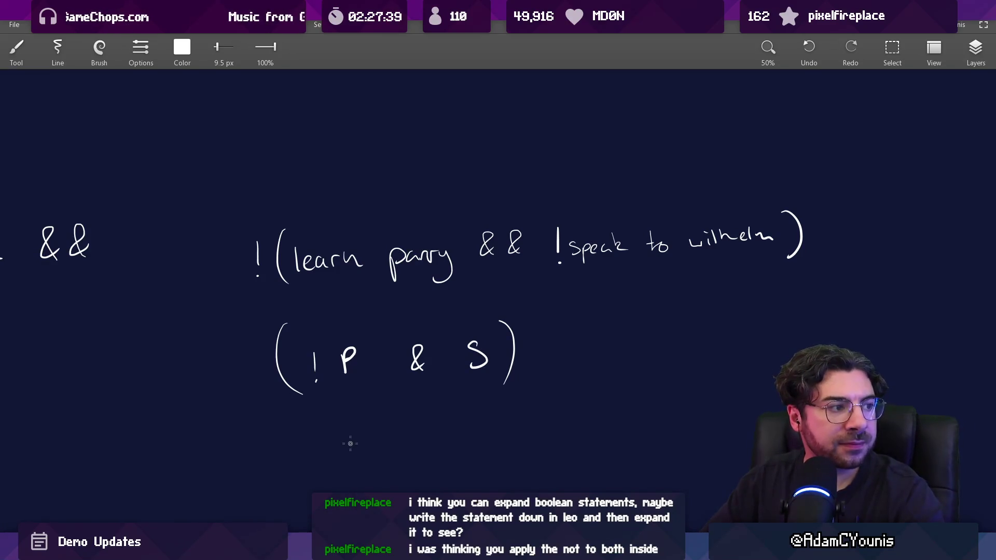
{"action": "key", "text": "ctrl+z"}
{"action": "key", "text": "ctrl+z"}
{"action": "key", "text": "ctrl+z"}
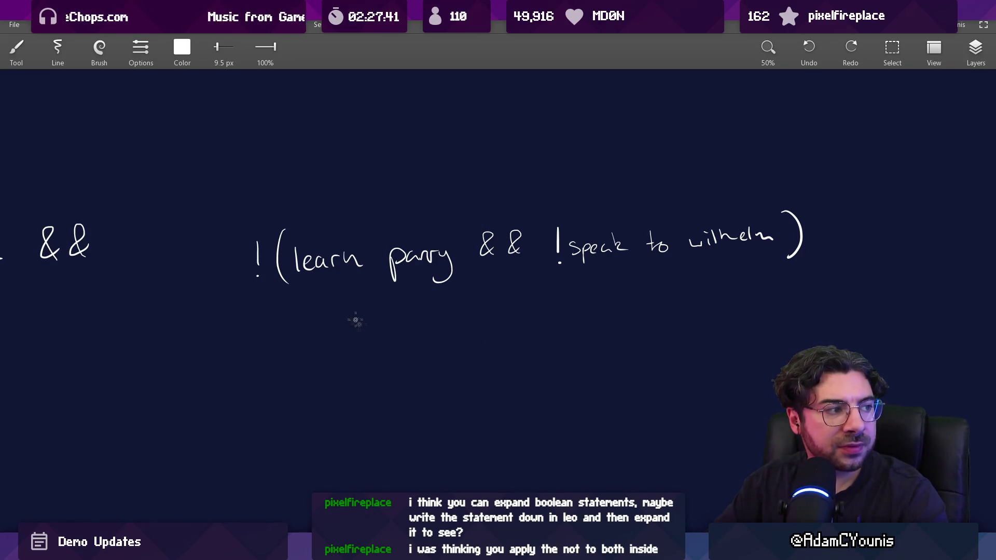
{"action": "left_click_drag", "start_coordinate": [363, 212], "coordinate": [366, 322]}
{"action": "key", "text": "ctrl+z"}
{"action": "left_click_drag", "start_coordinate": [669, 220], "coordinate": [653, 197]}
{"action": "key", "text": "ctrl+z"}
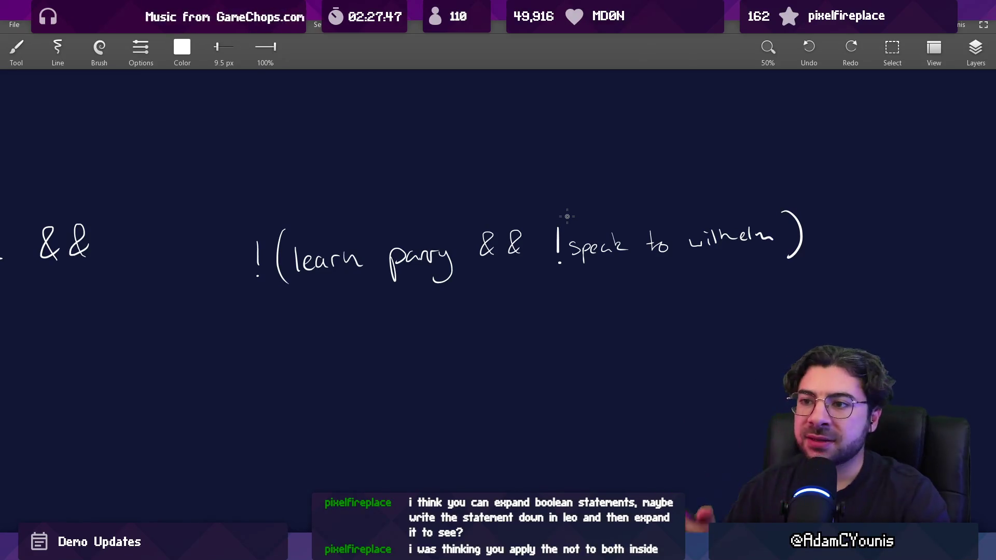
{"action": "scroll", "coordinate": [290, 211], "scroll_direction": "up", "scroll_amount": 1}
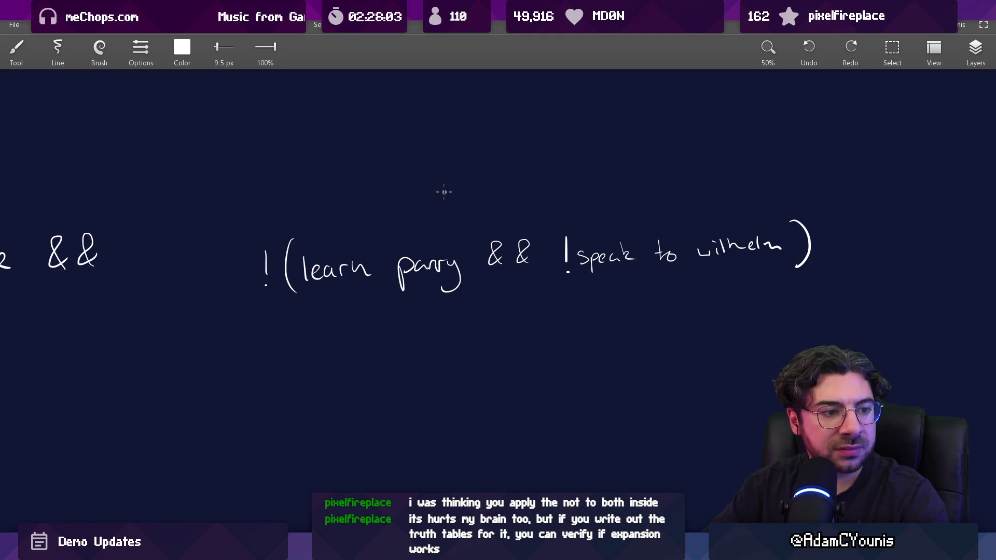
Step: Restore the white stroke colour, zoom the canvas, then switch to Unity's Door Toggle conditions
{"action": "key", "text": "e"}
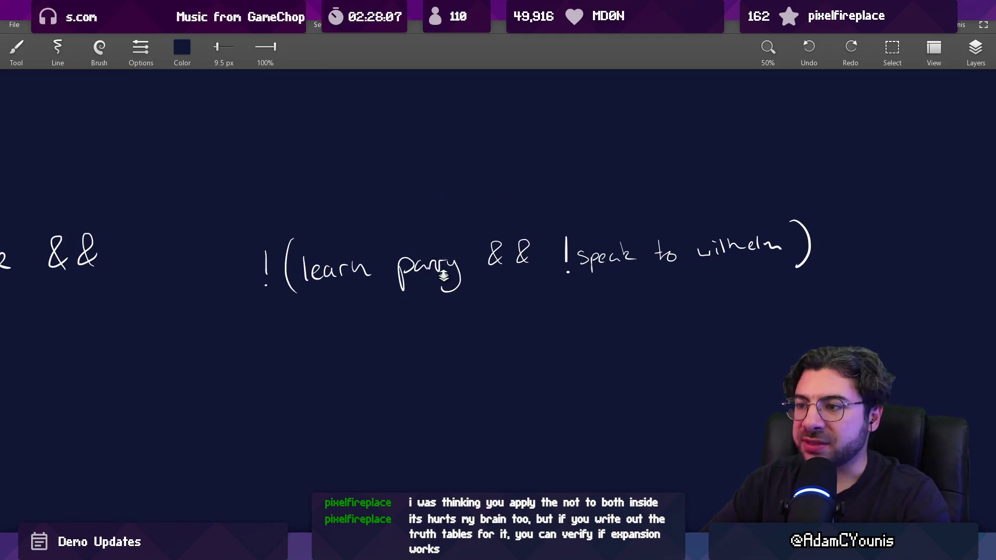
{"action": "scroll", "coordinate": [447, 280], "scroll_direction": "up", "scroll_amount": 5}
{"action": "key", "text": "e"}
{"action": "scroll", "coordinate": [450, 245], "scroll_direction": "down", "scroll_amount": 3}
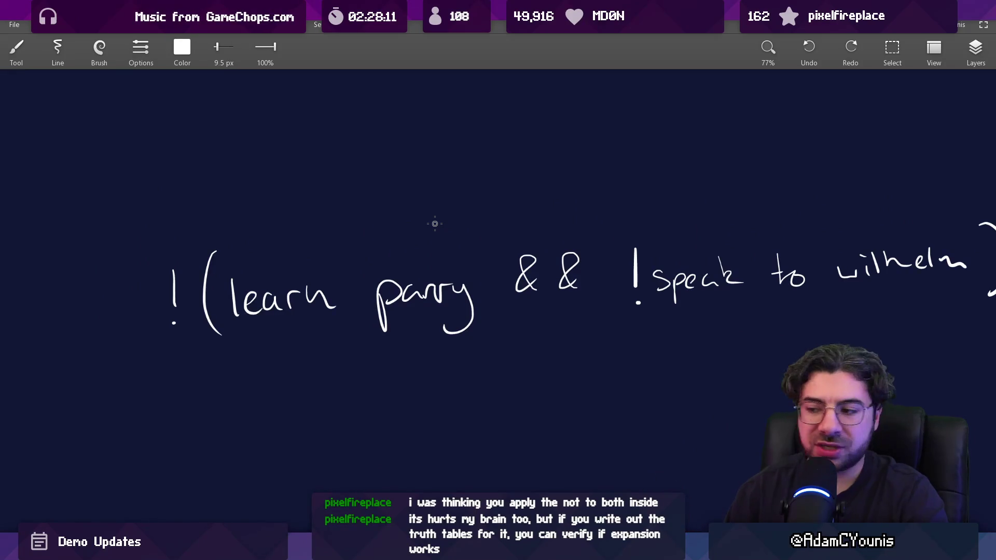
{"action": "key", "text": "alt+Tab"}
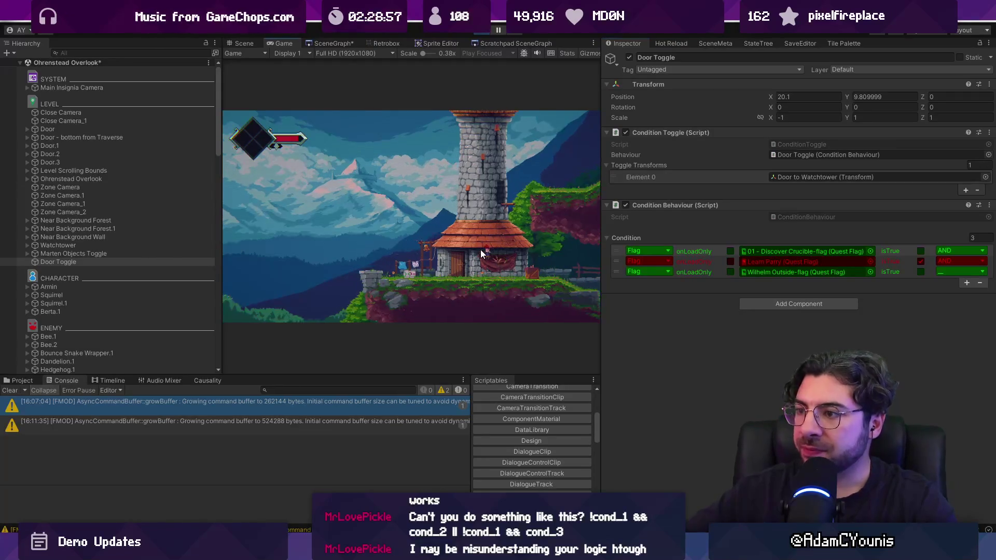
Step: Play the level full screen past the tower house to the crate, then exit full screen
{"action": "key", "text": "F11"}
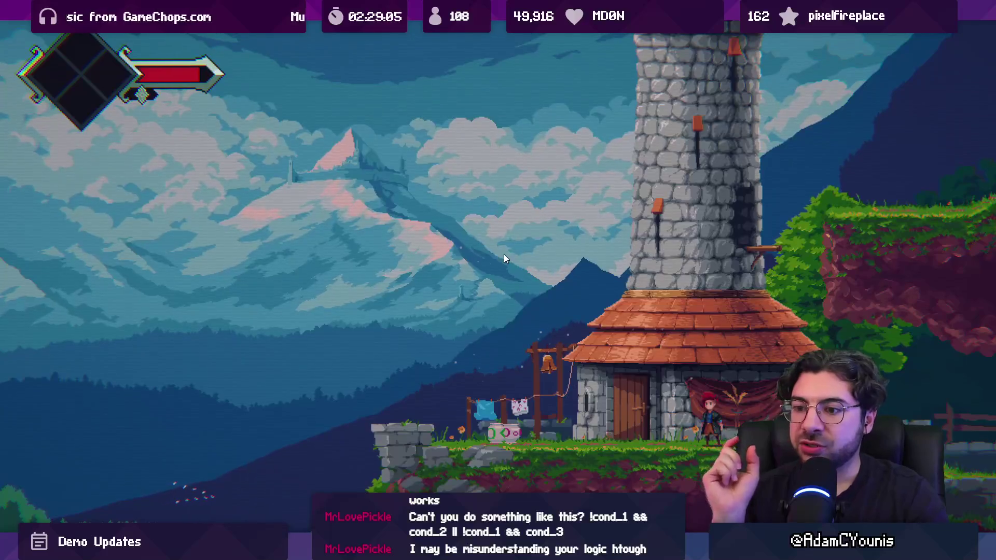
{"action": "key", "text": "Right"}
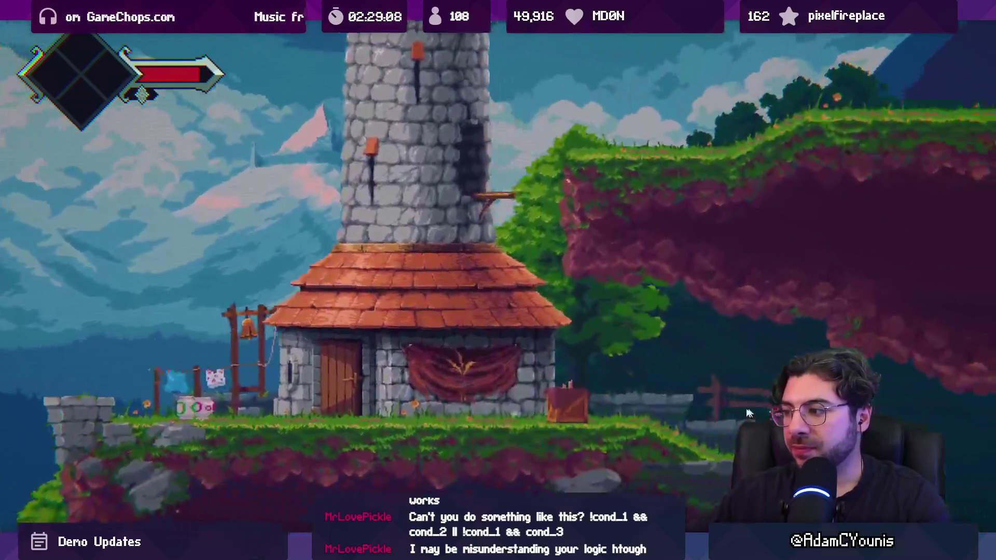
{"action": "key", "text": "Right"}
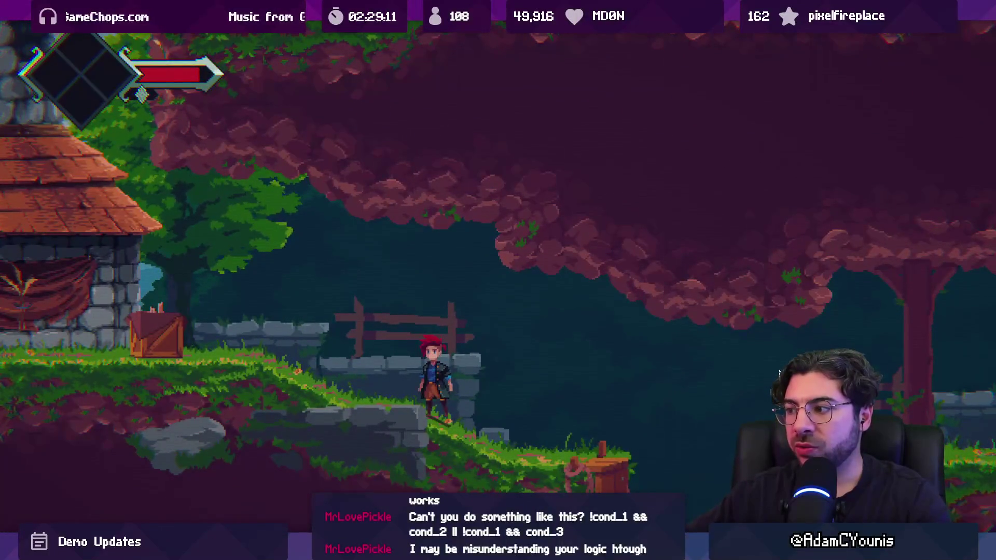
{"action": "key", "text": "Right"}
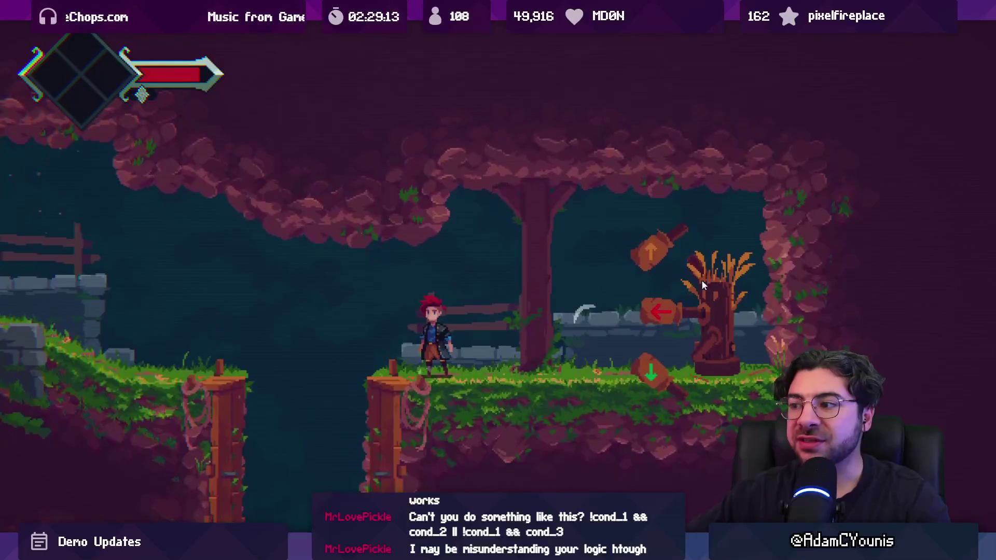
{"action": "key", "text": "Left"}
{"action": "key", "text": "Right"}
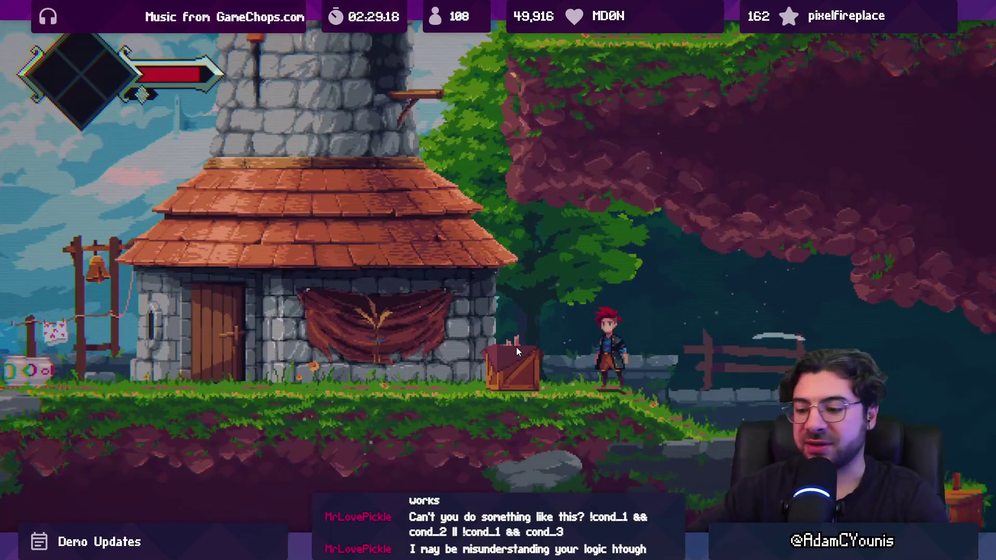
{"action": "key", "text": "shift+space"}
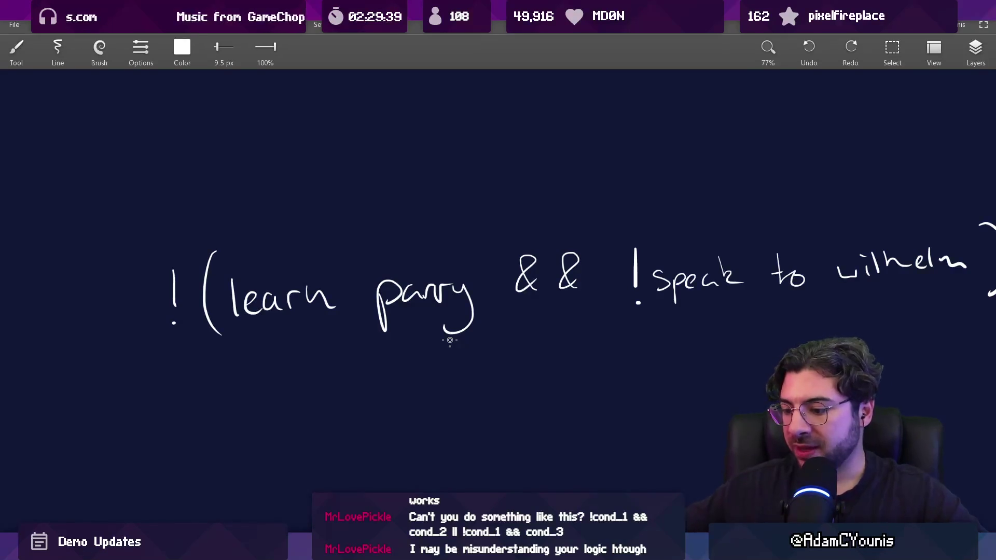
Step: Handwrite 'disable if' below the existing expression in Leonardo
{"action": "scroll", "coordinate": [449, 340], "scroll_direction": "down", "scroll_amount": 5}
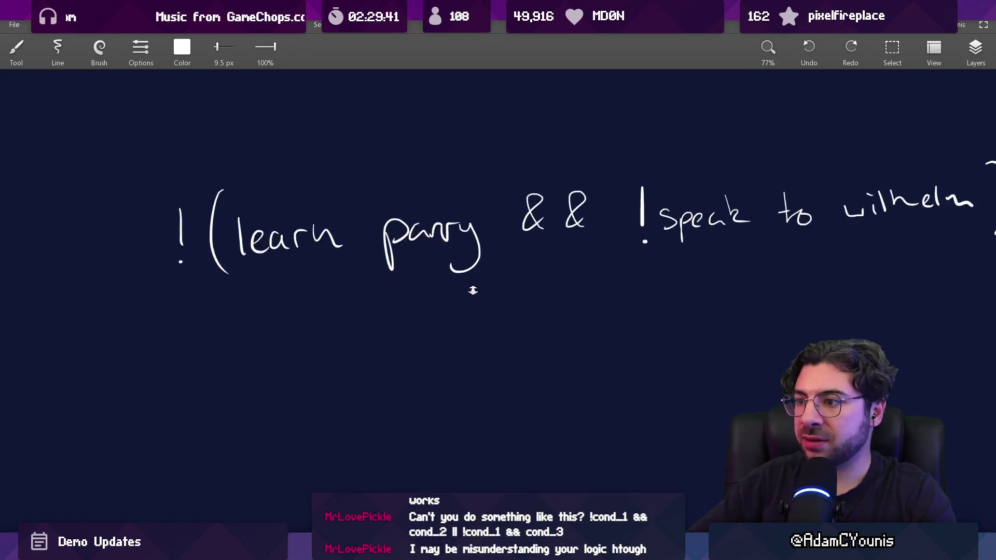
{"action": "mouse_move", "coordinate": [448, 363]}
{"action": "left_mouse_down"}
{"action": "mouse_move", "coordinate": [673, 418]}
{"action": "mouse_move", "coordinate": [578, 360]}
{"action": "mouse_move", "coordinate": [409, 329]}
{"action": "mouse_move", "coordinate": [412, 285]}
{"action": "left_mouse_up"}
{"action": "scroll", "coordinate": [351, 326], "scroll_direction": "up", "scroll_amount": 2}
{"action": "left_click_drag", "start_coordinate": [363, 318], "coordinate": [374, 337]}
{"action": "left_click_drag", "start_coordinate": [386, 324], "coordinate": [391, 333]}
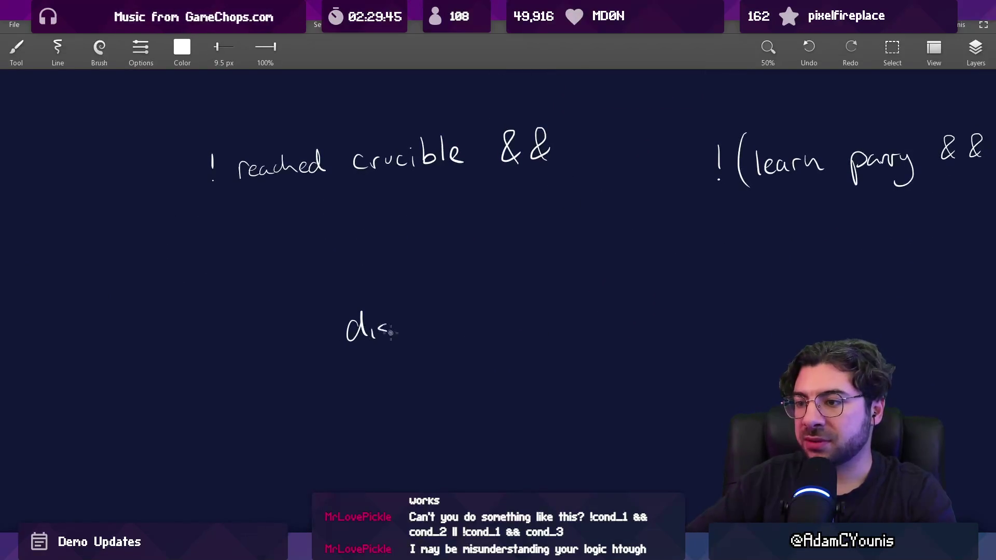
{"action": "left_click", "coordinate": [498, 305]}
{"action": "mouse_move", "coordinate": [500, 314]}
{"action": "left_mouse_down"}
{"action": "mouse_move", "coordinate": [502, 329]}
{"action": "mouse_move", "coordinate": [466, 311]}
{"action": "left_mouse_up"}
{"action": "scroll", "coordinate": [466, 311], "scroll_direction": "down", "scroll_amount": 1}
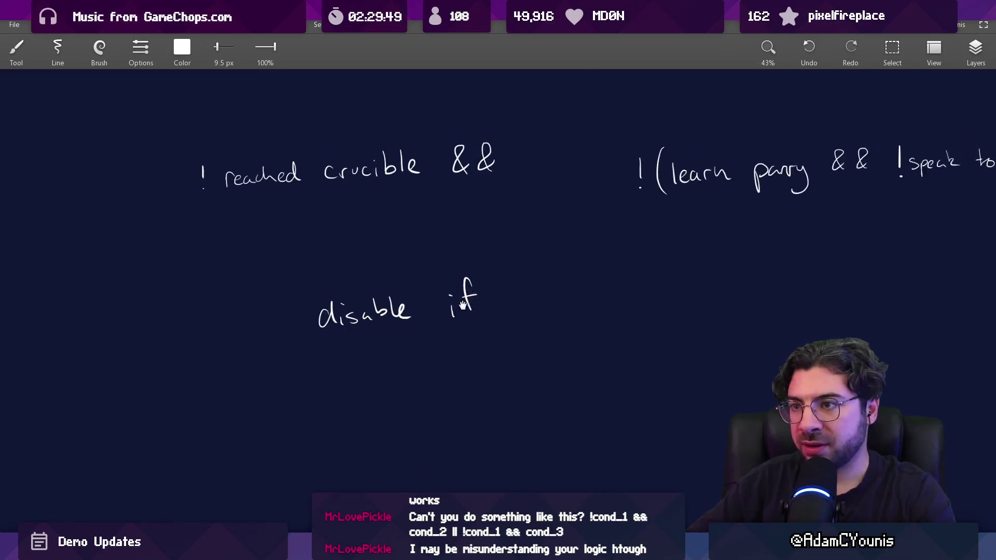
{"action": "left_click_drag", "start_coordinate": [420, 269], "coordinate": [393, 260]}
Step: Lasso the 'reached crucible' words and move them below 'disable if'
{"action": "key", "text": "l"}
{"action": "mouse_move", "coordinate": [197, 147]}
{"action": "left_mouse_down"}
{"action": "mouse_move", "coordinate": [427, 195]}
{"action": "mouse_move", "coordinate": [202, 151]}
{"action": "left_mouse_up"}
{"action": "mouse_move", "coordinate": [342, 135]}
{"action": "left_mouse_down"}
{"action": "mouse_move", "coordinate": [529, 325]}
{"action": "mouse_move", "coordinate": [551, 316]}
{"action": "left_mouse_up"}
{"action": "key", "text": "Escape"}
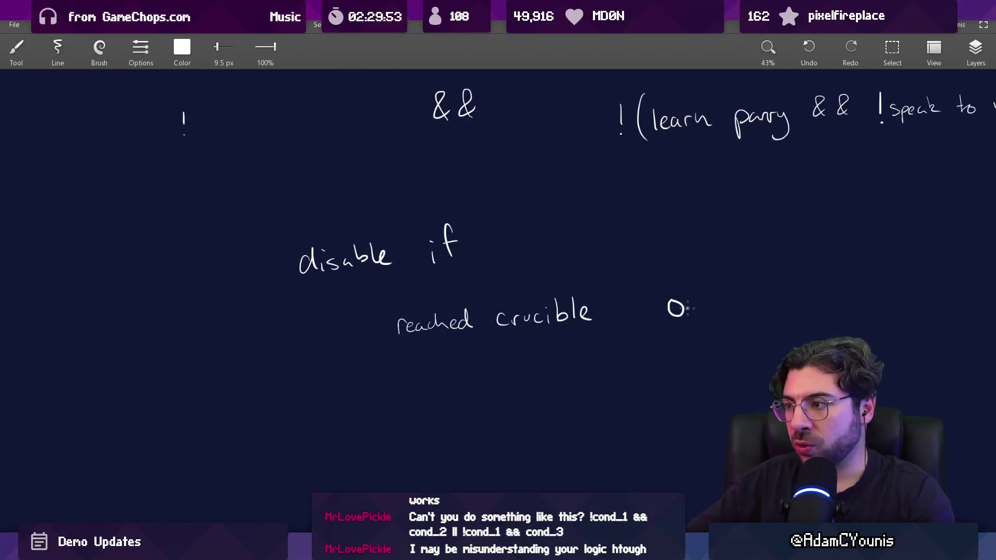
Step: Copy the learn parry clause under OR and erase its negation and parentheses
{"action": "scroll", "coordinate": [691, 336], "scroll_direction": "down", "scroll_amount": 1}
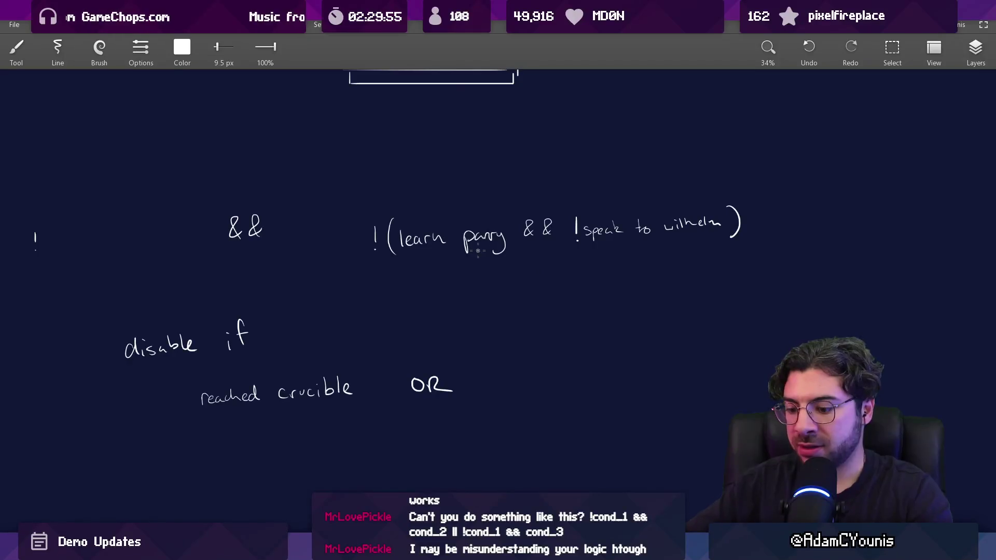
{"action": "mouse_move", "coordinate": [413, 196]}
{"action": "left_mouse_down"}
{"action": "mouse_move", "coordinate": [707, 304]}
{"action": "mouse_move", "coordinate": [409, 197]}
{"action": "left_mouse_up"}
{"action": "mouse_move", "coordinate": [611, 234]}
{"action": "left_mouse_down"}
{"action": "mouse_move", "coordinate": [447, 393]}
{"action": "mouse_move", "coordinate": [391, 406]}
{"action": "left_mouse_up"}
{"action": "key", "text": "Escape"}
{"action": "key", "text": "e"}
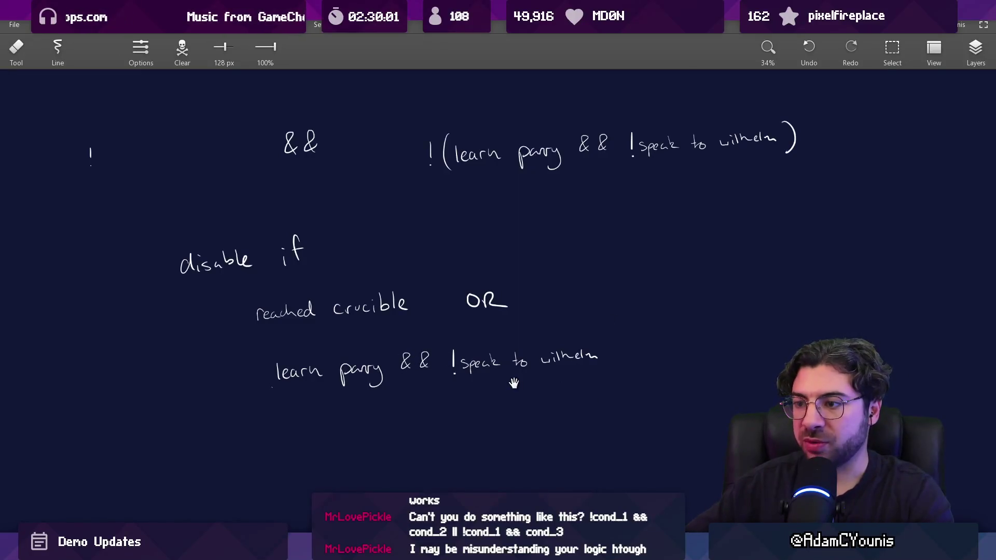
{"action": "left_click_drag", "start_coordinate": [513, 384], "coordinate": [523, 354]}
Step: Move '!speak to wilhelm' below 'learn parry &&'
{"action": "key", "text": "l"}
{"action": "left_click_drag", "start_coordinate": [469, 301], "coordinate": [449, 311]}
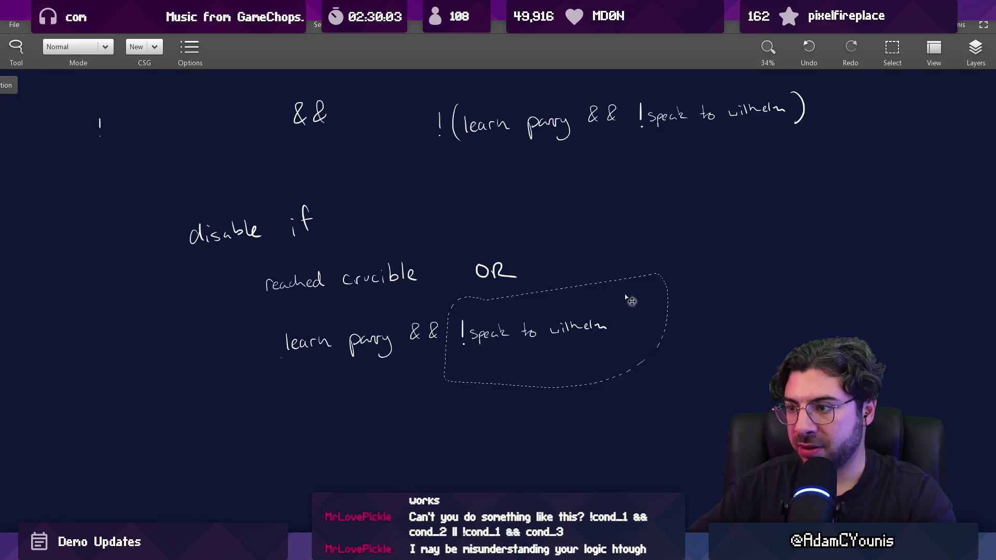
{"action": "left_click_drag", "start_coordinate": [626, 297], "coordinate": [447, 367]}
{"action": "key", "text": "Escape"}
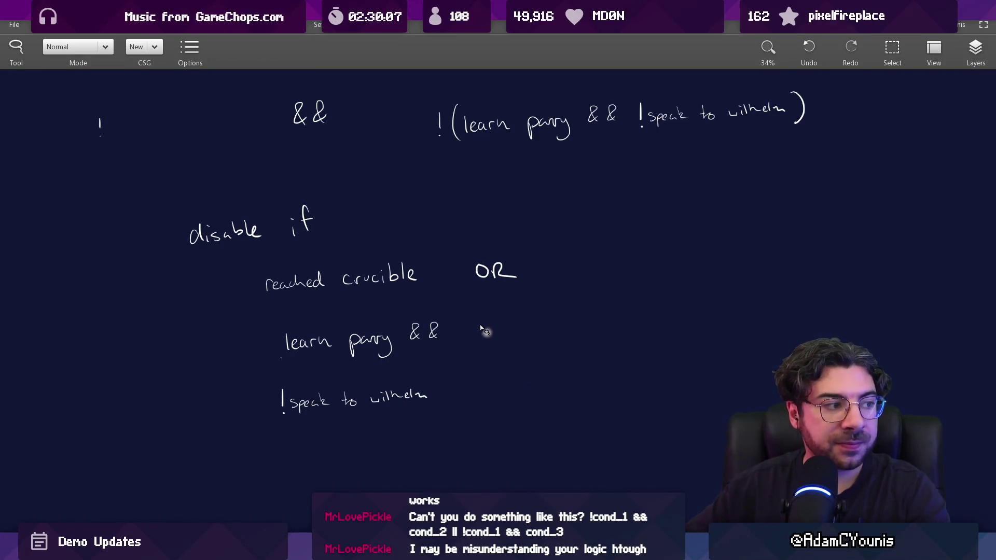
Step: Shift 'reached crucible' slightly right and undo the stray curly brace beside OR
{"action": "key", "text": "e"}
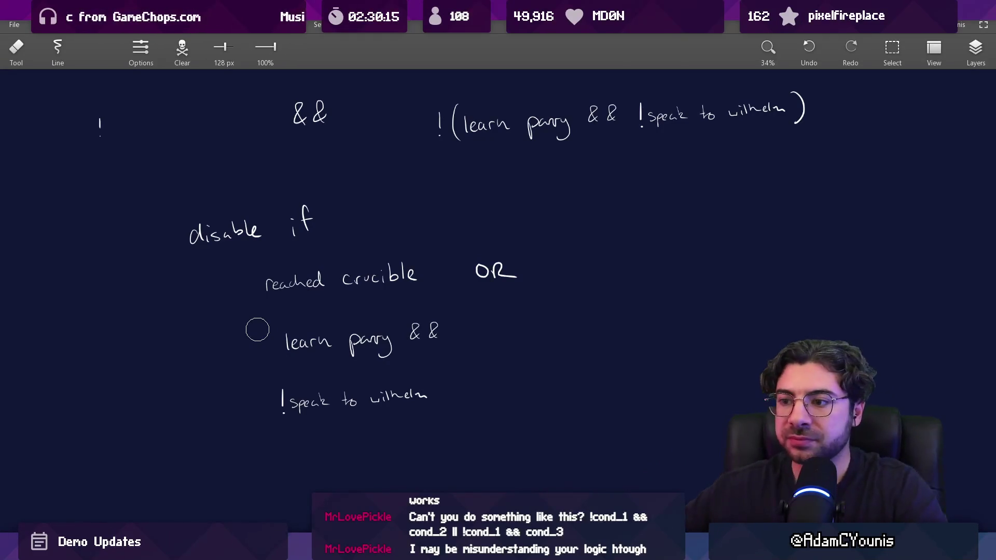
{"action": "key", "text": "l"}
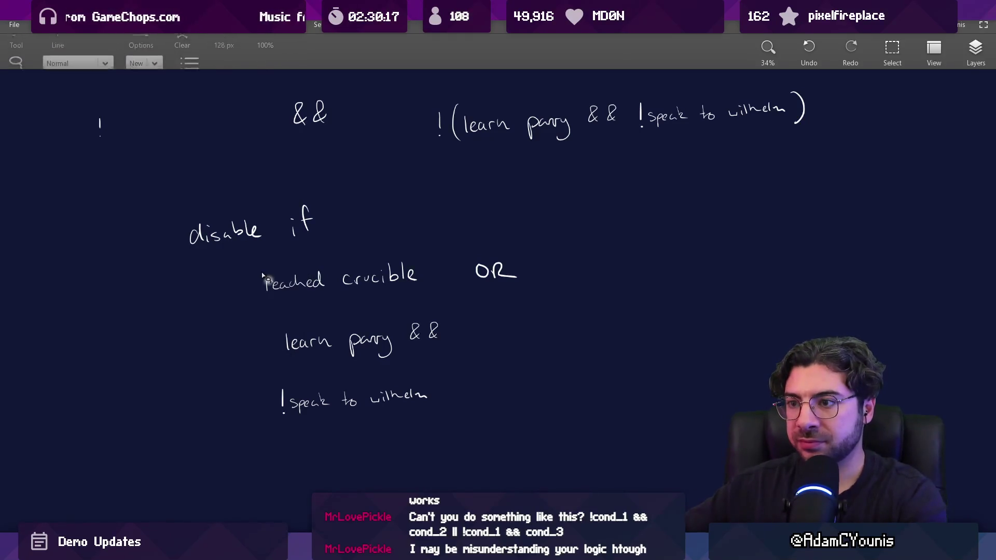
{"action": "left_click_drag", "start_coordinate": [269, 268], "coordinate": [444, 277]}
{"action": "mouse_move", "coordinate": [244, 262]}
{"action": "left_mouse_down"}
{"action": "mouse_move", "coordinate": [399, 306]}
{"action": "mouse_move", "coordinate": [224, 293]}
{"action": "left_mouse_up"}
{"action": "left_click_drag", "start_coordinate": [300, 281], "coordinate": [310, 282]}
{"action": "key", "text": "Escape"}
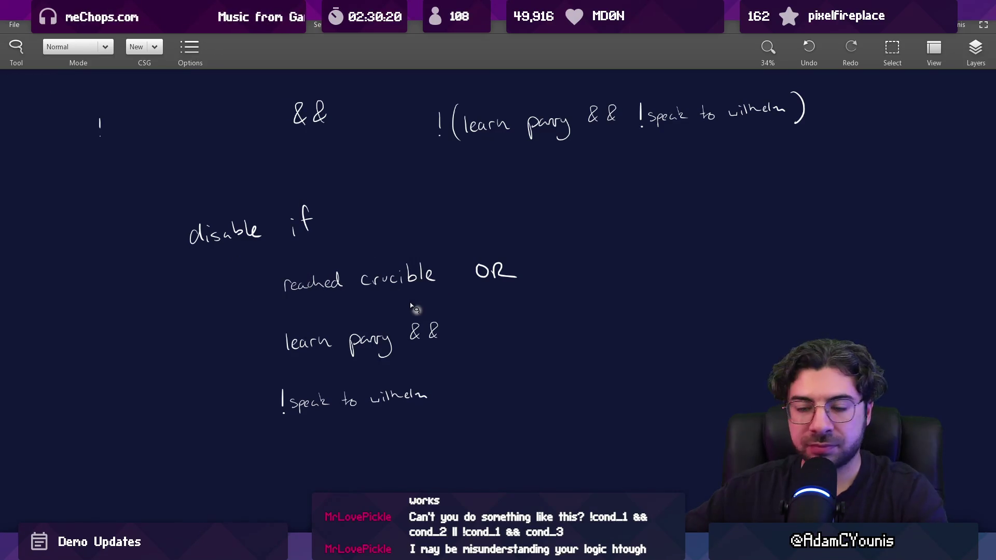
{"action": "key", "text": "b"}
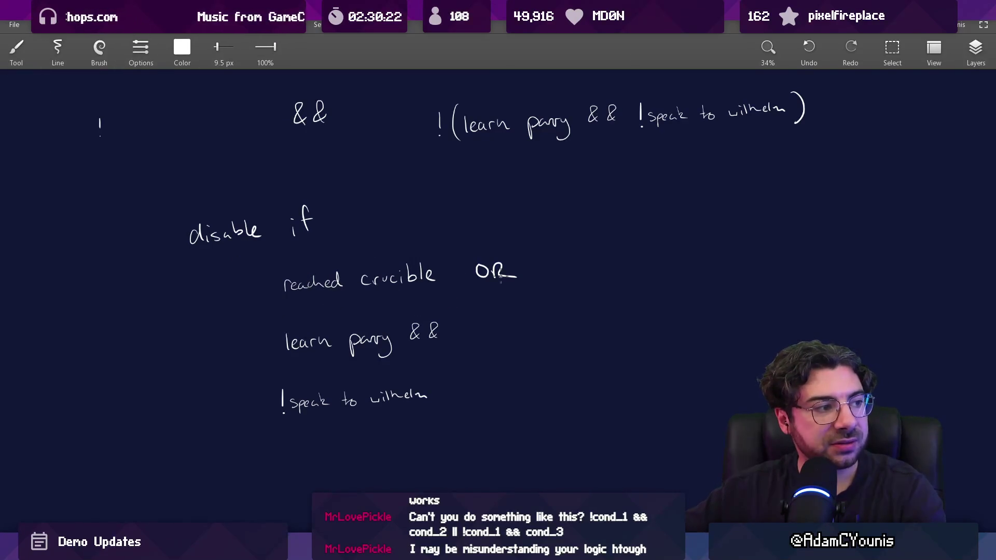
{"action": "key", "text": "ctrl+z"}
{"action": "left_click_drag", "start_coordinate": [530, 339], "coordinate": [533, 360]}
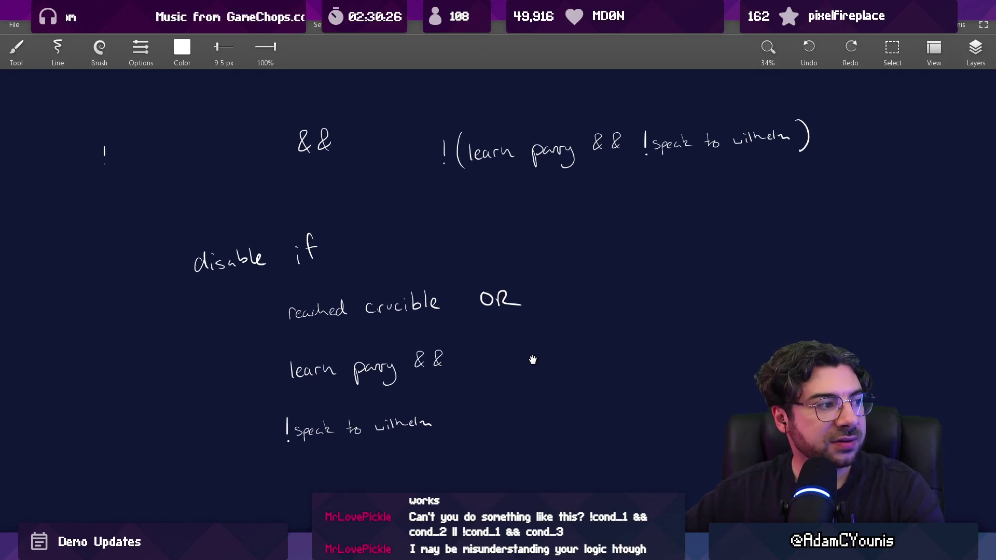
Step: Review how ConditionBehaviour.cs calls Evaluate inside Update
{"action": "mouse_move", "coordinate": [327, 550]}
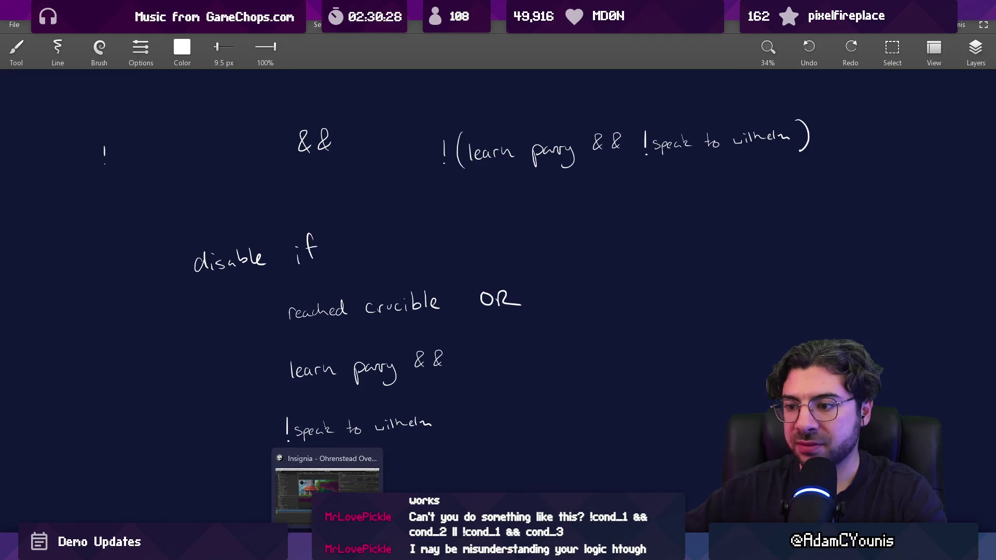
{"action": "left_click", "coordinate": [327, 490]}
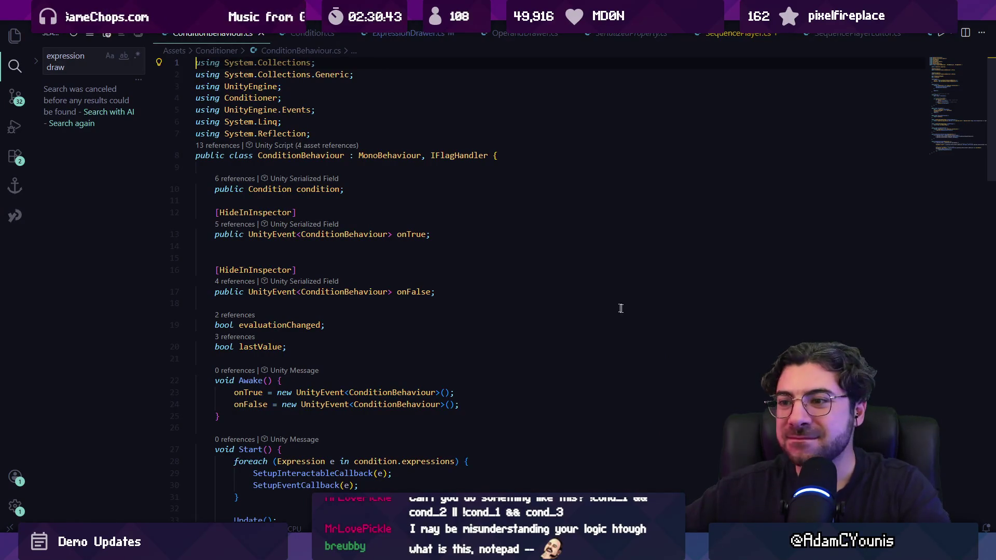
{"action": "scroll", "coordinate": [305, 182], "scroll_direction": "down", "scroll_amount": 5}
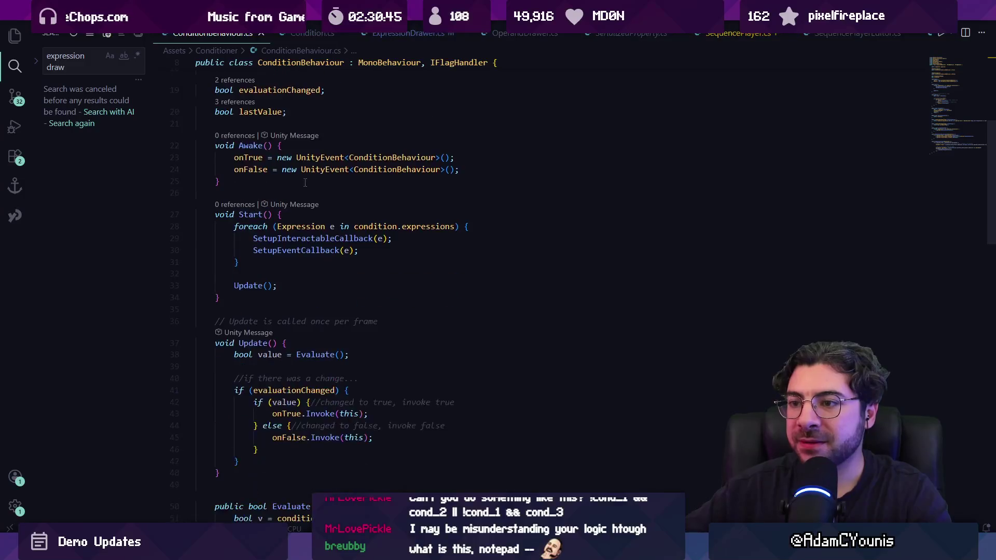
{"action": "scroll", "coordinate": [305, 182], "scroll_direction": "down", "scroll_amount": 3}
{"action": "left_click", "coordinate": [320, 223]}
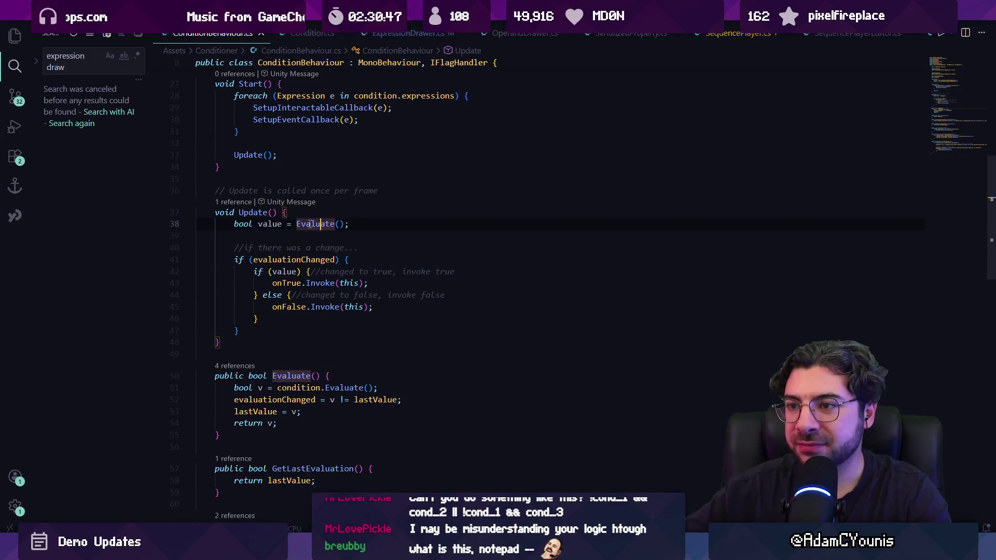
{"action": "scroll", "coordinate": [313, 237], "scroll_direction": "down", "scroll_amount": 4}
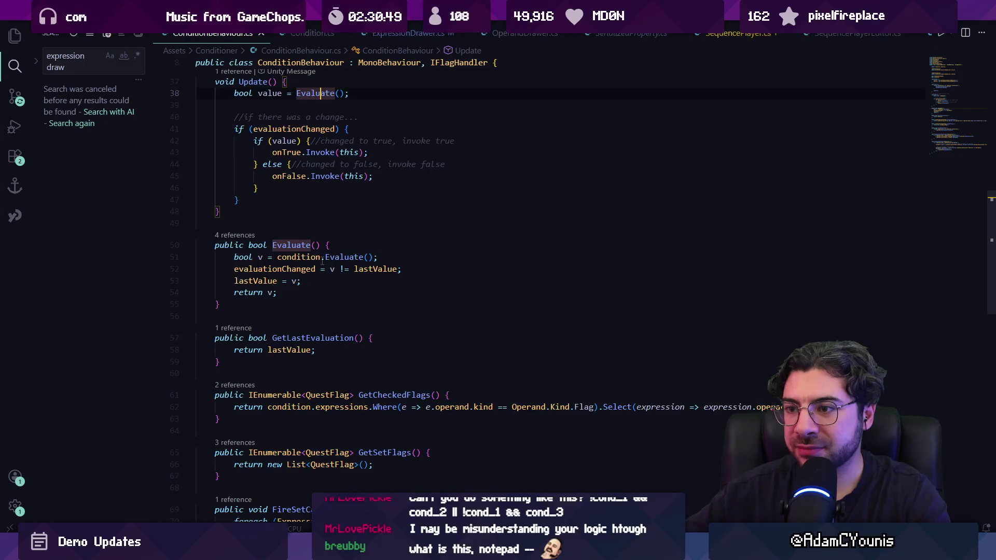
{"action": "scroll", "coordinate": [322, 262], "scroll_direction": "down", "scroll_amount": 2}
{"action": "key", "text": "ctrl+f"}
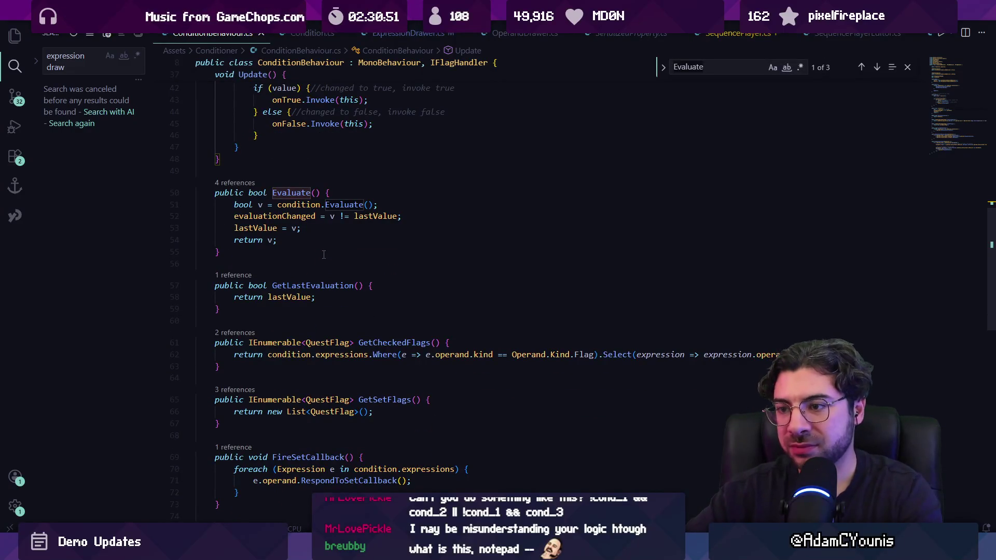
{"action": "type", "text": "gameobjec"}
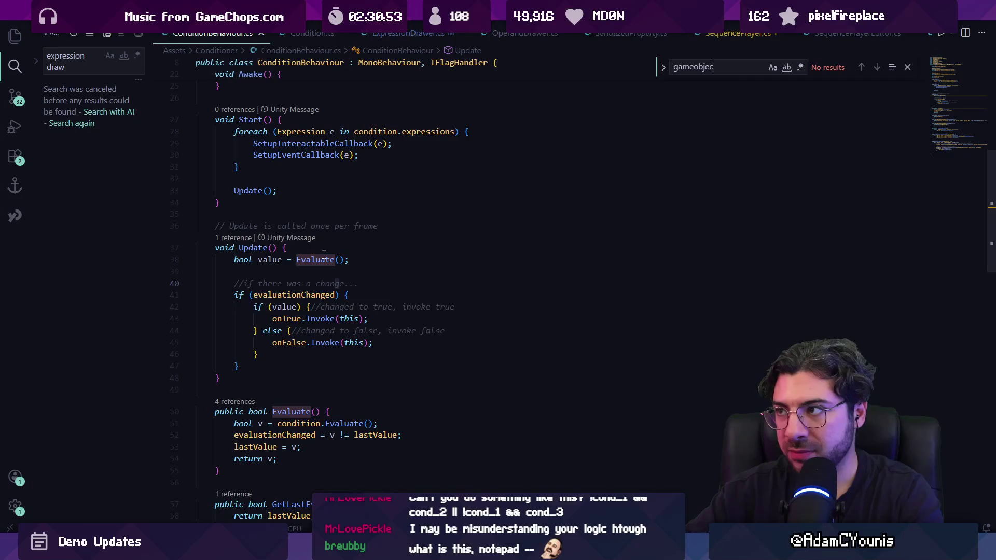
{"action": "key", "text": "ctrl+a"}
{"action": "type", "text": "g"}
{"action": "key", "text": "ctrl+g"}
{"action": "key", "text": "ctrl+shift+o"}
{"action": "key", "text": "Down"}
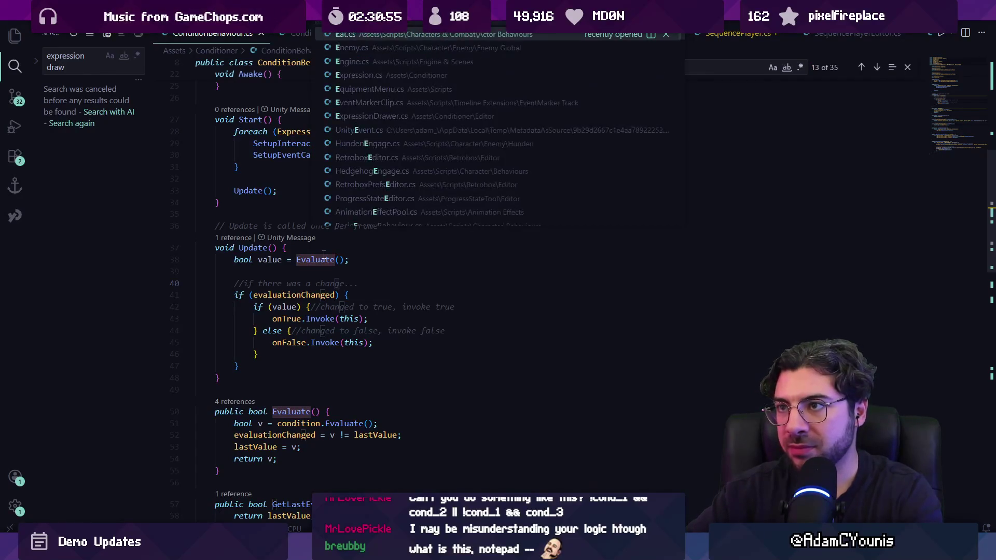
{"action": "key", "text": "Return"}
Step: Search 'toggle' in quick open and open ConditionToggle.cs
{"action": "key", "text": "ctrl+p"}
{"action": "key", "text": "Escape"}
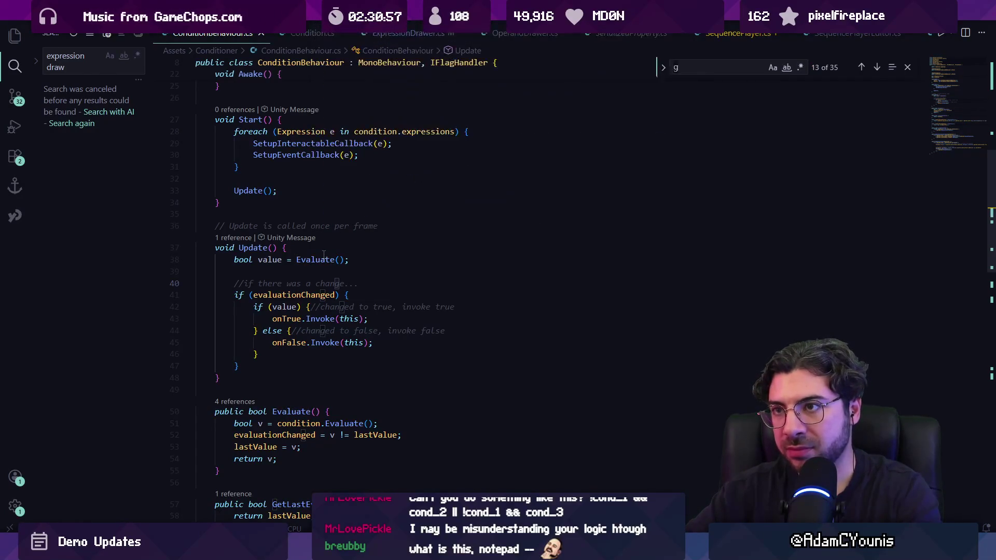
{"action": "key", "text": "Escape"}
{"action": "key", "text": "ctrl+p"}
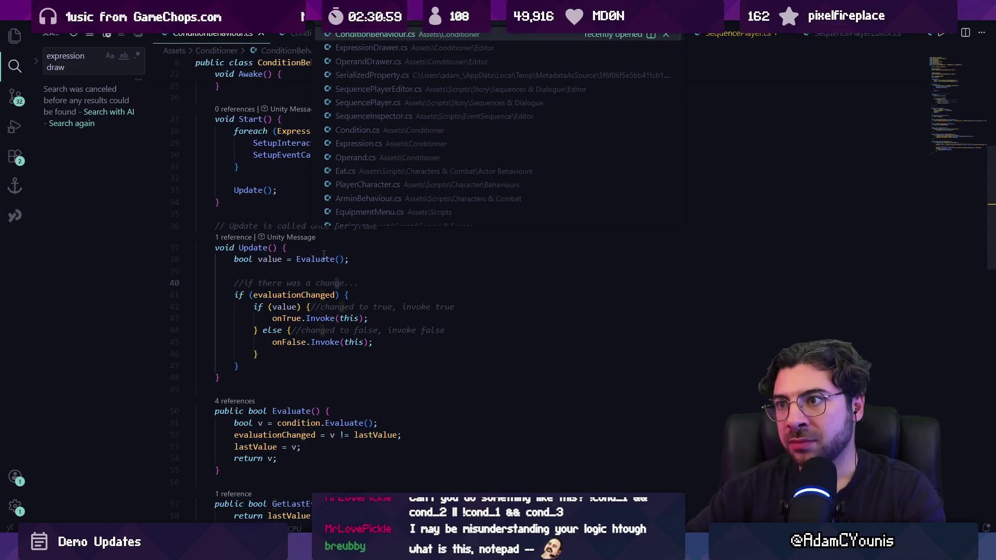
{"action": "type", "text": "toggleable"}
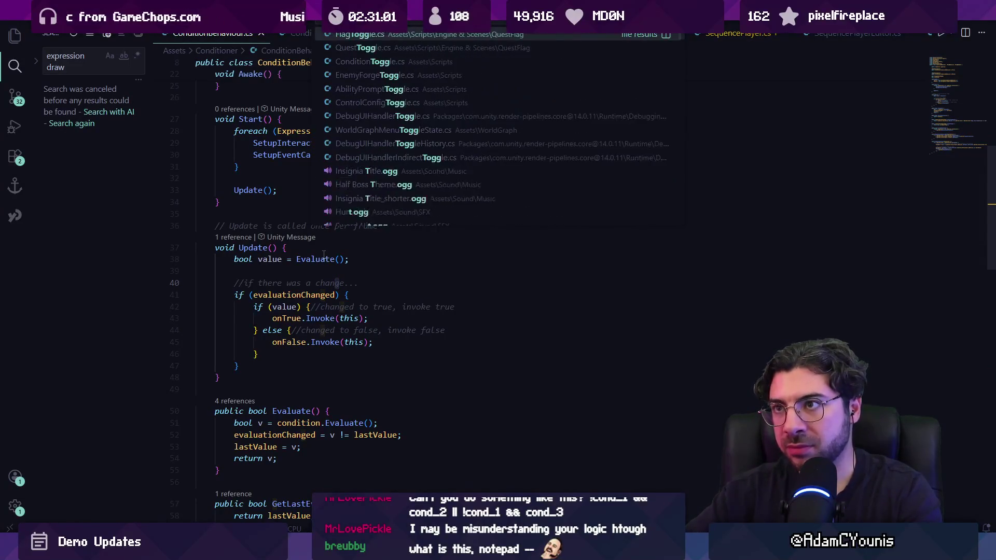
{"action": "key", "text": "BackSpace"}
{"action": "key", "text": "BackSpace"}
{"action": "key", "text": "BackSpace"}
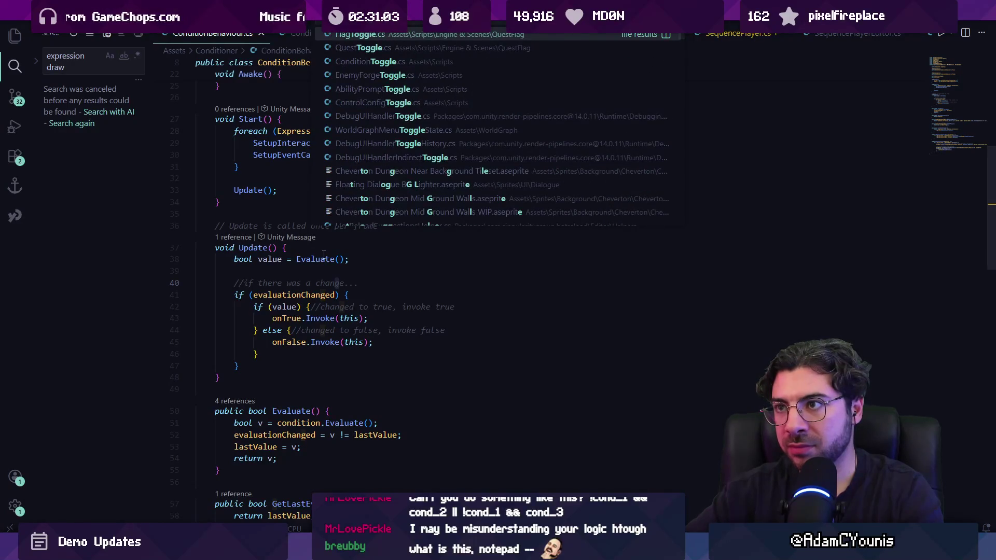
{"action": "key", "text": "Down"}
{"action": "key", "text": "Down"}
{"action": "key", "text": "Return"}
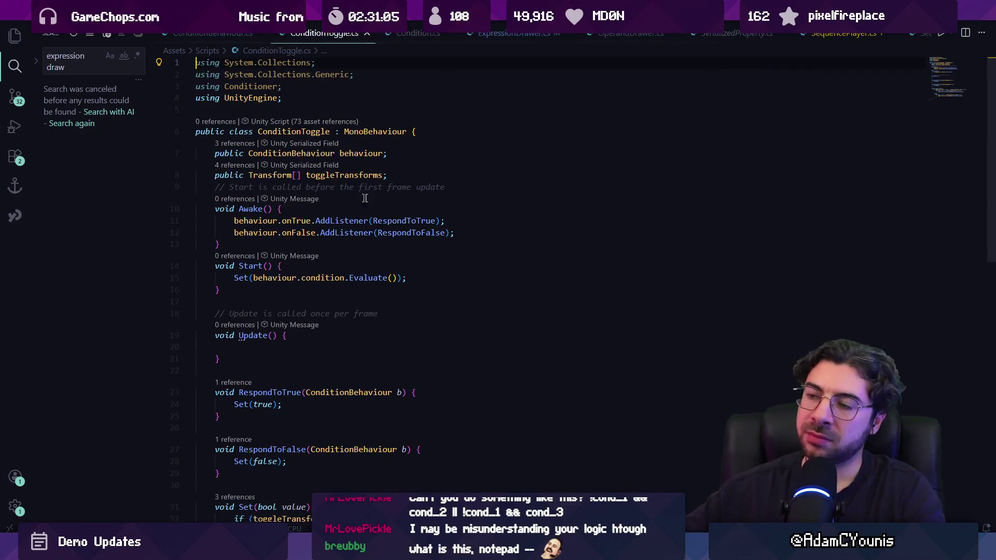
Step: Start a new public bool field declaration after toggleTransforms in ConditionToggle.cs
{"action": "key", "text": "alt+Tab"}
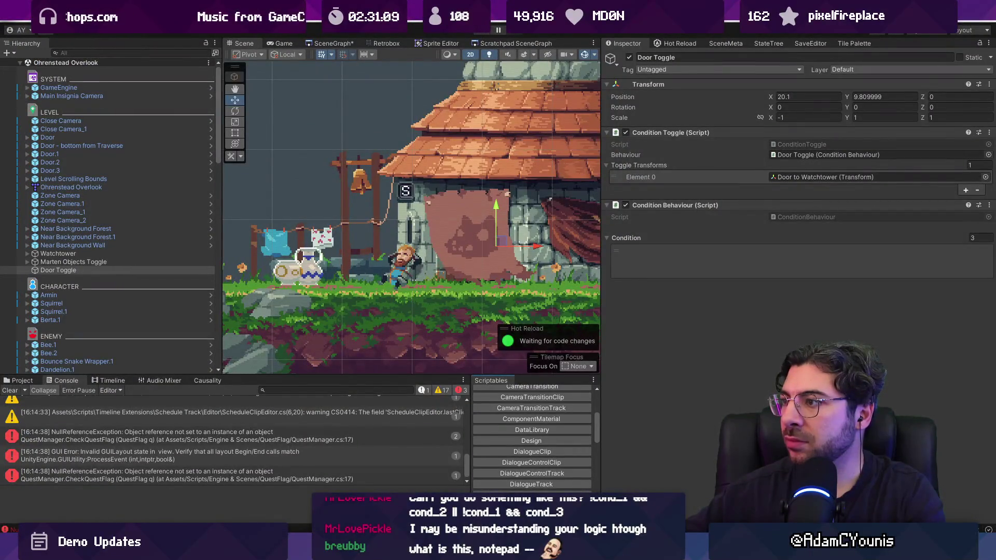
{"action": "key", "text": "alt+Tab"}
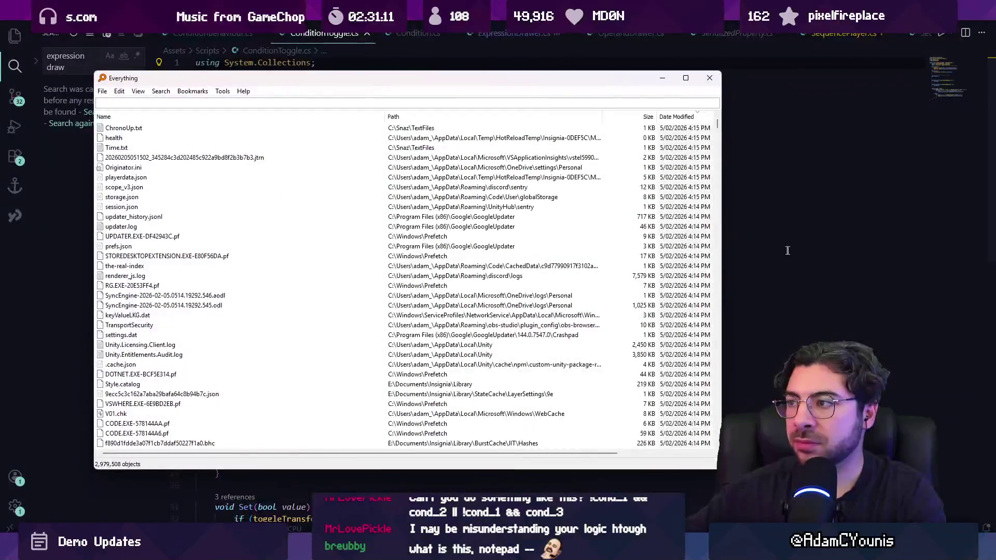
{"action": "key", "text": "Escape"}
{"action": "key", "text": "Return"}
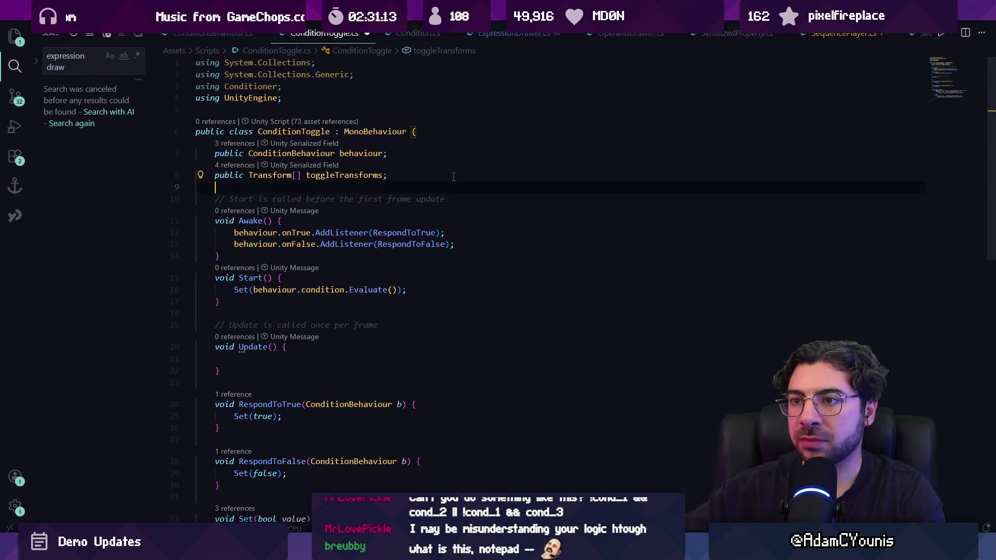
{"action": "type", "text": "pub li"}
{"action": "key", "text": "BackSpace"}
{"action": "key", "text": "BackSpace"}
{"action": "key", "text": "BackSpace"}
{"action": "type", "text": "lic bool"}
{"action": "key", "text": "Tab"}
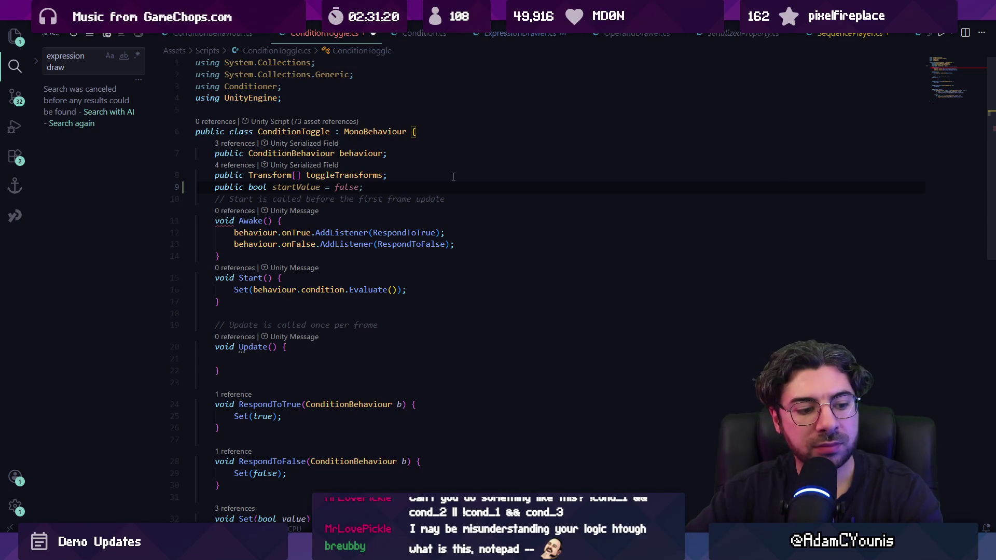
Step: Name the field enableIfTrue with default true, replacing startValue, and save
{"action": "key", "text": "ctrl+Delete"}
{"action": "key", "text": "ctrl+Delete"}
{"action": "key", "text": "ctrl+Delete"}
{"action": "type", "text": "in"}
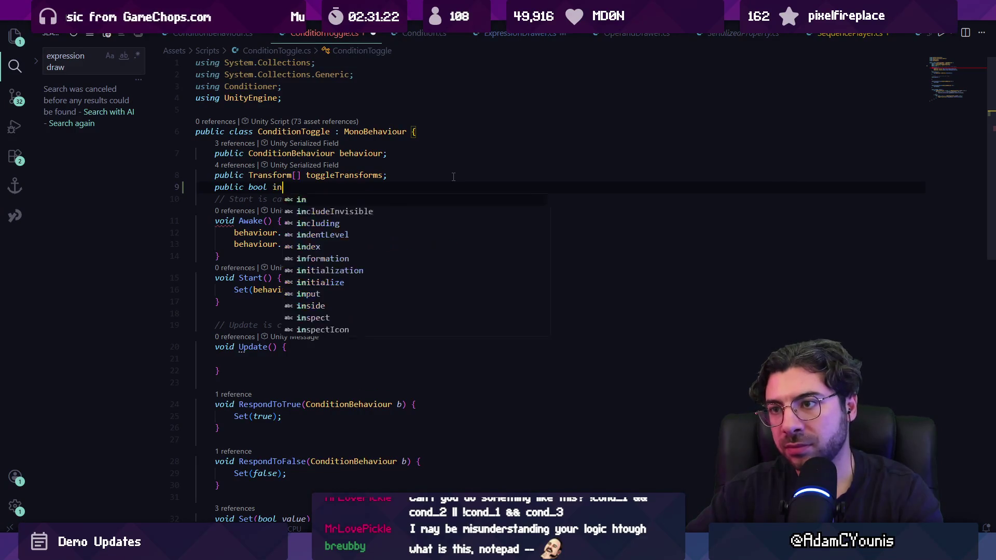
{"action": "key", "text": "BackSpace"}
{"action": "key", "text": "BackSpace"}
{"action": "type", "text": "disable"}
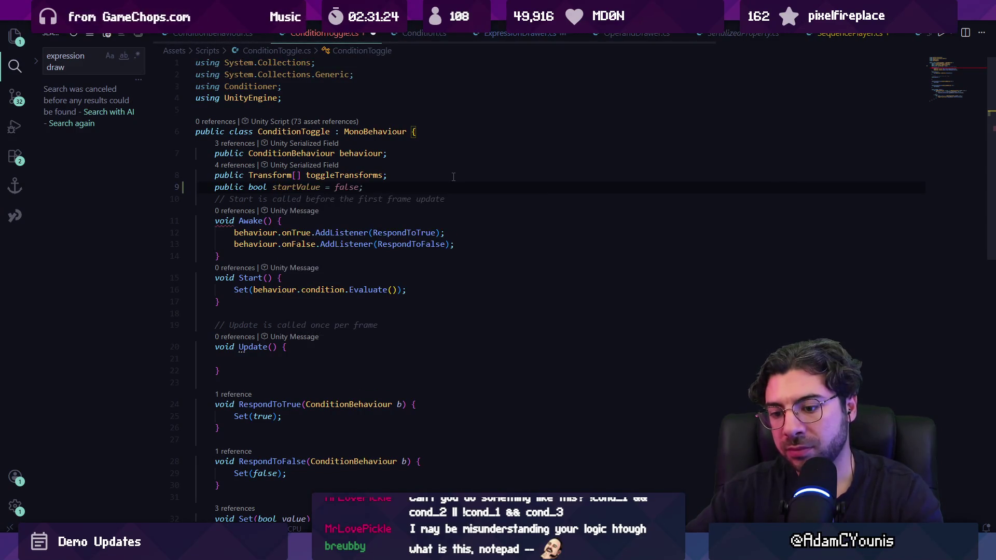
{"action": "key", "text": "BackSpace"}
{"action": "key", "text": "BackSpace"}
{"action": "key", "text": "BackSpace"}
{"action": "type", "text": "enable"}
{"action": "key", "text": "Escape"}
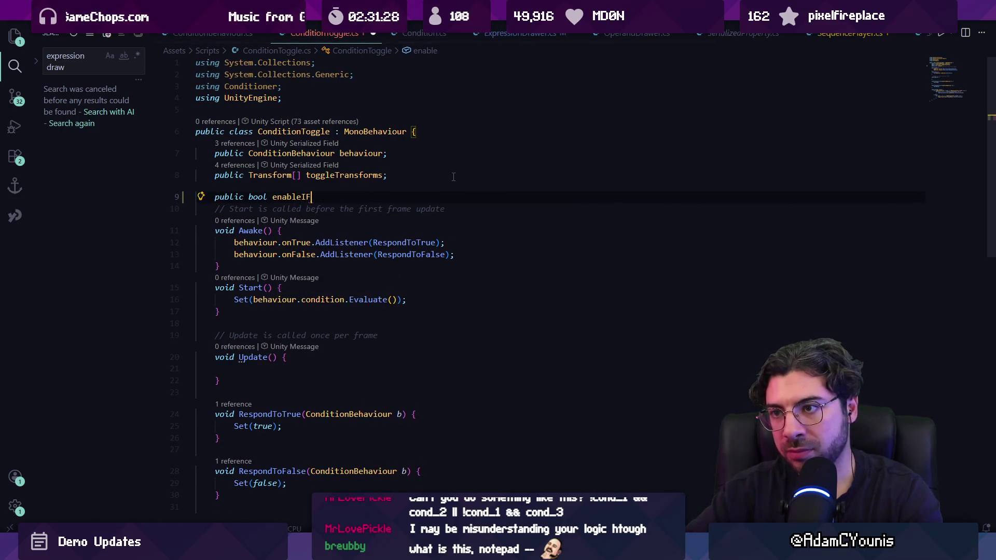
{"action": "type", "text": "True = true"}
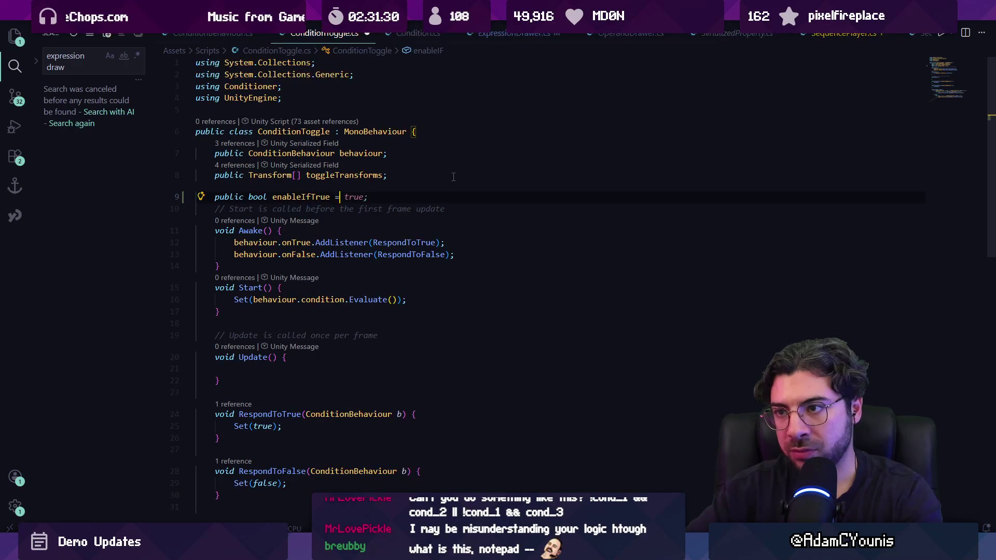
{"action": "key", "text": "ctrl+s"}
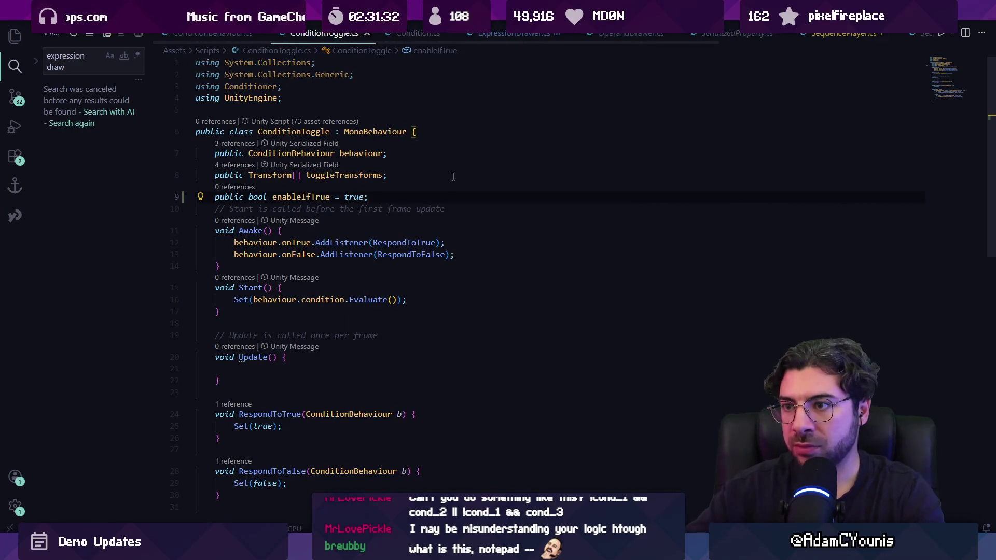
{"action": "scroll", "coordinate": [418, 279], "scroll_direction": "down", "scroll_amount": 5}
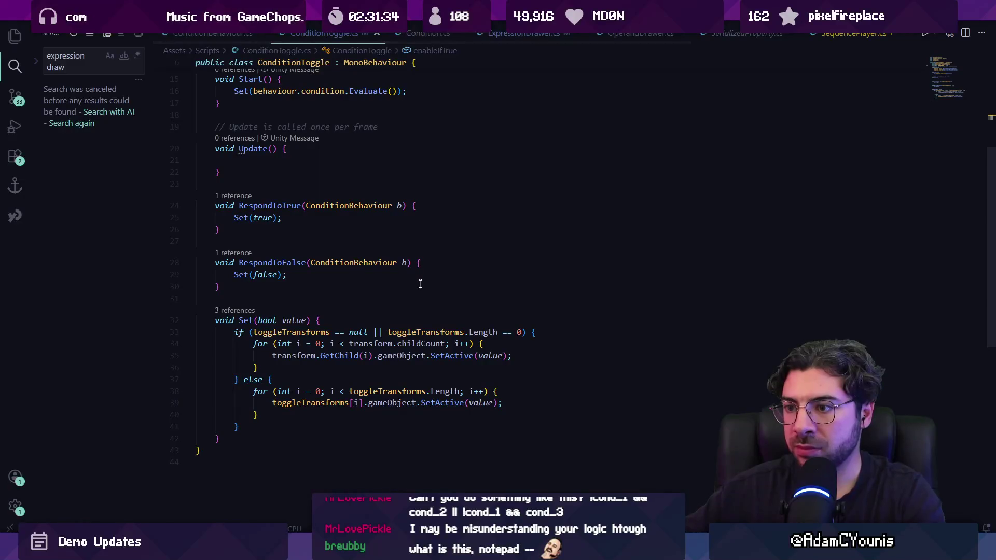
{"action": "left_click", "coordinate": [473, 299]}
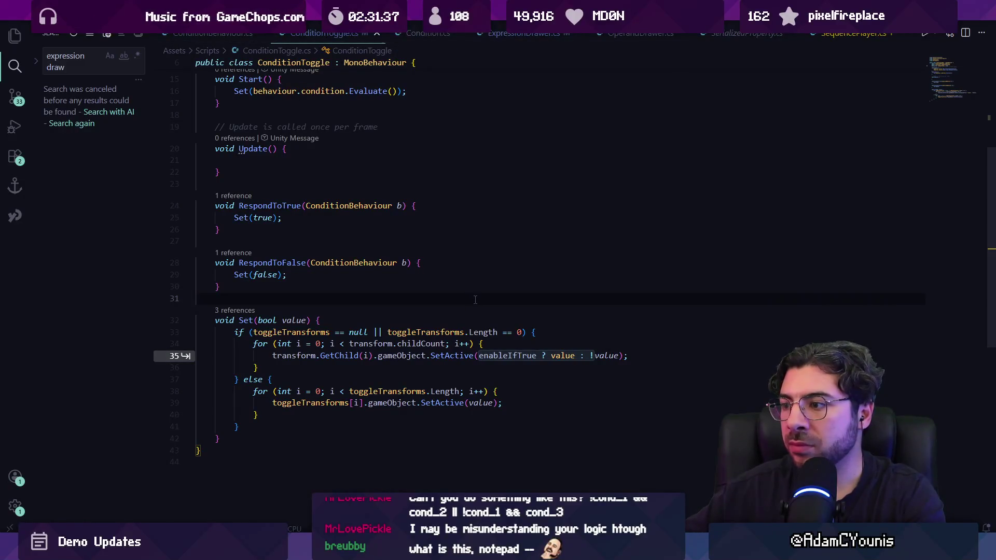
{"action": "key", "text": "Tab"}
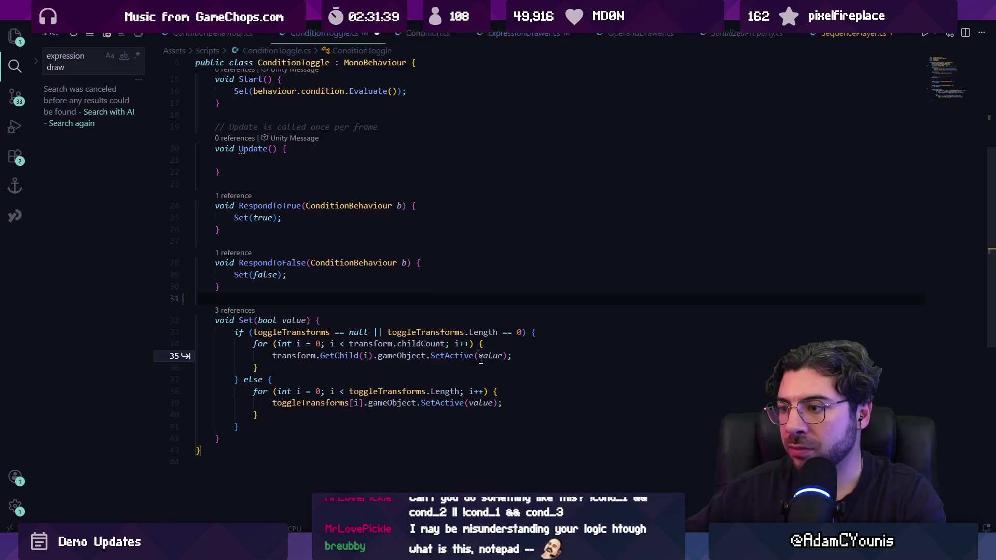
{"action": "key", "text": "Tab"}
{"action": "key", "text": "Tab"}
{"action": "key", "text": "Tab"}
{"action": "key", "text": "Tab"}
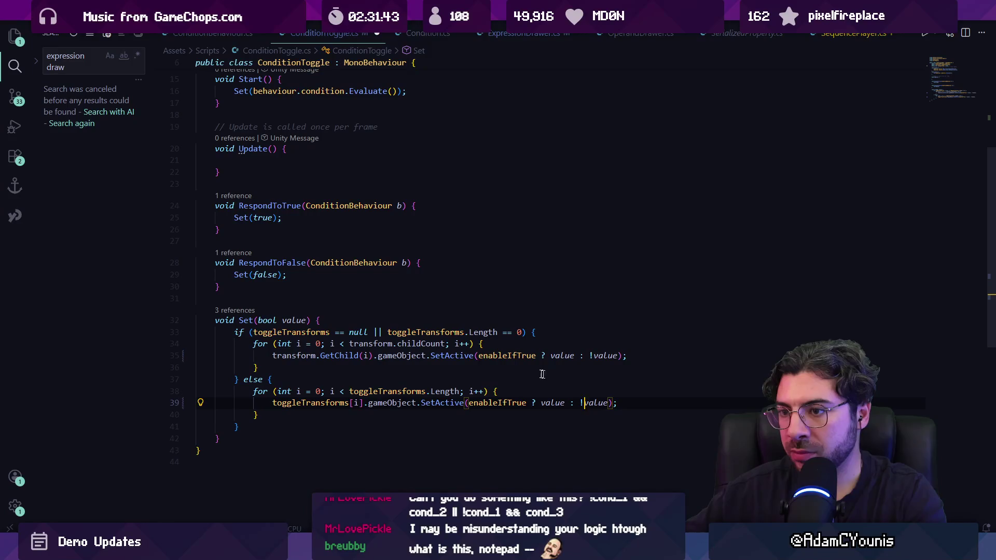
{"action": "key", "text": "Left"}
{"action": "key", "text": "Left"}
{"action": "key", "text": "Left"}
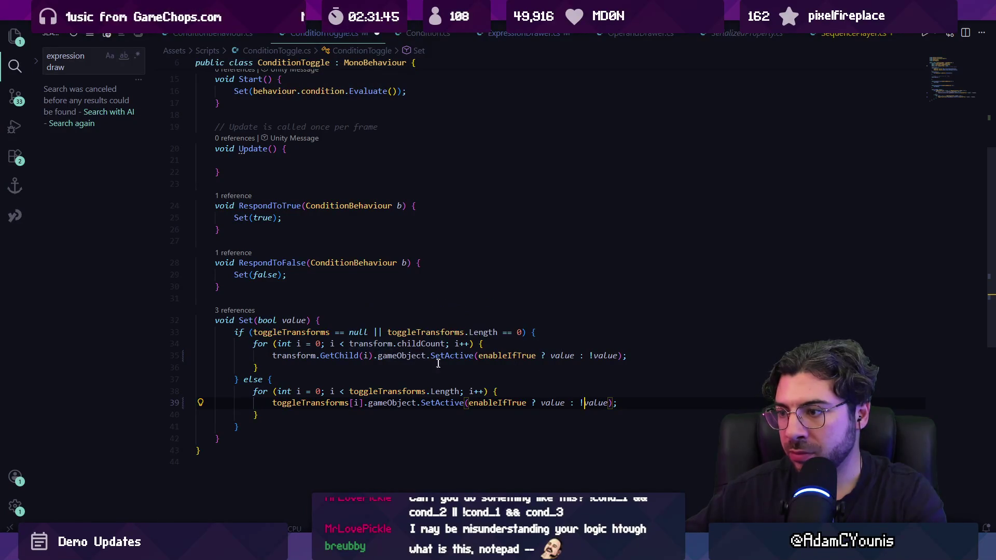
{"action": "key", "text": "ctrl+z"}
{"action": "key", "text": "ctrl+z"}
{"action": "key", "text": "ctrl+y"}
{"action": "key", "text": "ctrl+z"}
{"action": "left_click", "coordinate": [268, 217]}
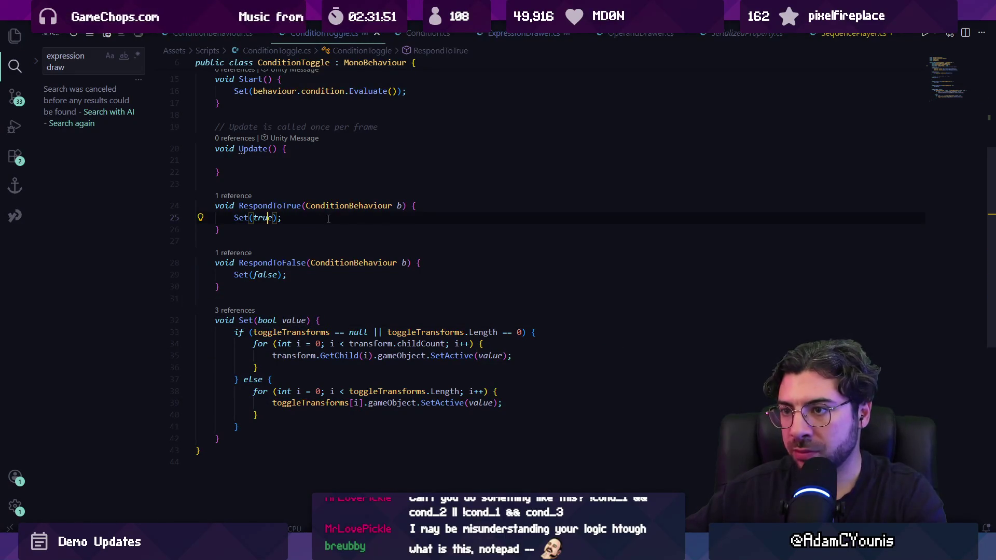
{"action": "scroll", "coordinate": [269, 220], "scroll_direction": "up", "scroll_amount": 1}
{"action": "scroll", "coordinate": [313, 268], "scroll_direction": "up", "scroll_amount": 2}
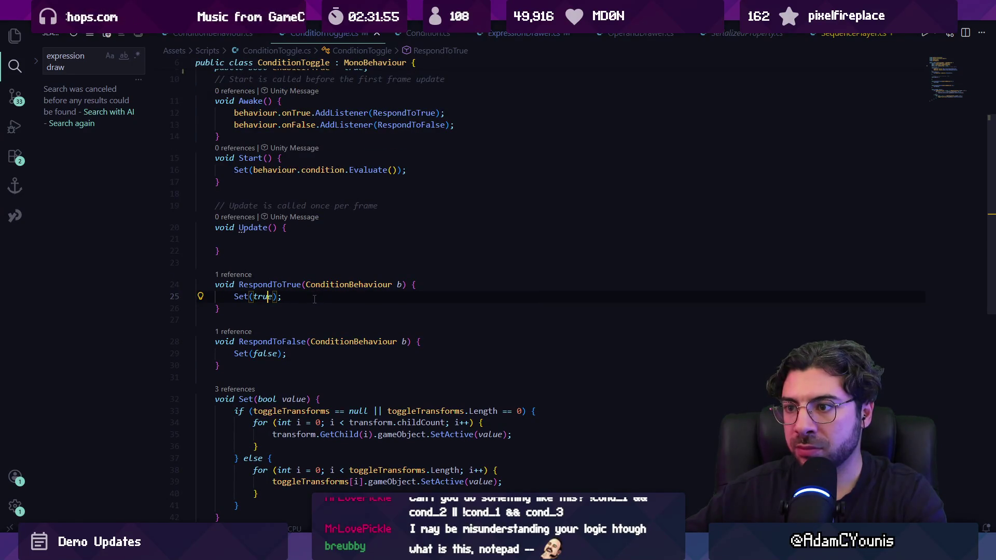
{"action": "scroll", "coordinate": [314, 299], "scroll_direction": "up", "scroll_amount": 3}
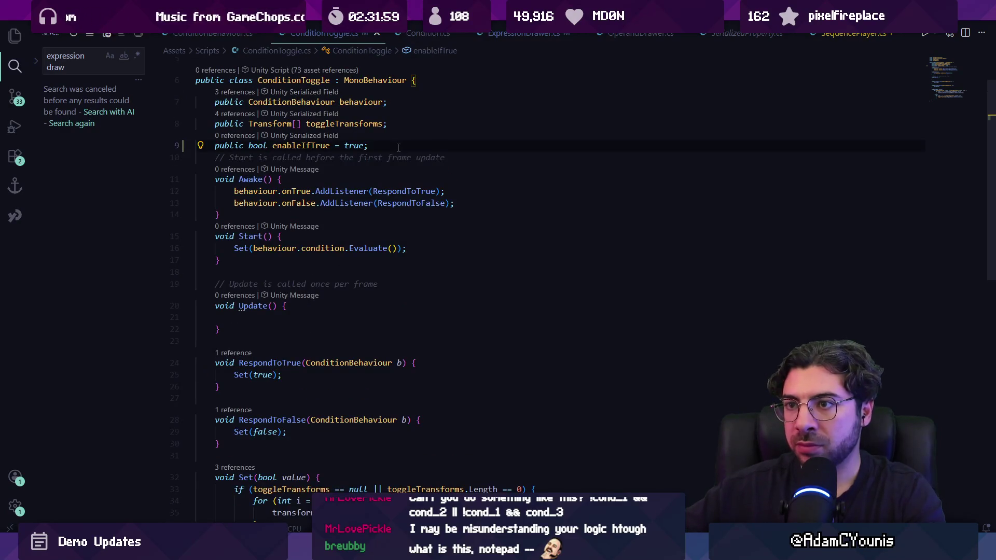
{"action": "key", "text": "Return"}
{"action": "key", "text": "Return"}
{"action": "type", "text": "public"}
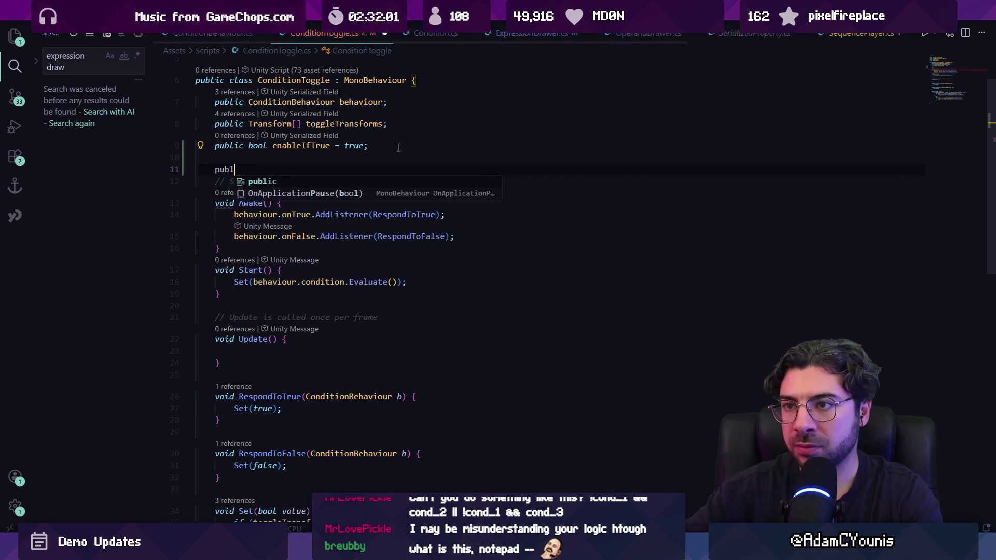
{"action": "key", "text": "Tab"}
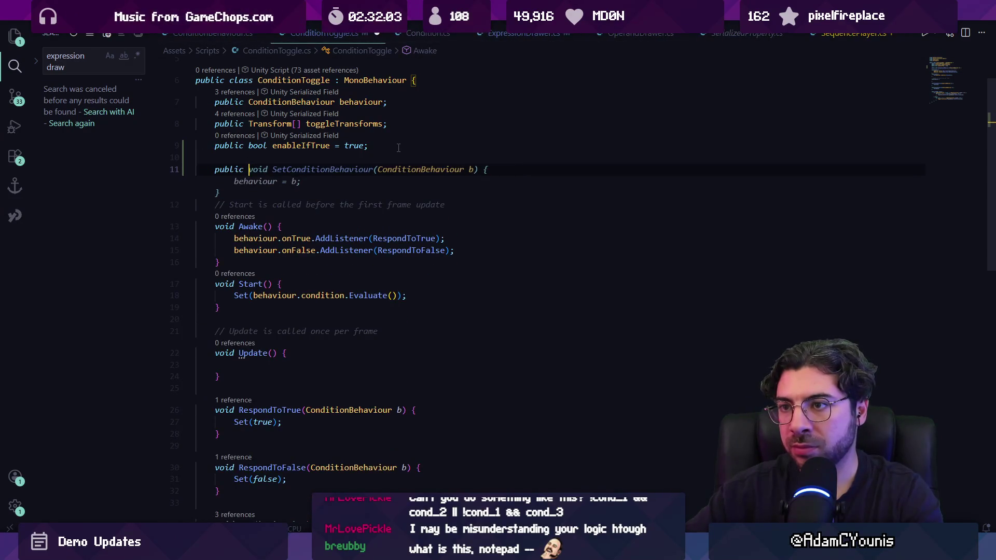
{"action": "type", "text": "bool "}
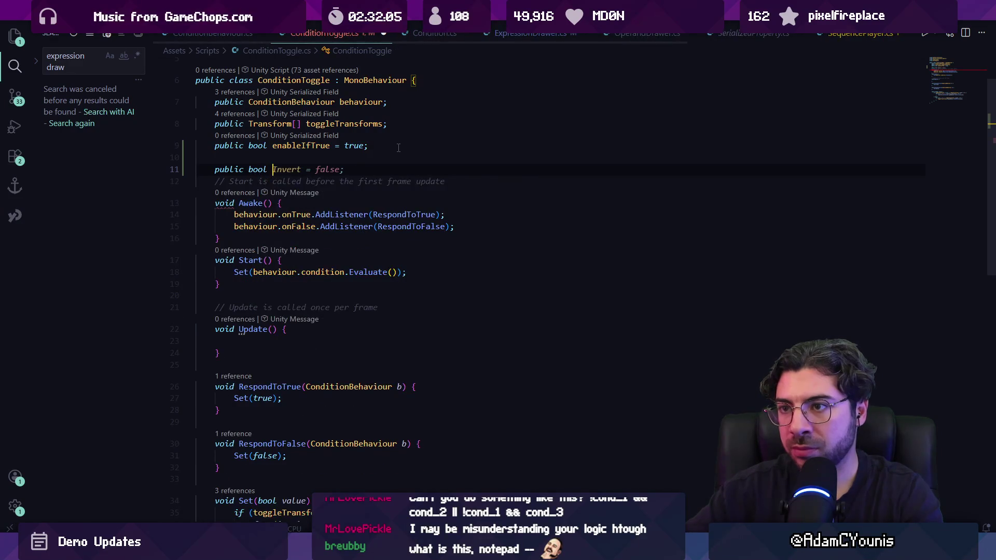
{"action": "type", "text": "shouldEnable "}
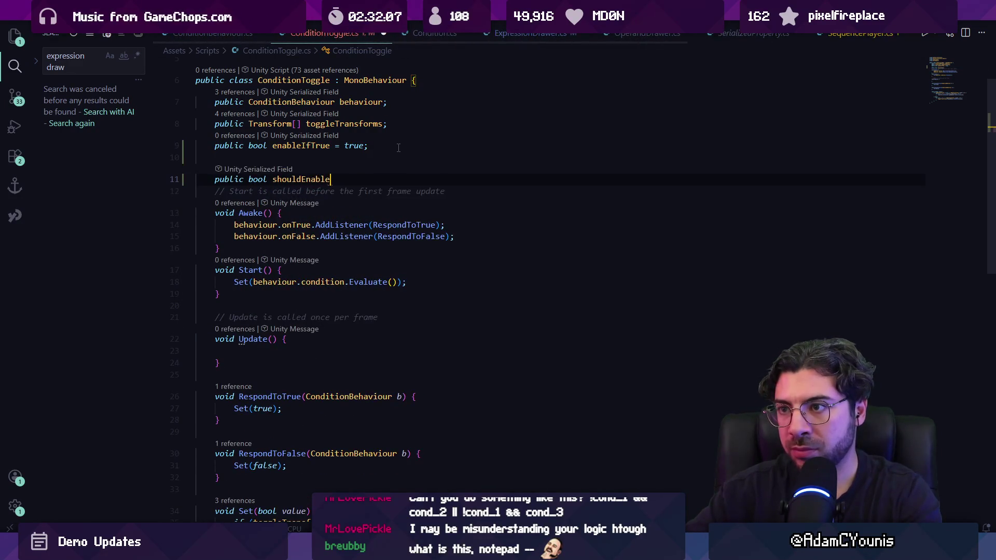
{"action": "type", "text": "=>"}
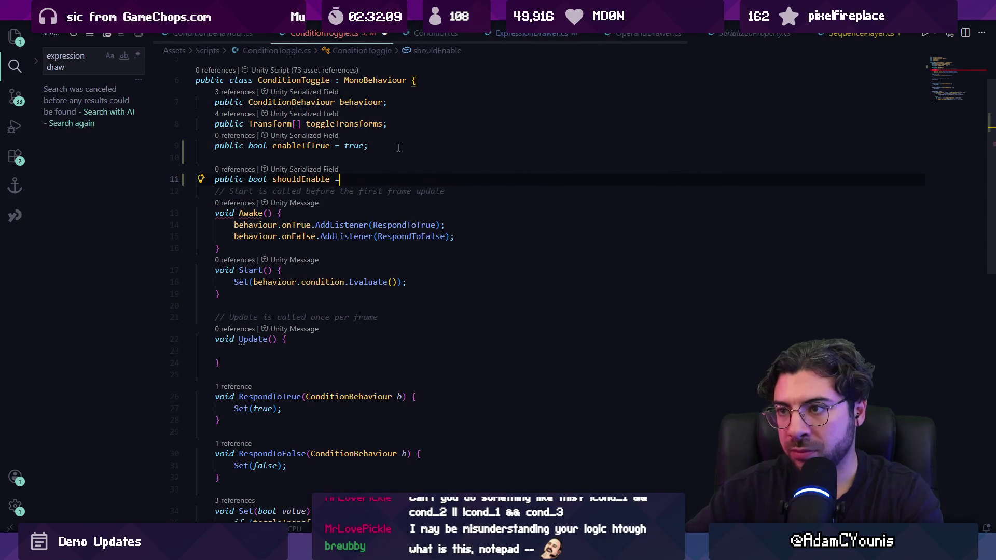
{"action": "key", "text": "Tab"}
{"action": "key", "text": "ctrl+s"}
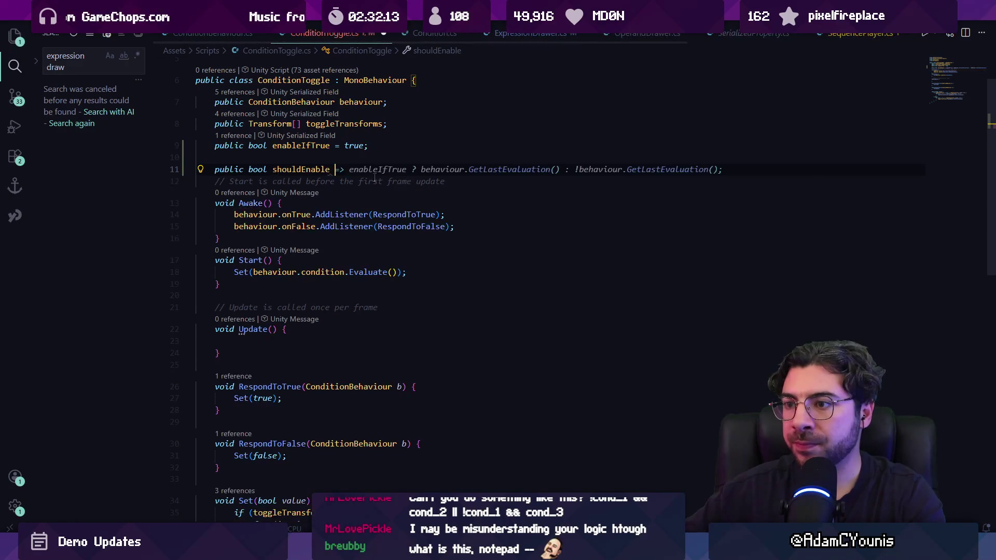
{"action": "key", "text": "shift+Home"}
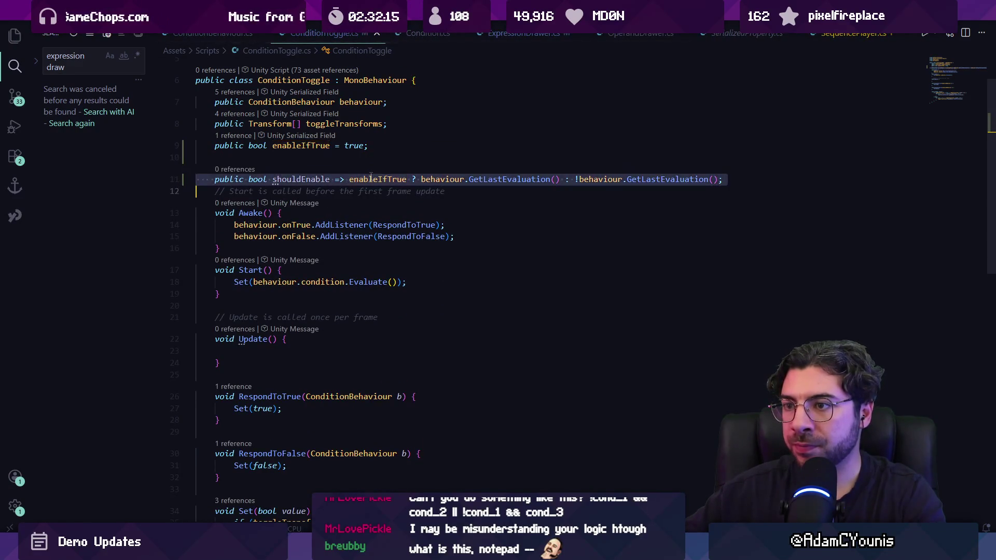
{"action": "type", "text": "public bool shouldEnable {         get {             return enableIfTrue;         }         set {             enableIfTrue = value;             Set(behaviour.condition.Evaluate());         }     }"}
{"action": "key", "text": "ctrl+z"}
{"action": "scroll", "coordinate": [316, 276], "scroll_direction": "down", "scroll_amount": 2}
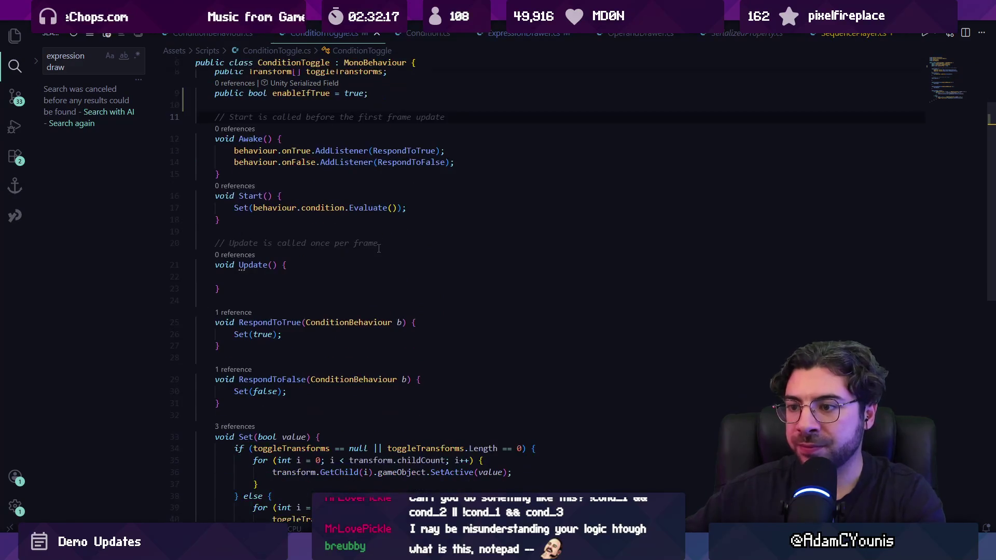
{"action": "left_click", "coordinate": [266, 323]}
{"action": "left_click", "coordinate": [241, 334]}
{"action": "scroll", "coordinate": [272, 315], "scroll_direction": "down", "scroll_amount": 4}
{"action": "left_click", "coordinate": [331, 306]}
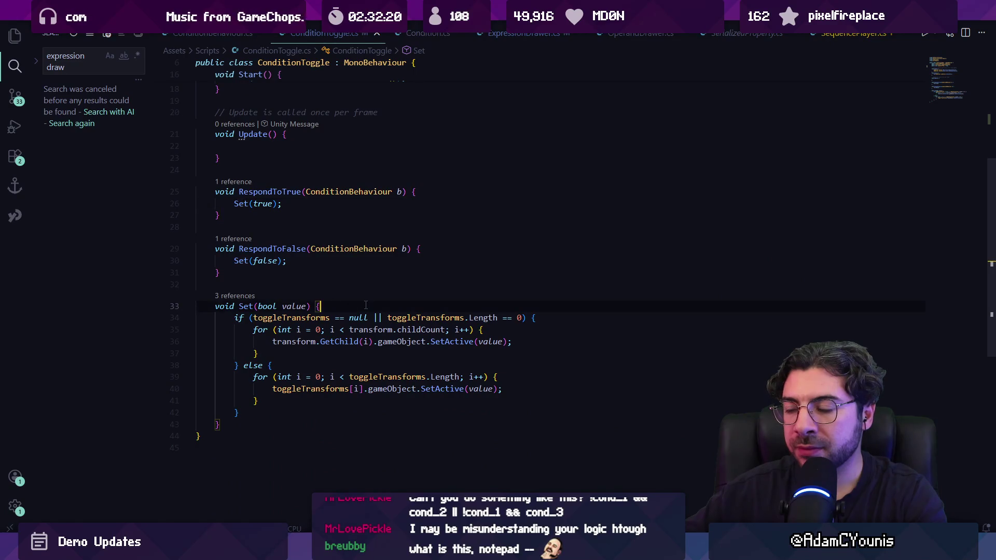
Step: Add 'bool result = enableIfTrue ? value : !value;' inside Set and save
{"action": "key", "text": "Return"}
{"action": "key", "text": "Return"}
{"action": "key", "text": "Up"}
{"action": "type", "text": "b"}
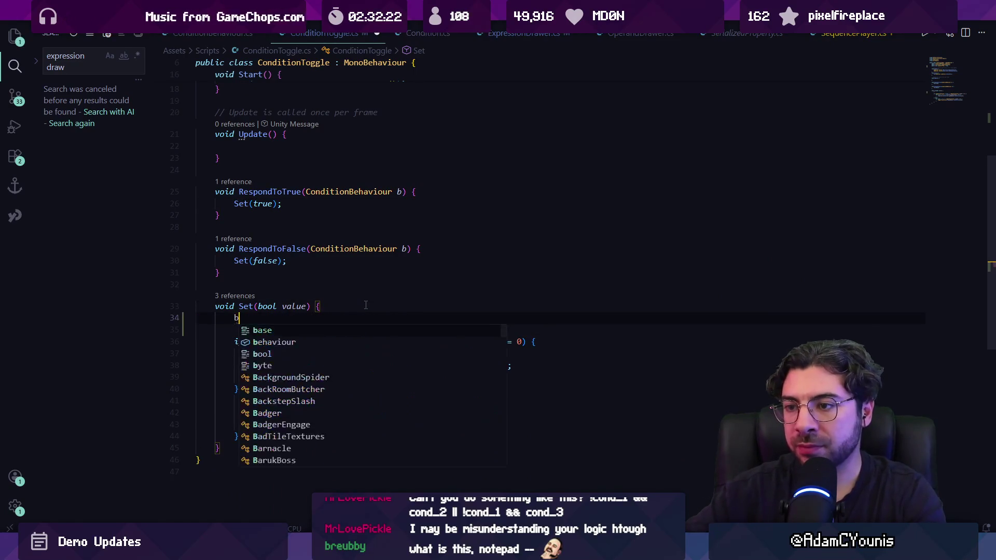
{"action": "type", "text": "ool result ="}
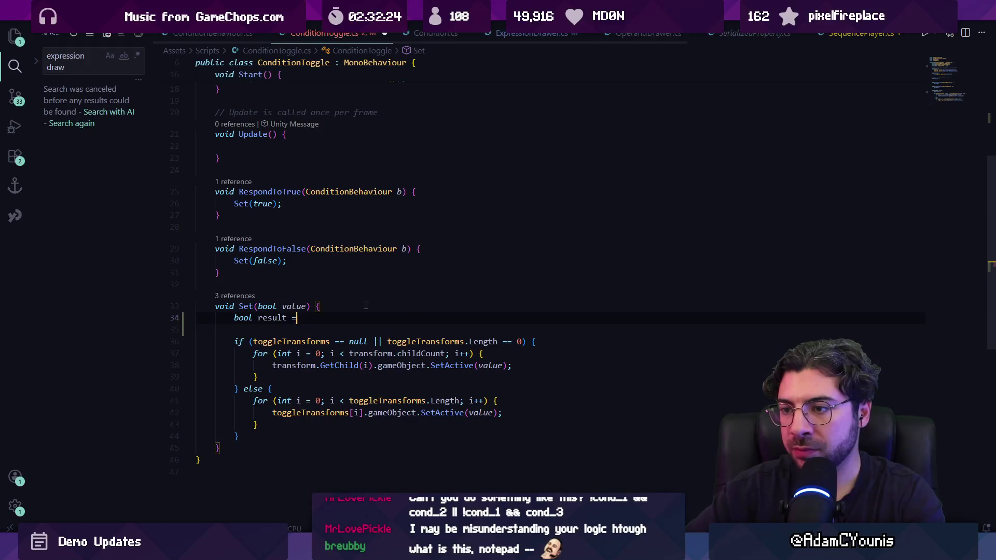
{"action": "key", "text": "Tab"}
{"action": "key", "text": "ctrl+s"}
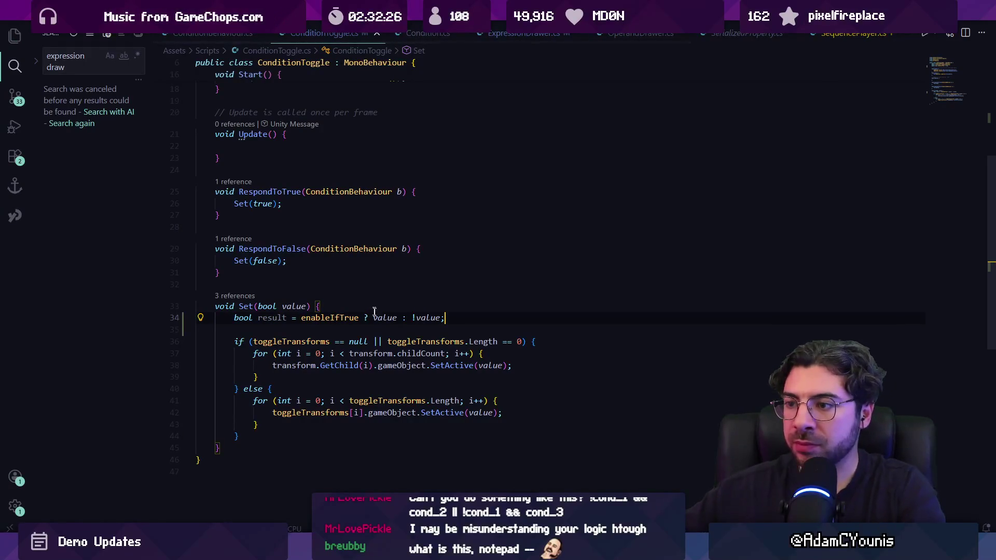
Step: Pass result to both SetActive calls, save, and return to Unity
{"action": "double_click", "coordinate": [323, 318]}
{"action": "double_click", "coordinate": [490, 365]}
{"action": "type", "text": "result"}
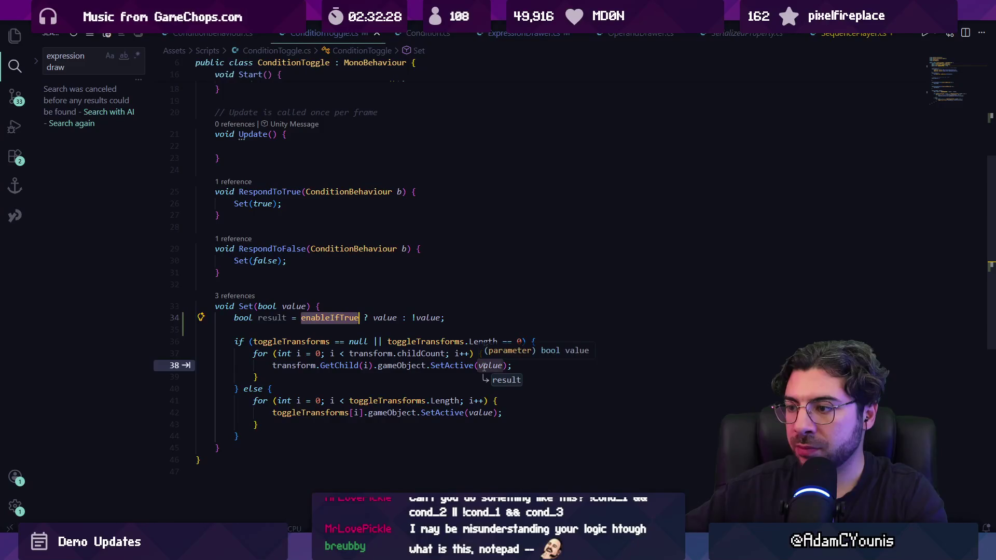
{"action": "left_click", "coordinate": [480, 412]}
{"action": "key", "text": "Tab"}
{"action": "key", "text": "ctrl+s"}
{"action": "left_click", "coordinate": [525, 399]}
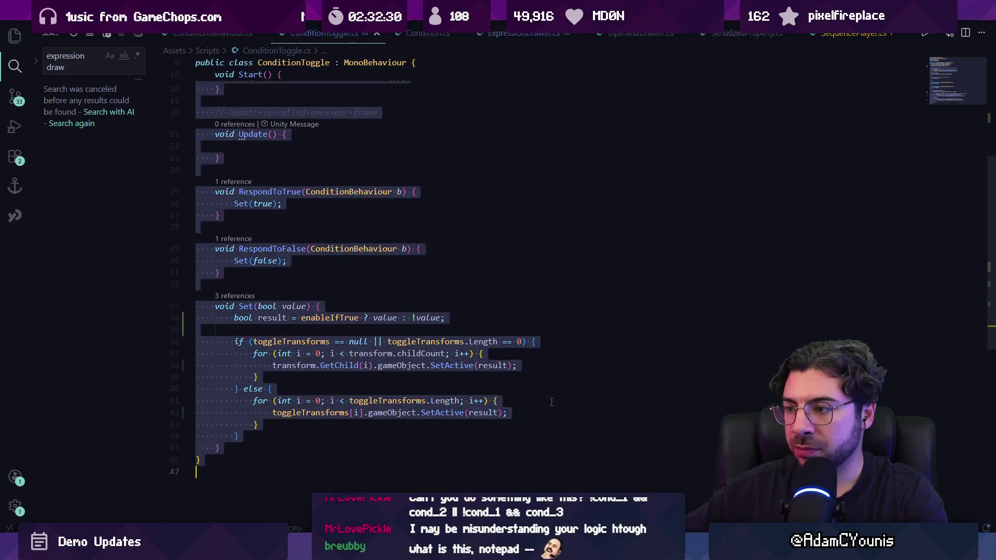
{"action": "key", "text": "alt+Tab"}
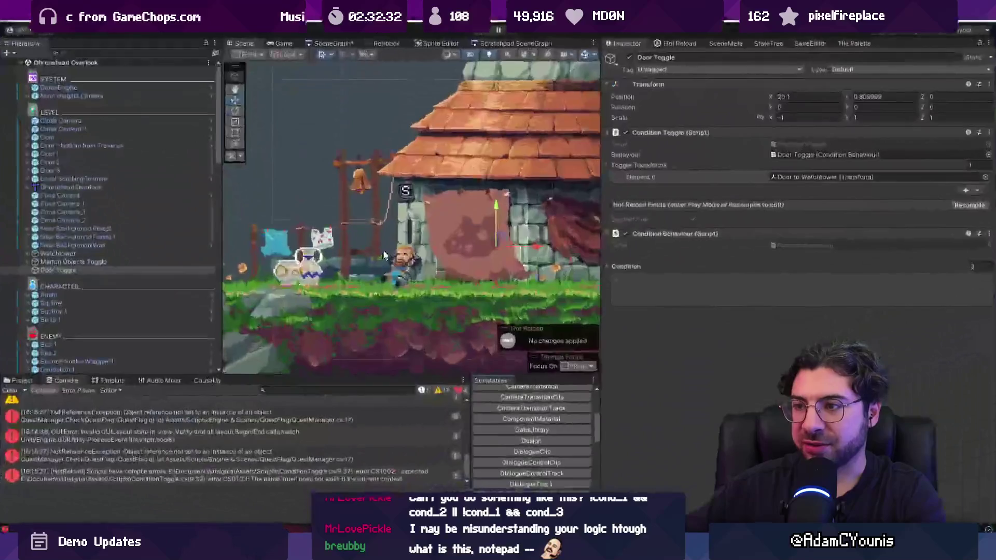